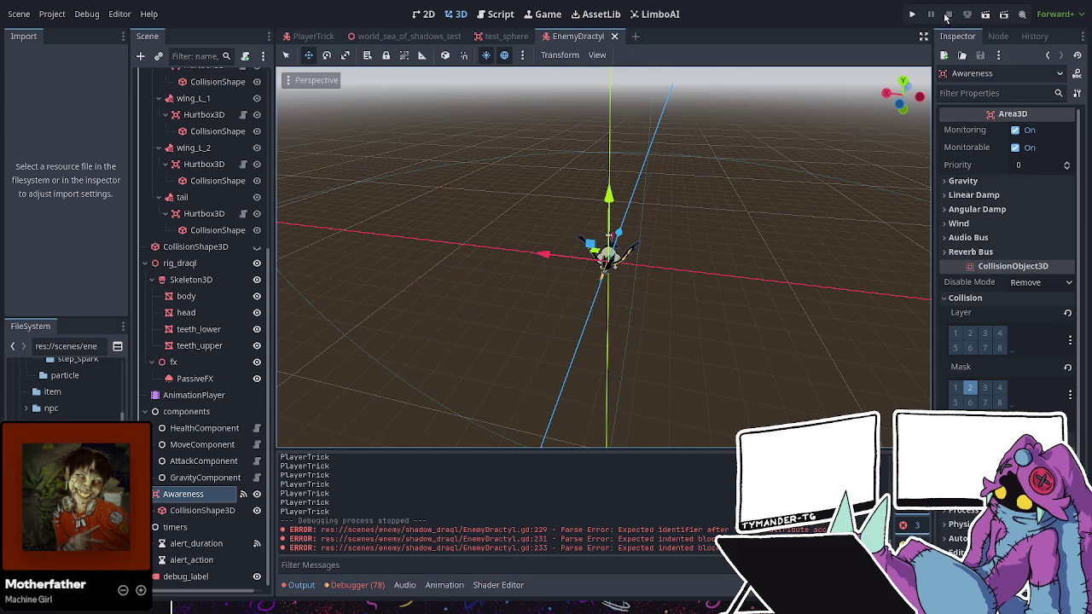
- Run the project, which stops on a parser error, then save and stop the debug session
left_click(913, 14)
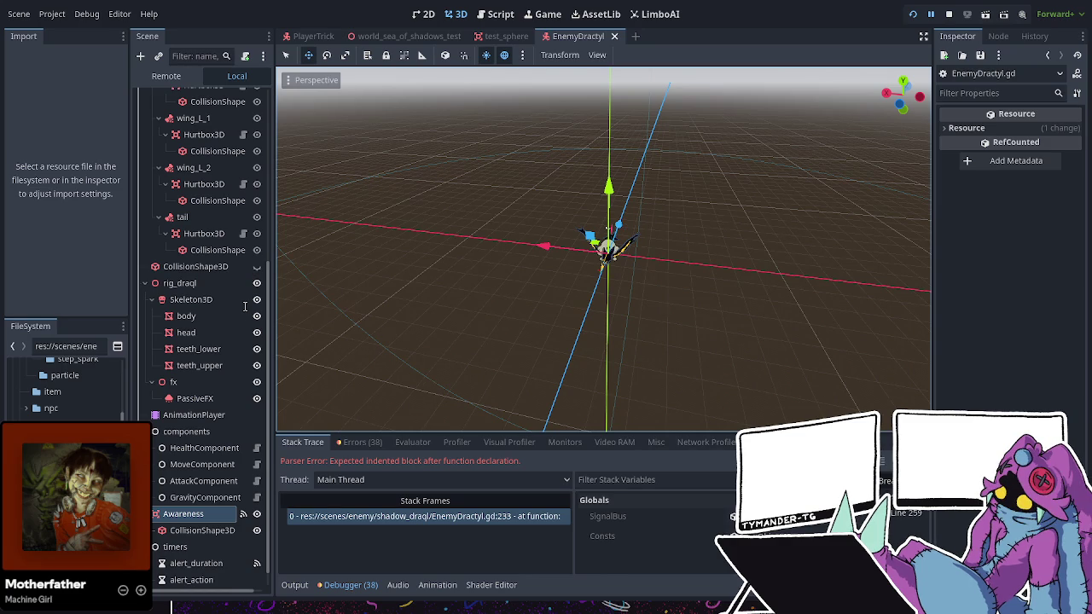
key("ctrl+s")
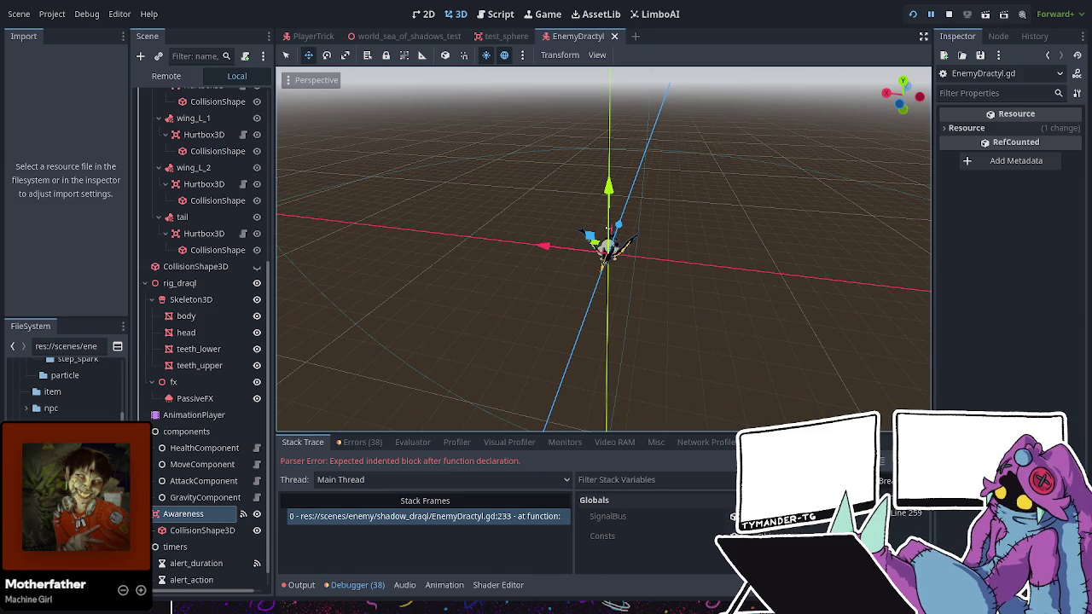
key("F8")
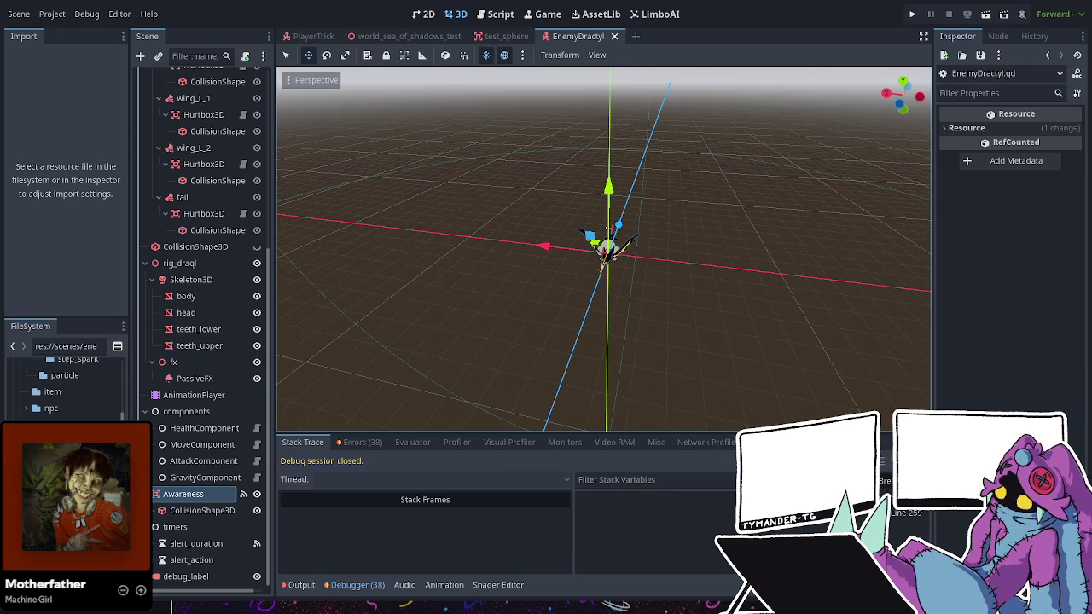
key("ctrl+s")
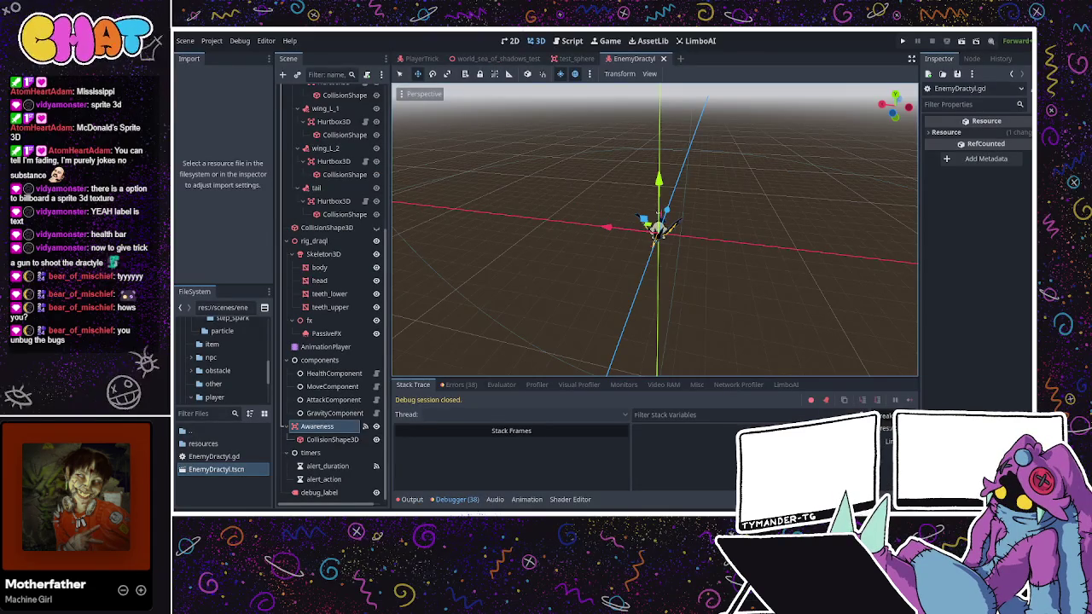
mouse_move(659, 213)
left_mouse_down()
mouse_move(648, 219)
mouse_move(787, 178)
mouse_move(729, 272)
left_mouse_up()
- Play the AnimationPlayer's 'bite' and 'flap_idle' animations while orbiting the dractyl, then switch to EnemyDractyl.gd
scroll(729, 272, "up", 15)
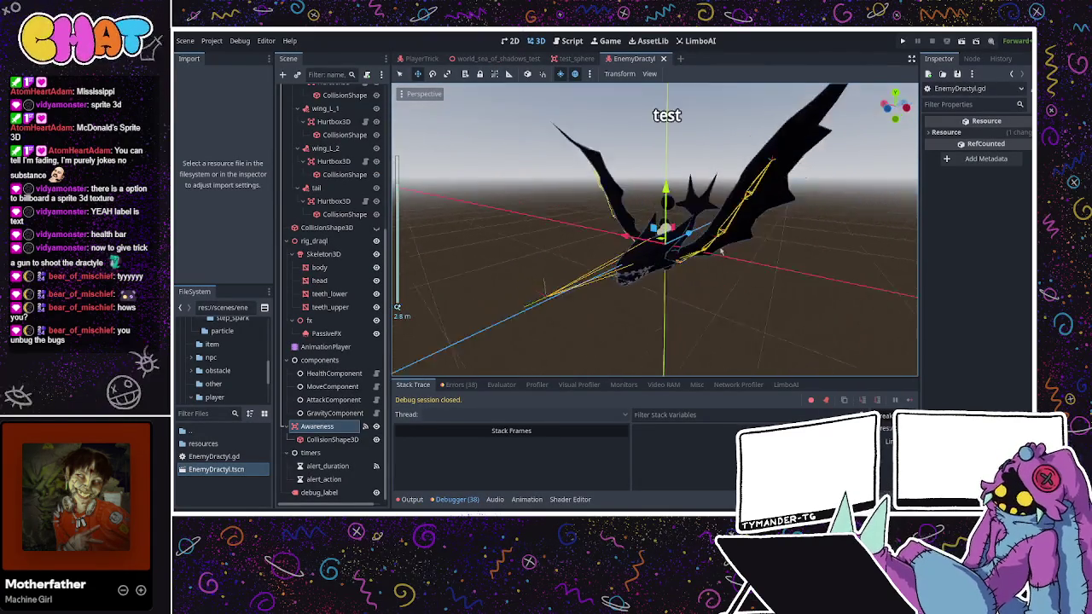
left_click(325, 347)
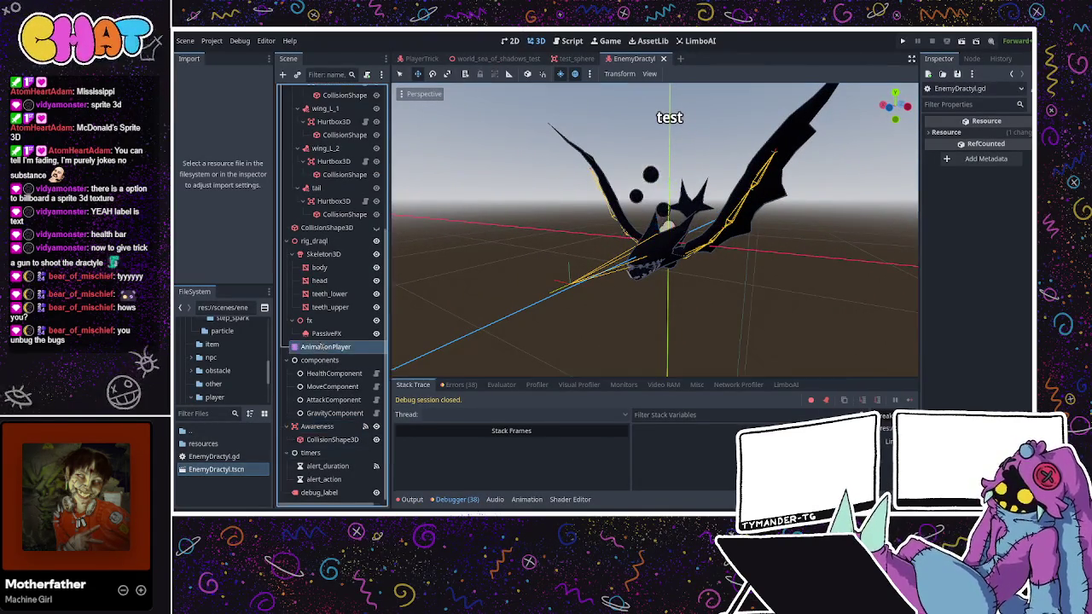
left_click(552, 382)
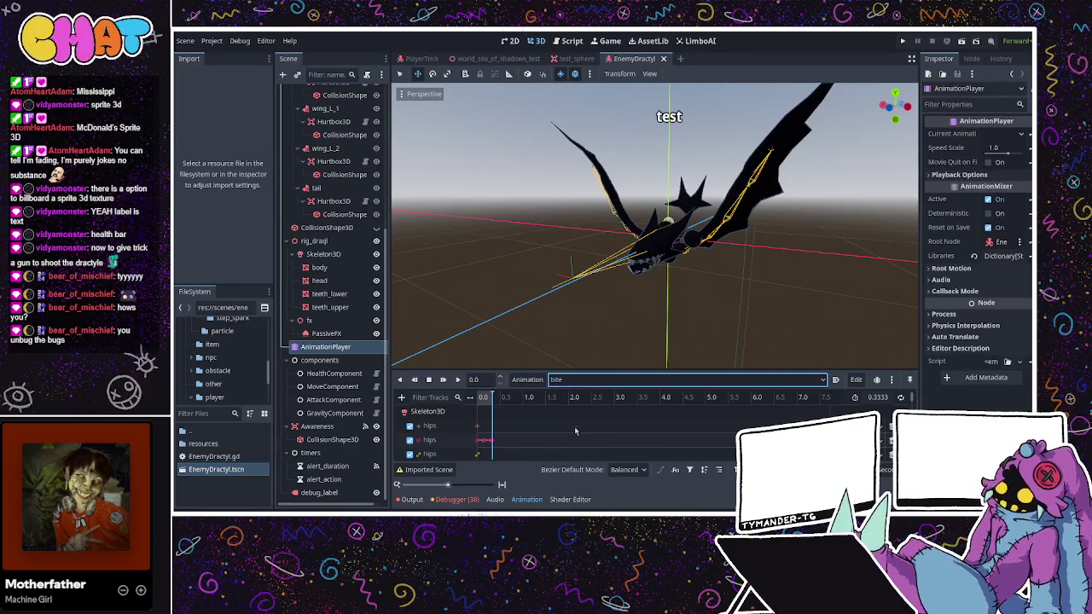
left_click(458, 380)
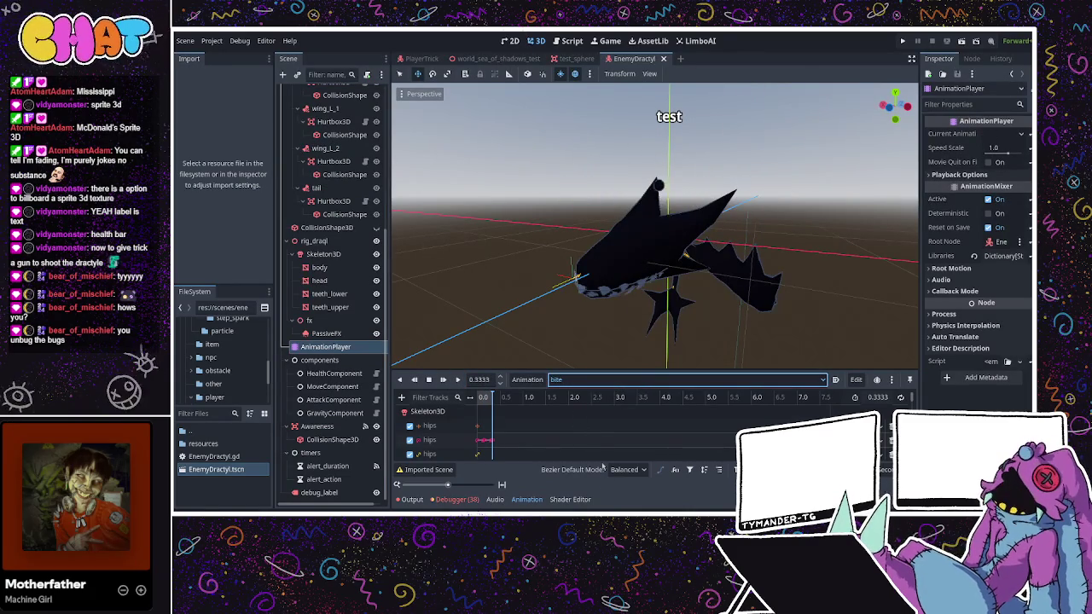
key("Down")
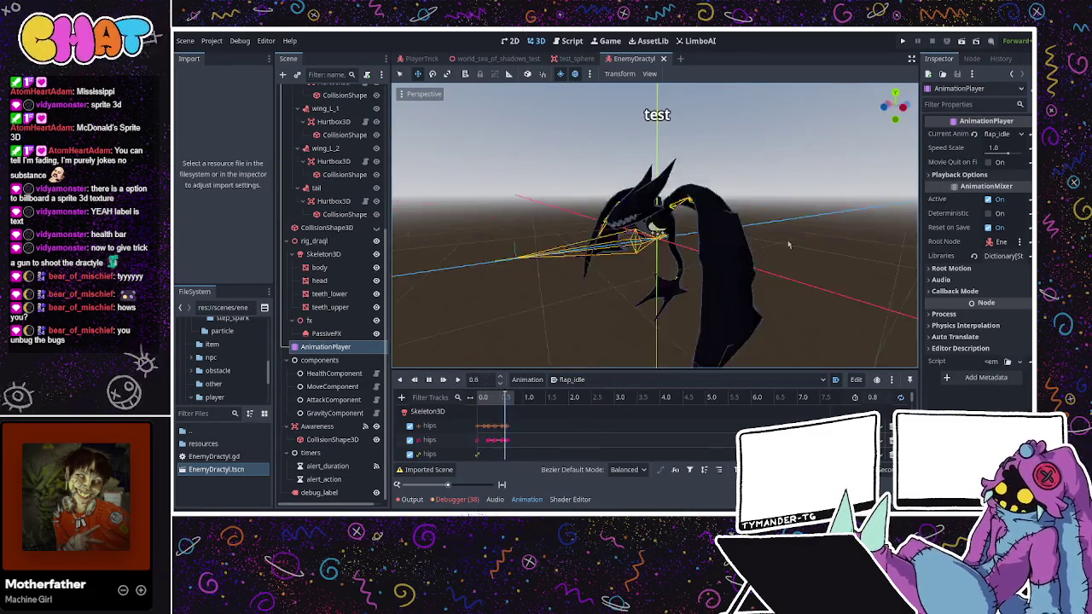
left_click_drag(706, 246, 315, 258)
left_click_drag(341, 216, 589, 253)
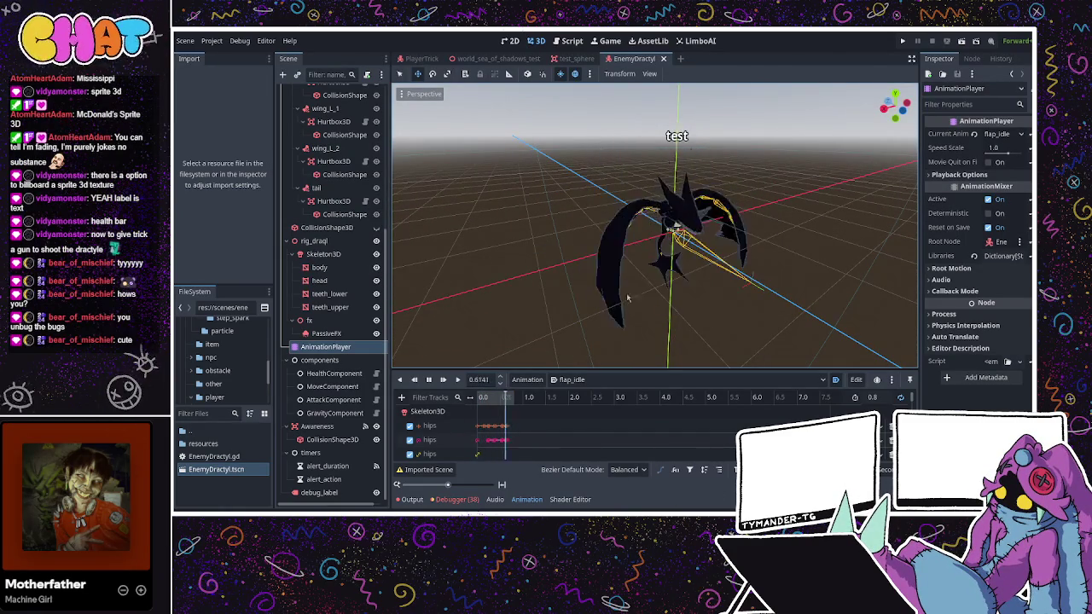
left_click(428, 380)
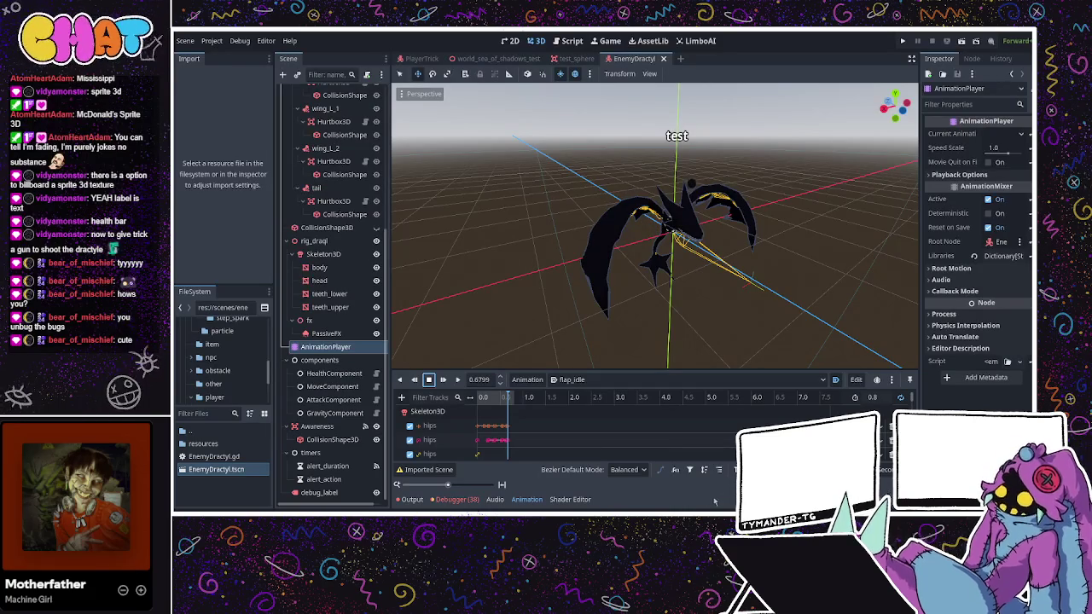
key("ctrl+F3")
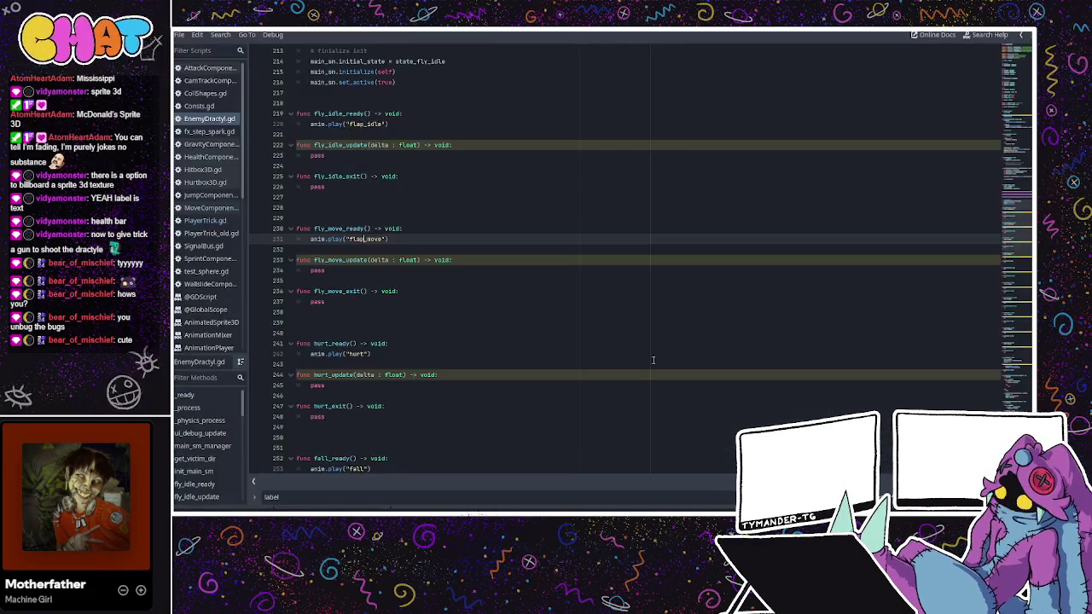
- Browse EnemyDractyl.gd from the fly_move_ready state up toward _physics_process
left_click(422, 228)
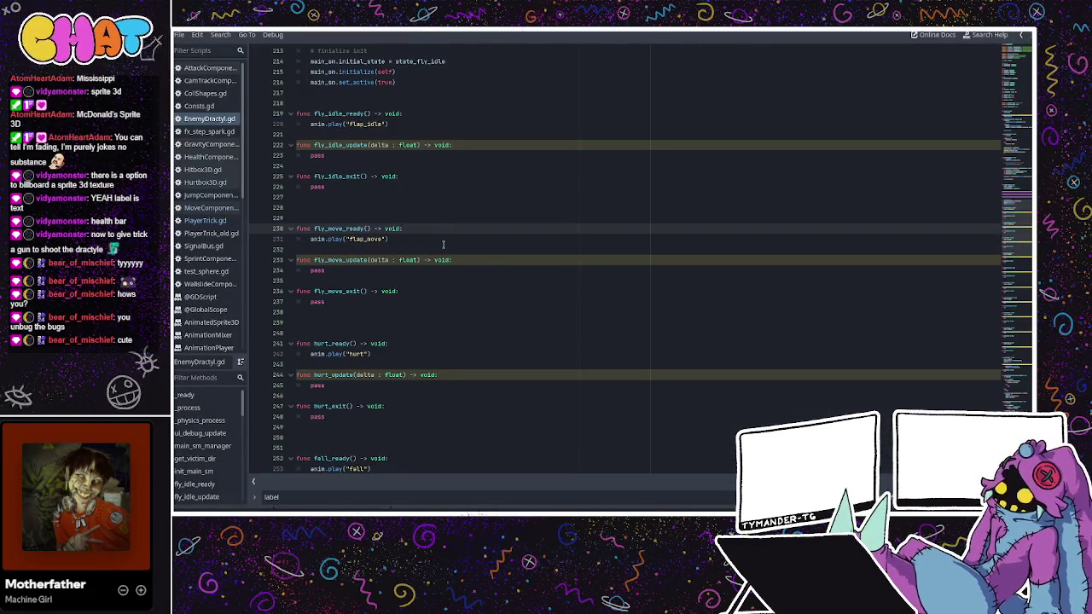
scroll(372, 280, "up", 1)
left_click(370, 319)
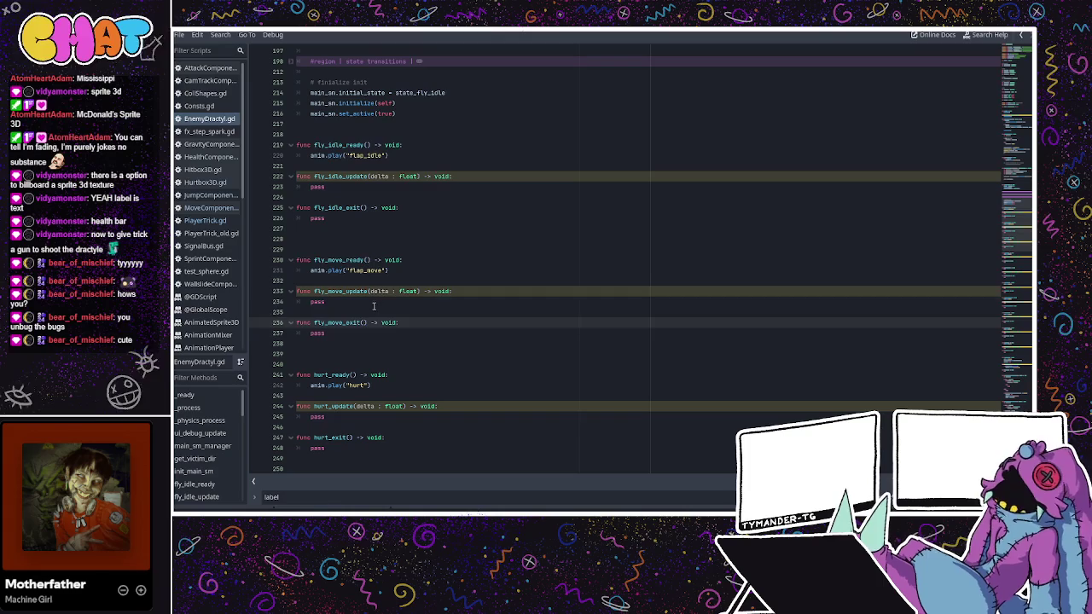
left_click(373, 306)
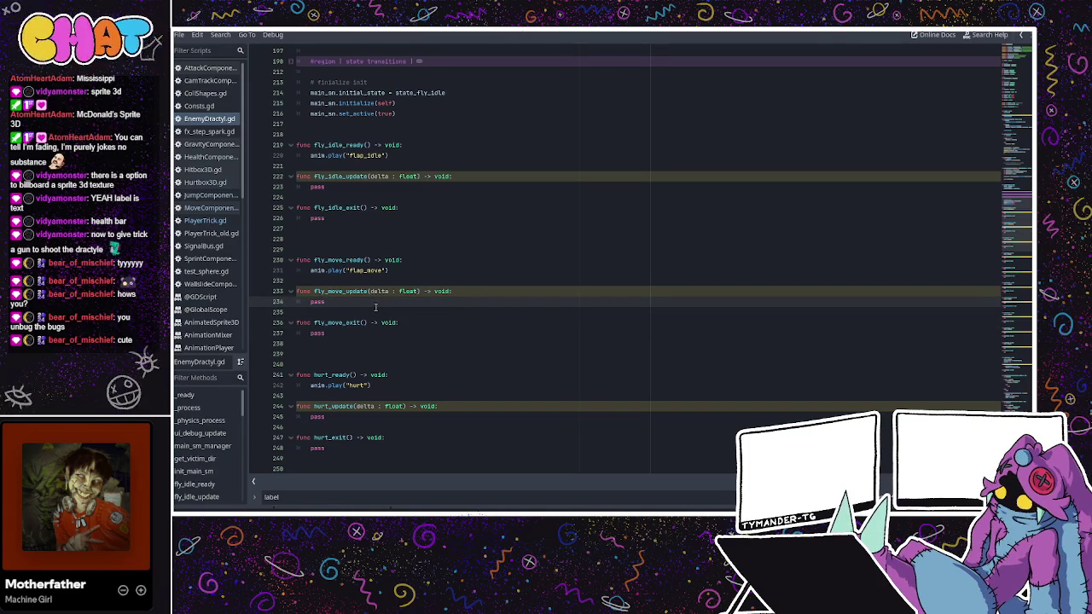
scroll(495, 223, "up", 20)
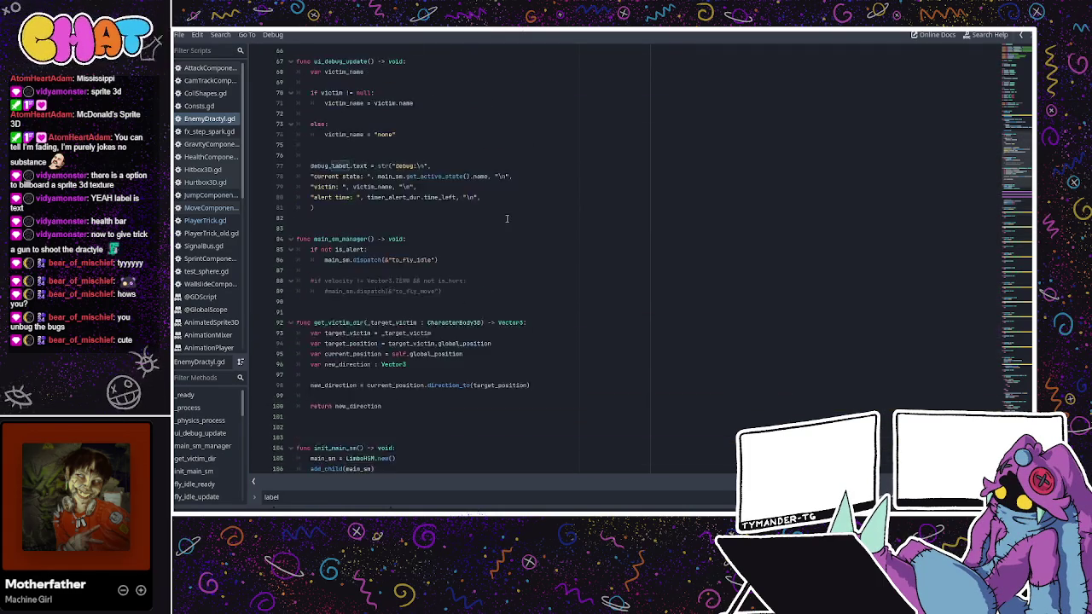
scroll(506, 219, "up", 3)
scroll(503, 215, "up", 8)
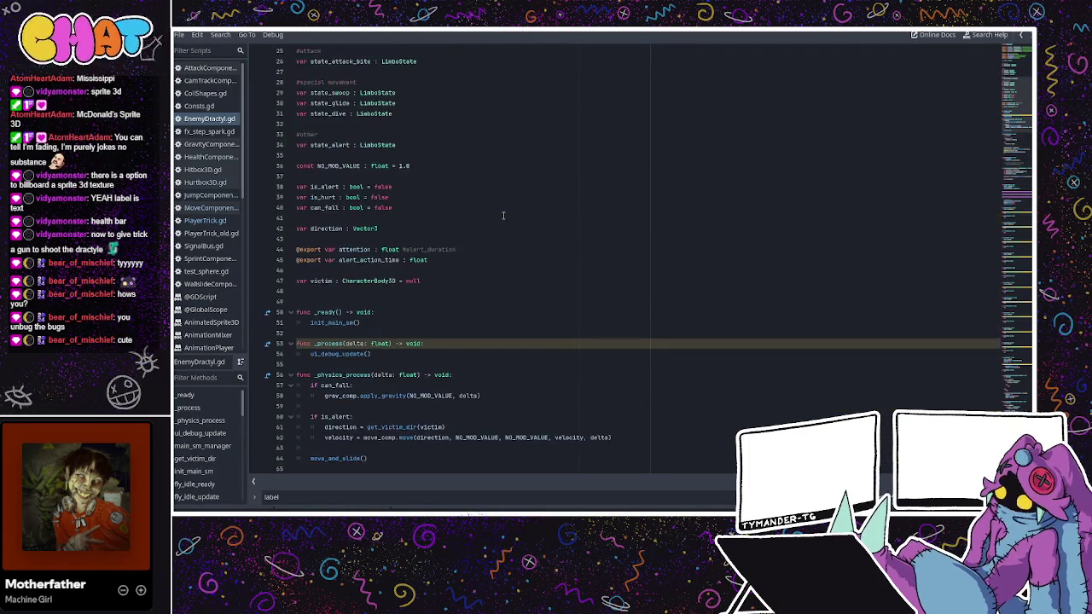
scroll(465, 231, "down", 5)
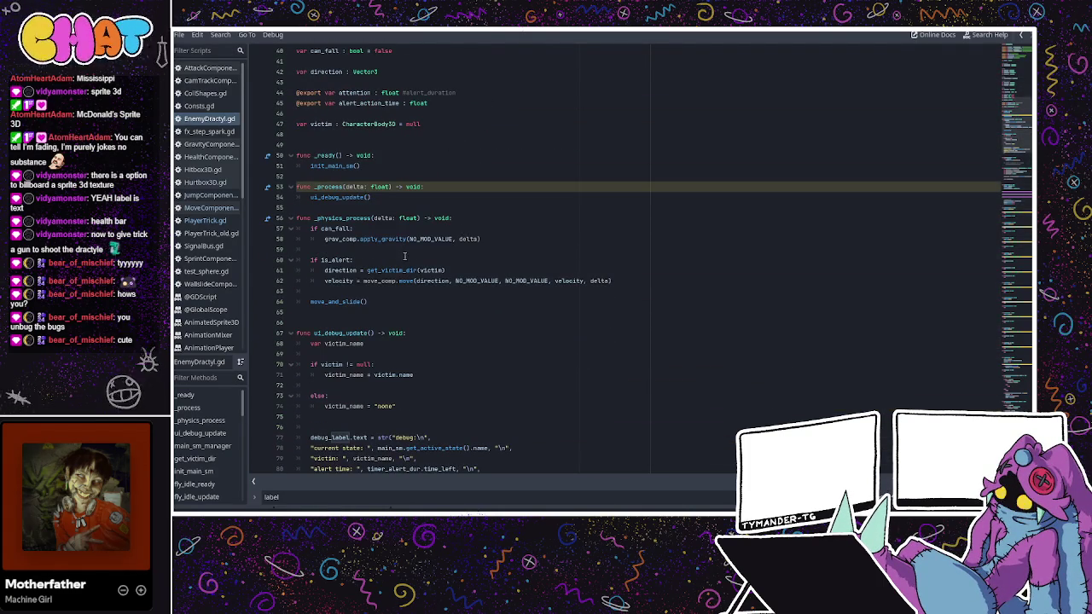
- Inspect the get_victim_dir(victim) call and move call on lines 61–62, then return to the 3D view
left_click(404, 256)
left_click(477, 274)
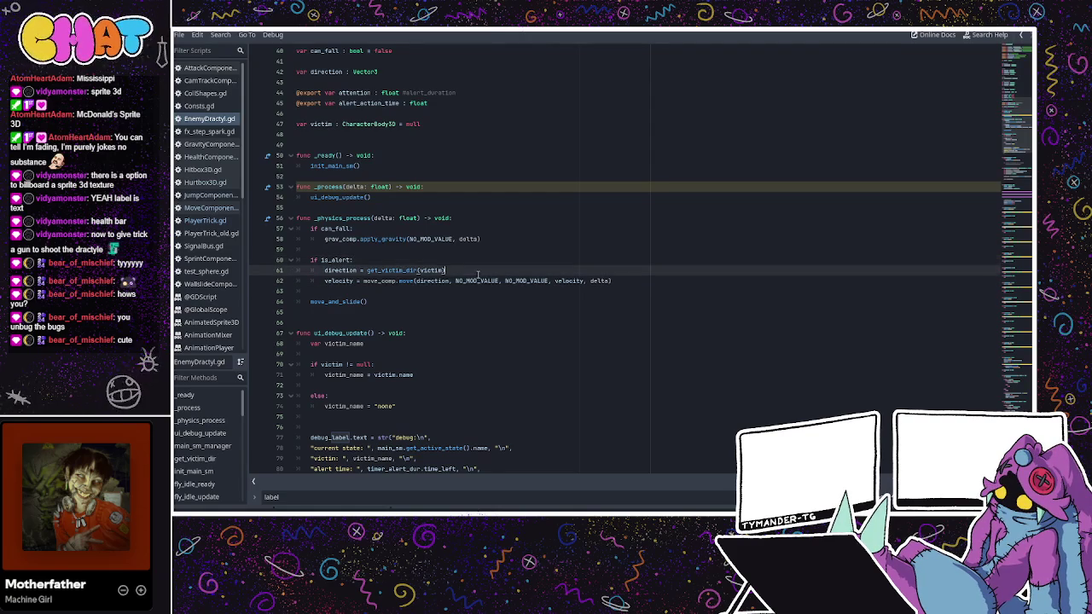
left_click(418, 281)
double_click(391, 270)
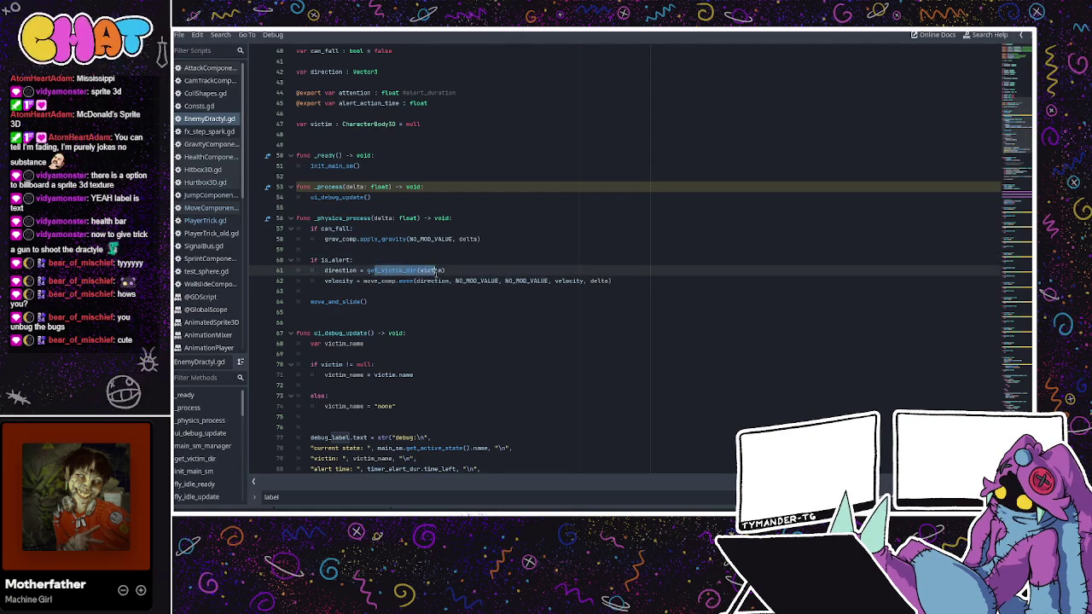
left_click_drag(353, 280, 479, 280)
left_click(480, 281)
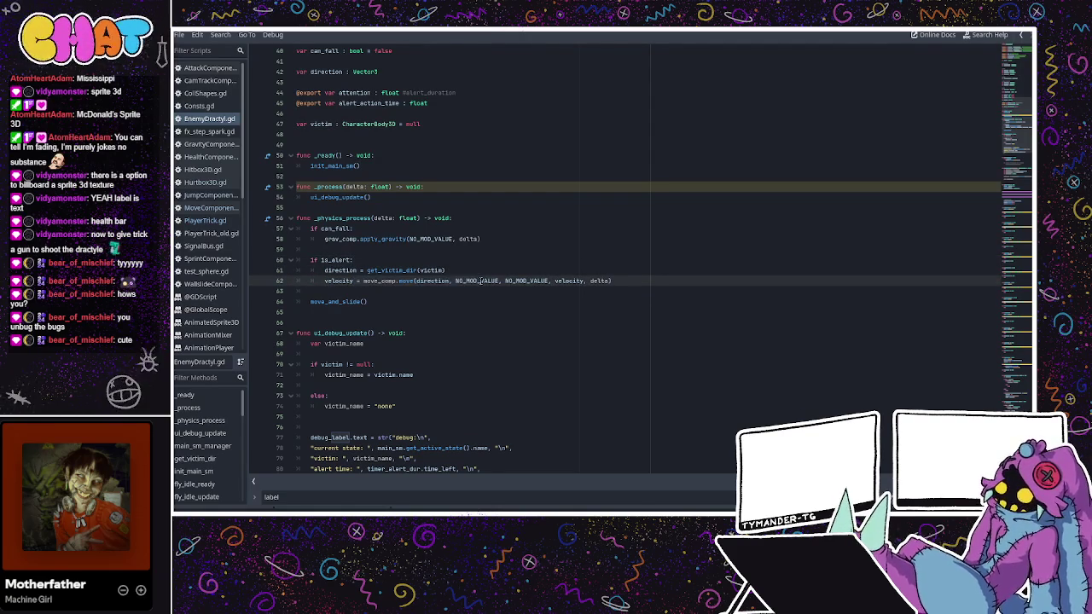
key("ctrl+F2")
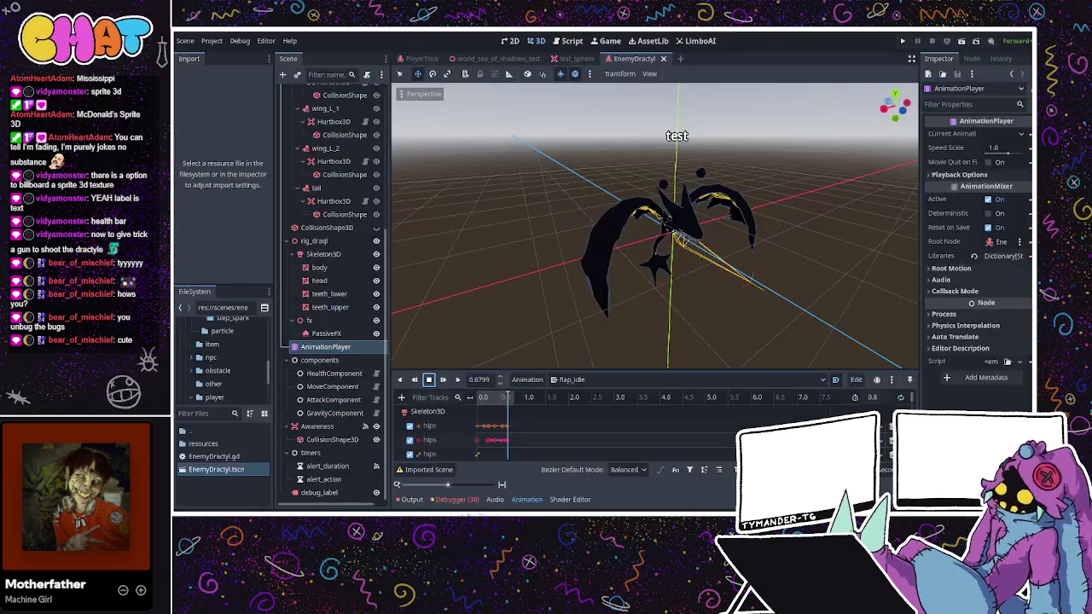
- Run the game to read the test1/test2 prints in Output, stop it, and reopen EnemyDractyl.gd
key("F5")
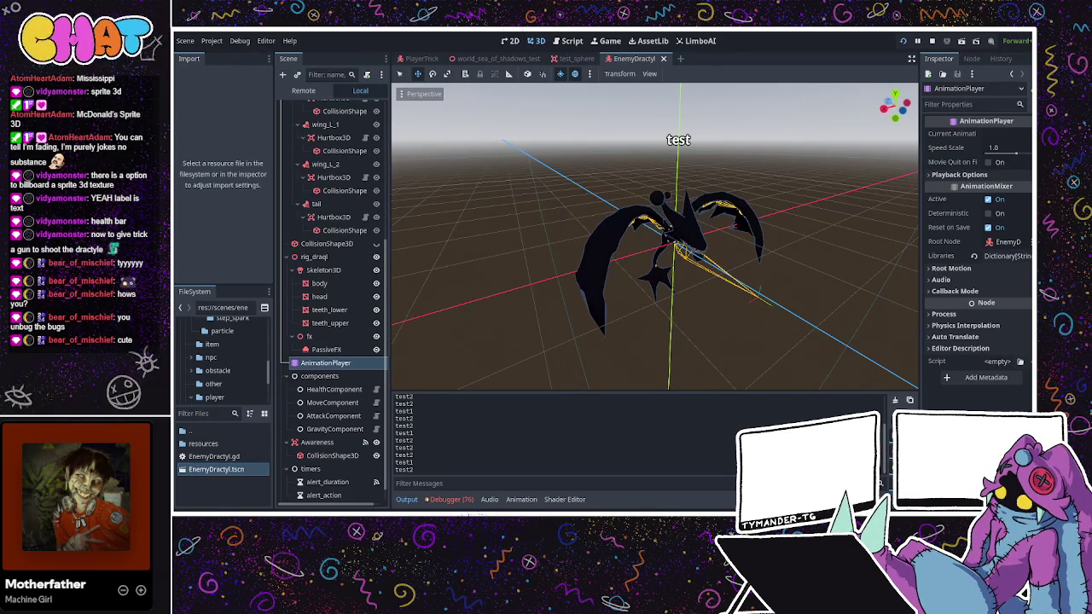
key("F8")
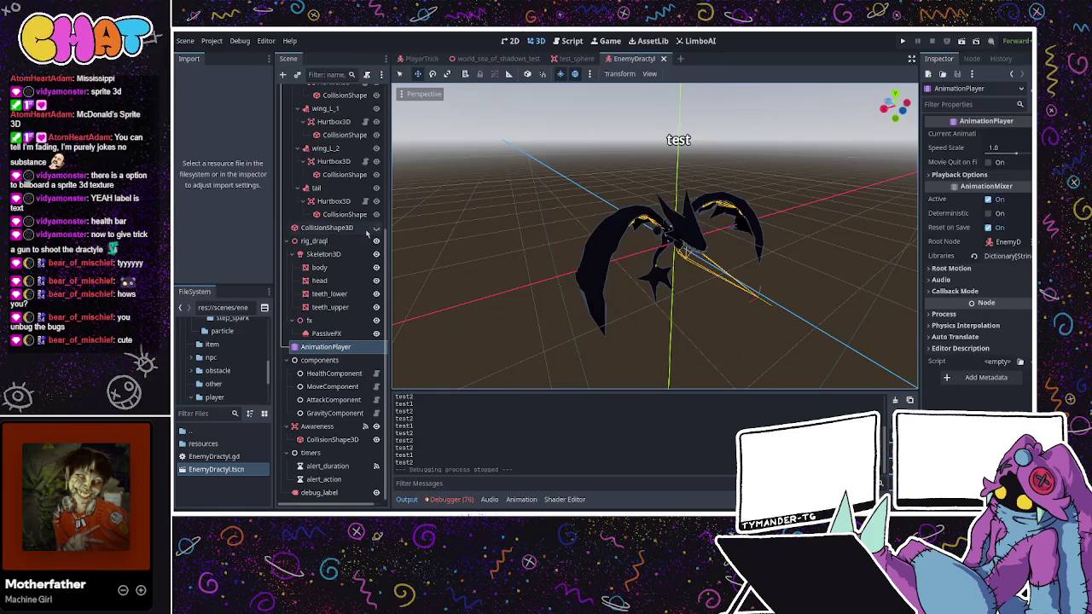
scroll(372, 111, "up", 5)
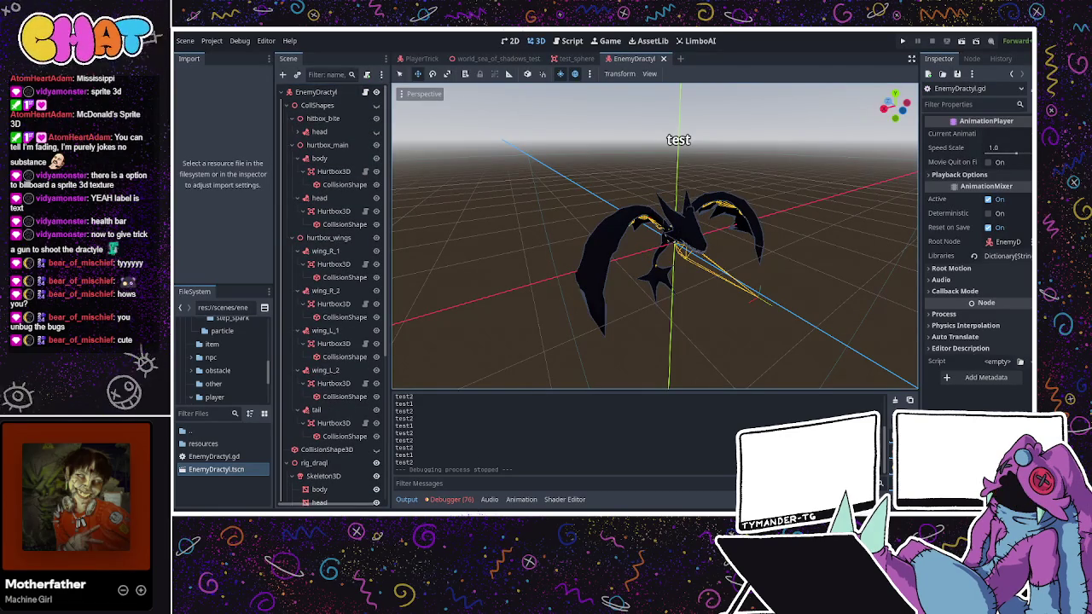
key("ctrl+F3")
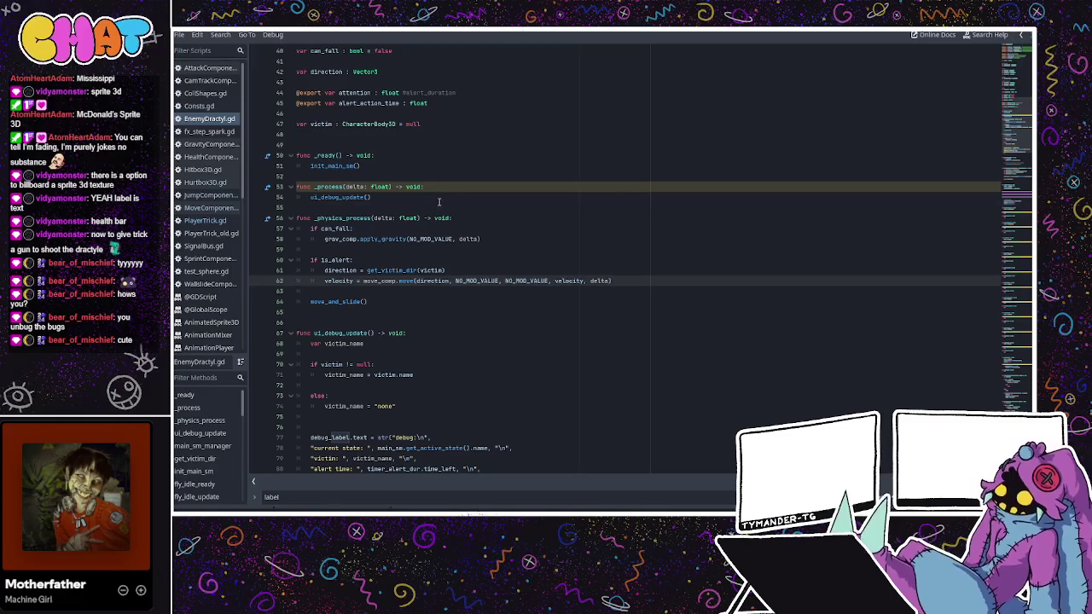
- Start a new 'is alert' line in the debug text below the victim line
left_click(446, 207)
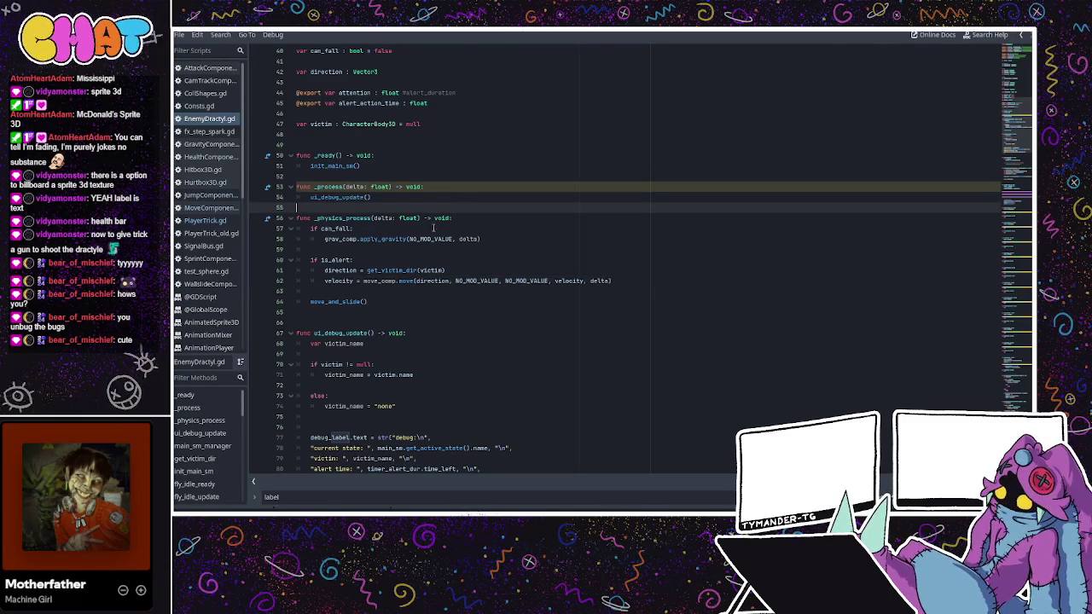
left_click(401, 259)
scroll(400, 247, "up", 5)
scroll(401, 247, "down", 9)
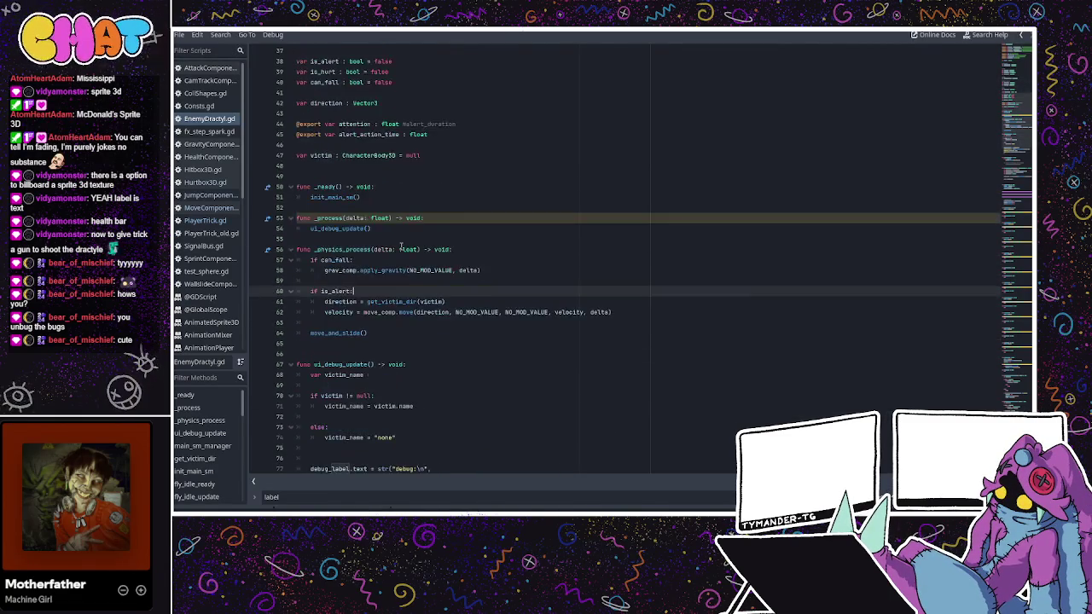
left_click(365, 342)
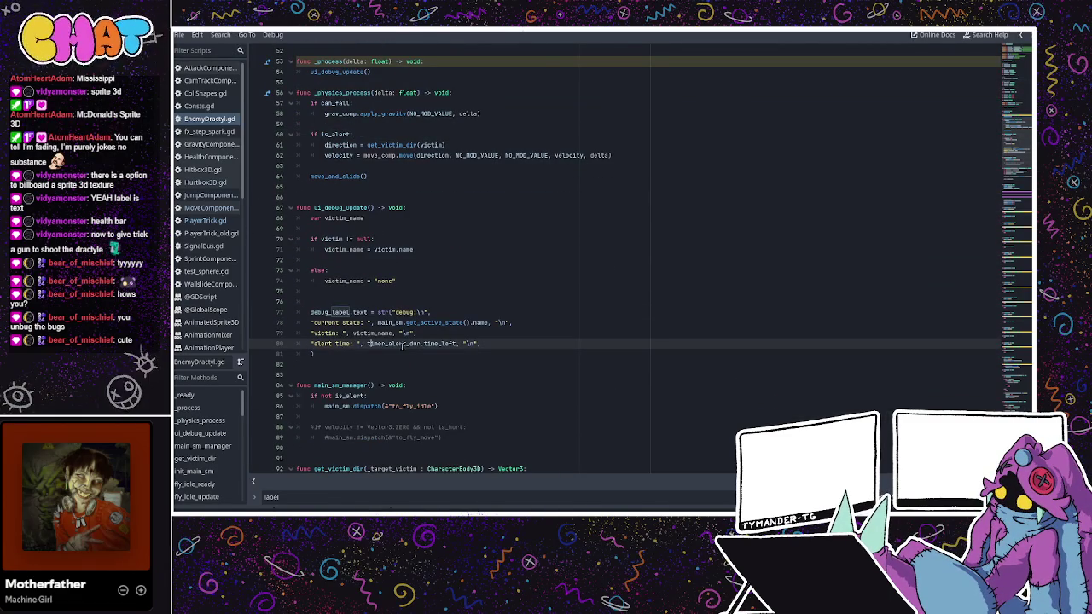
left_click(522, 324)
key("Return")
type("\"is alert:")
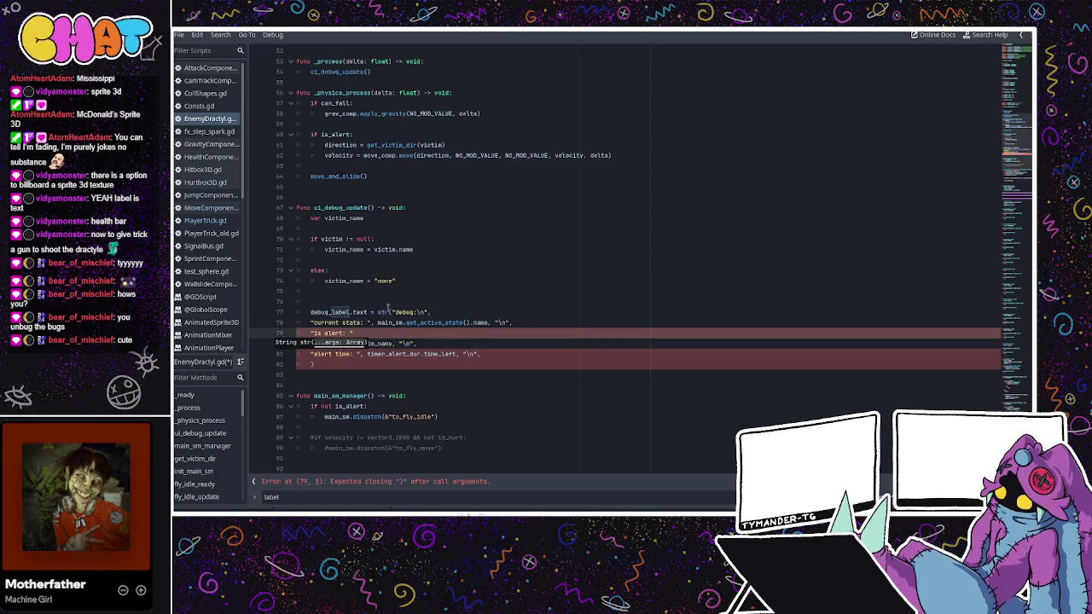
- Finish the line with is_alert so the syntax error clears, then launch the game
left_click(381, 312)
left_click(368, 333)
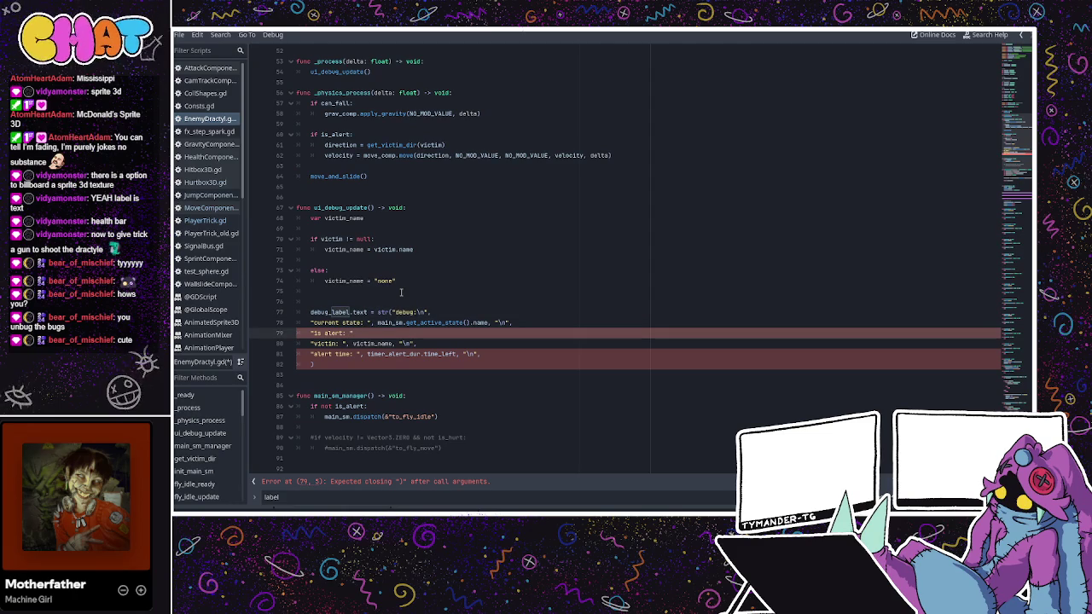
type(",is_alert")
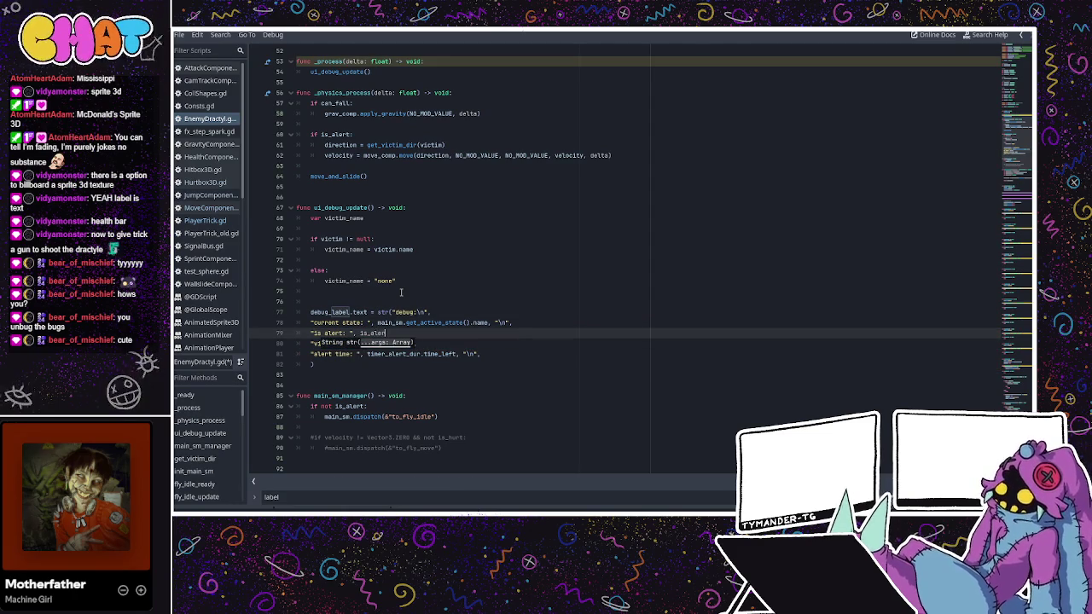
type(", \"\\n")
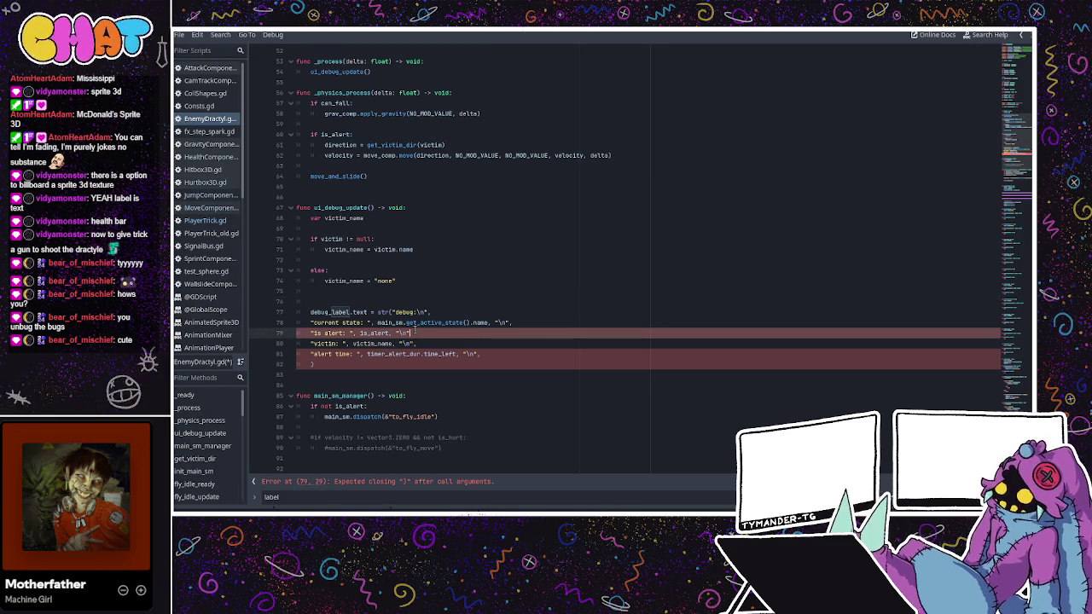
left_click(395, 280)
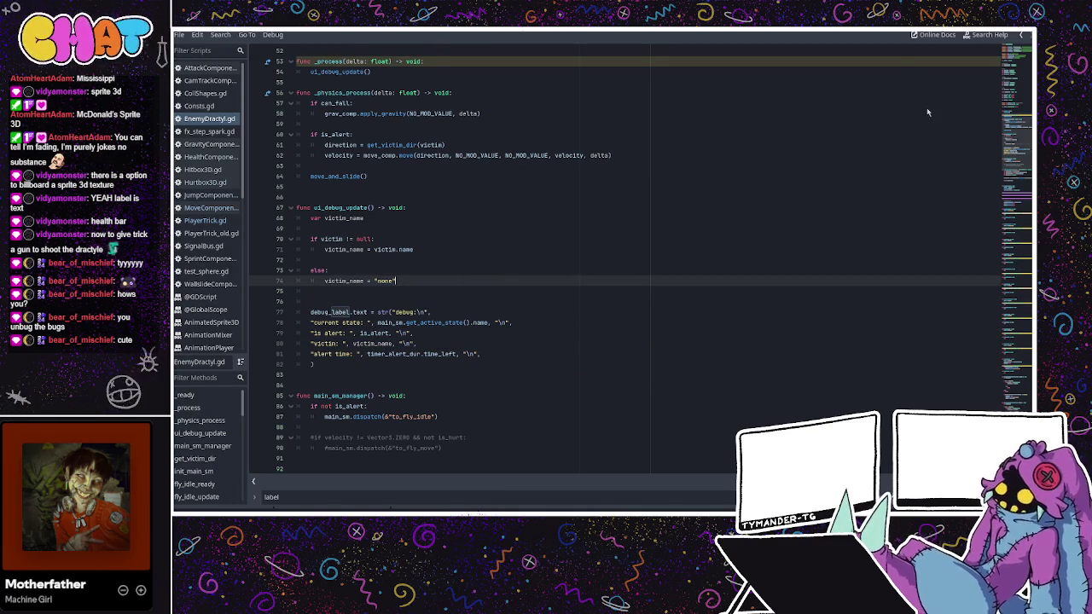
key("ctrl+F2")
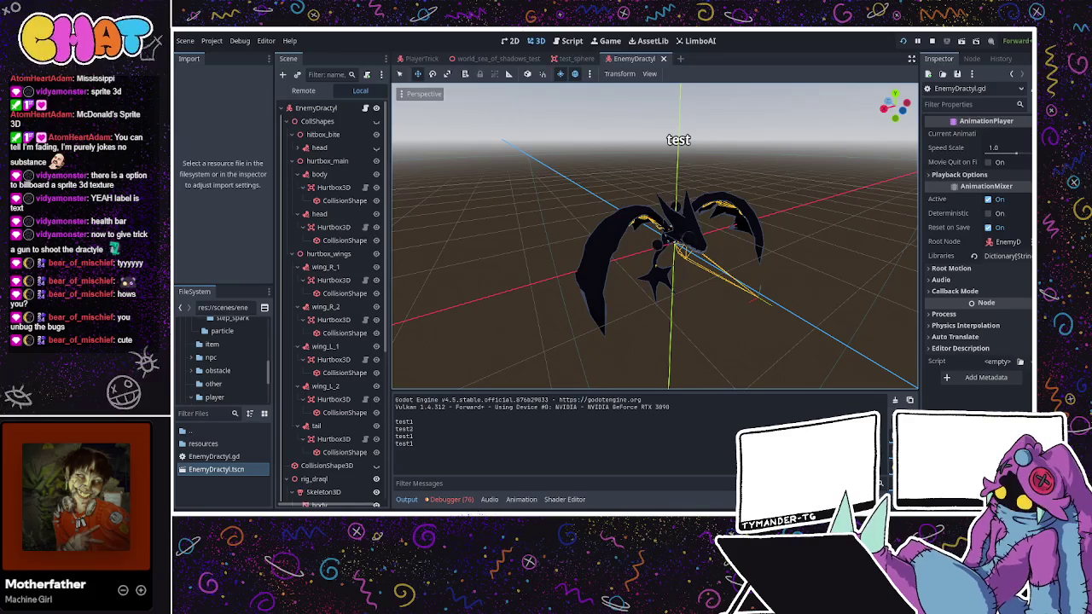
- Stop the game, compare the dractyl's MoveComponent with PlayerTrick's, and start entering Acceleration 20
key("F8")
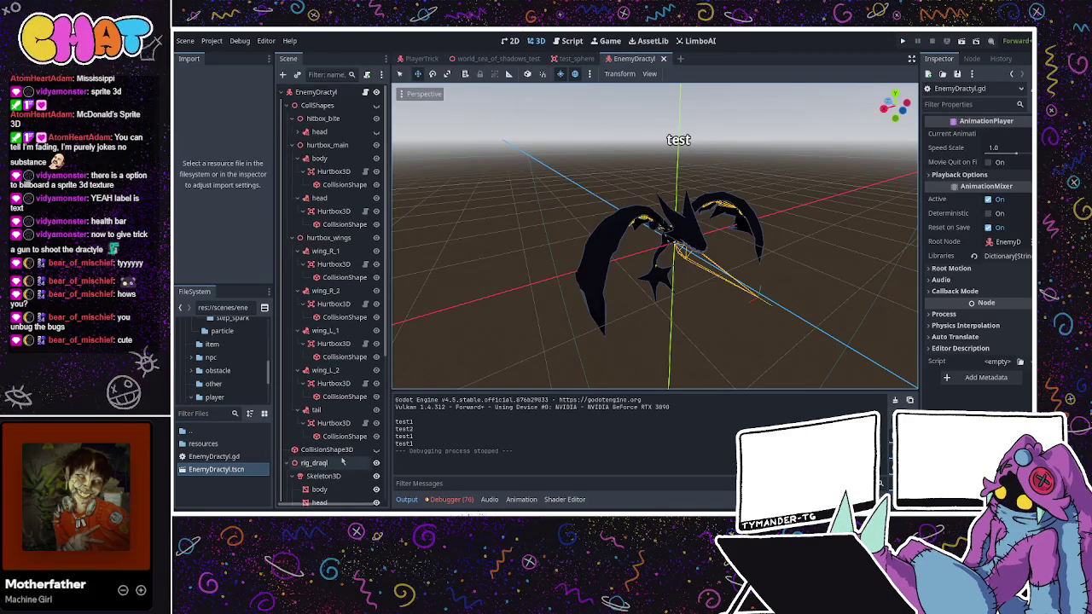
scroll(332, 461, "down", 5)
left_click(324, 387)
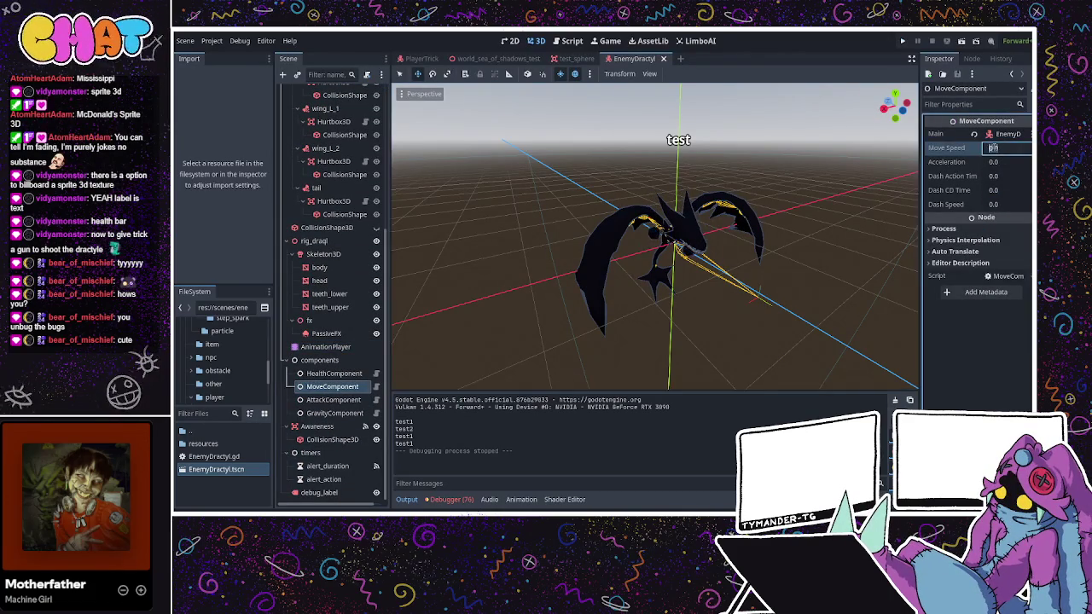
left_click(421, 58)
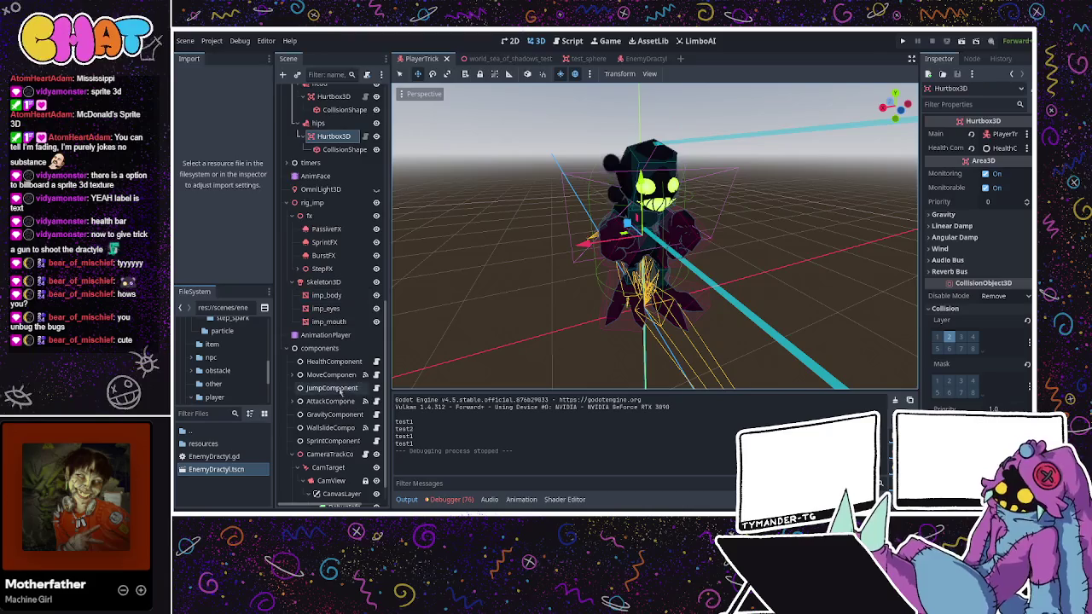
left_click(331, 375)
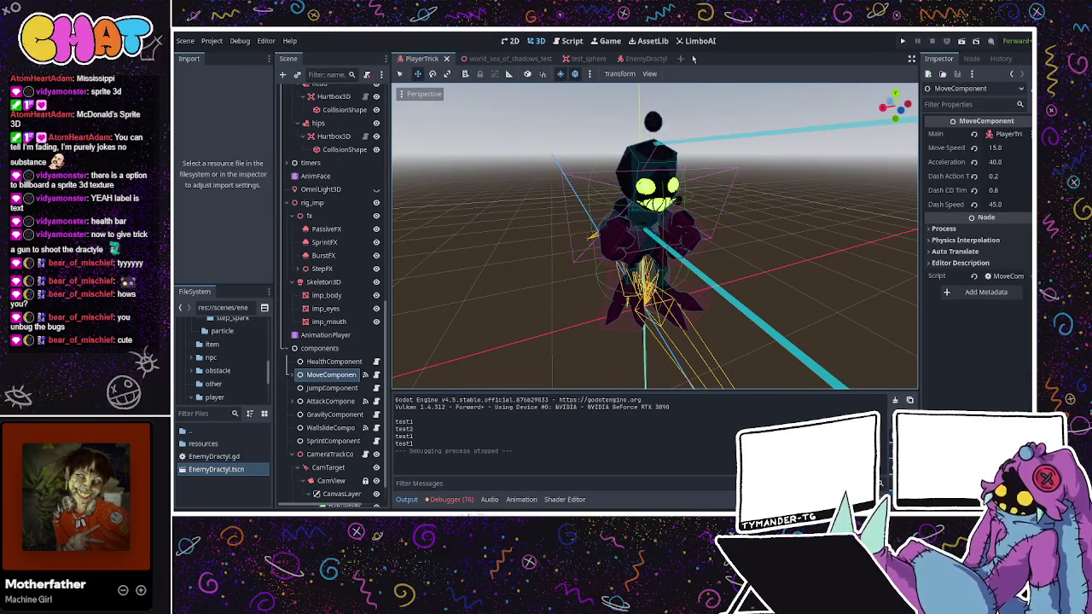
left_click(643, 58)
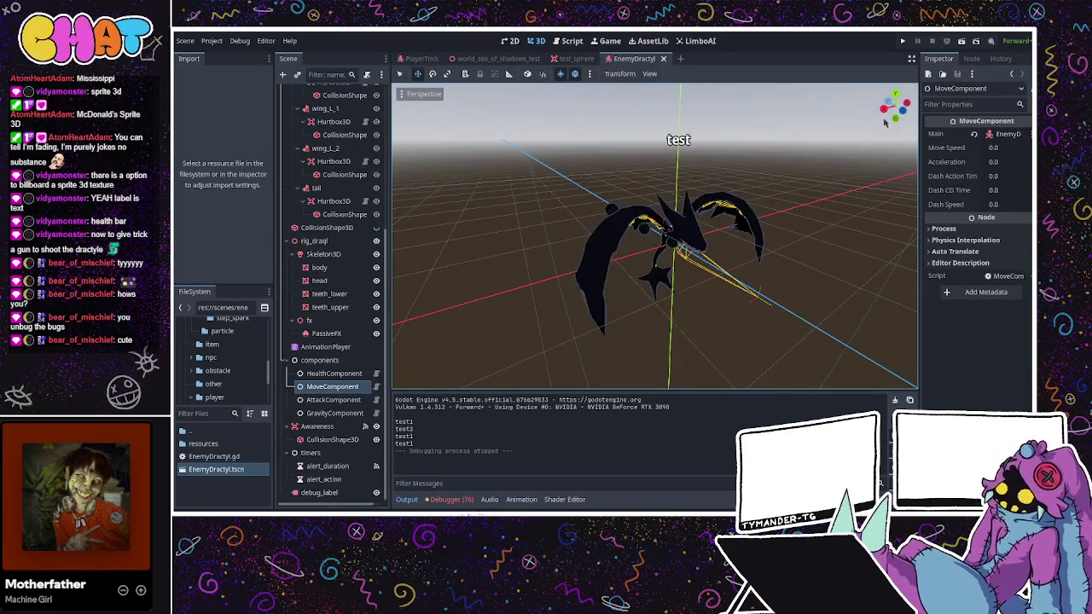
left_click(992, 149)
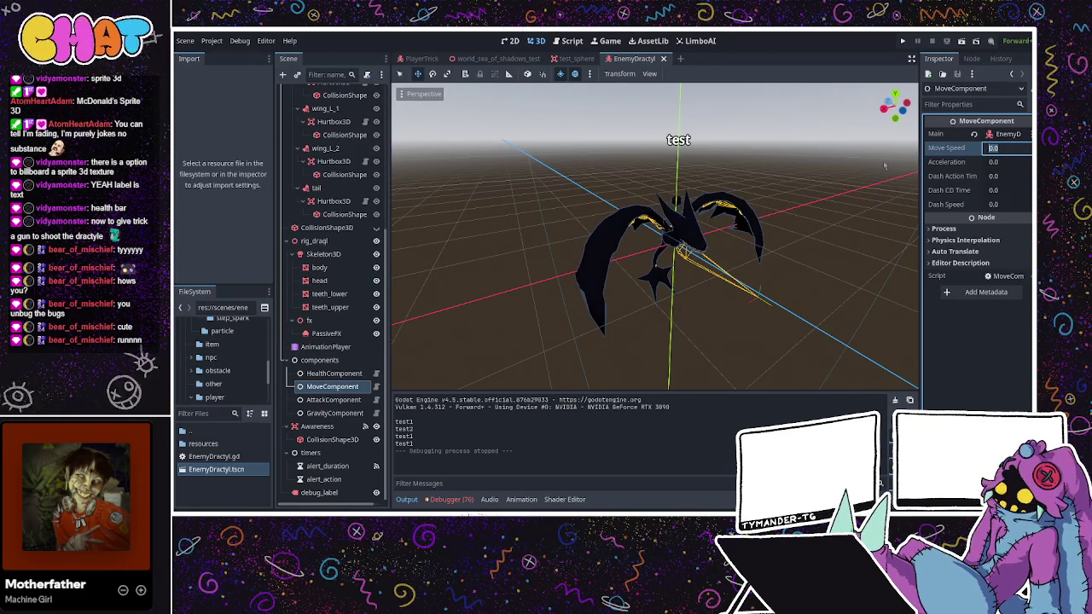
left_click(1005, 161)
type("20")
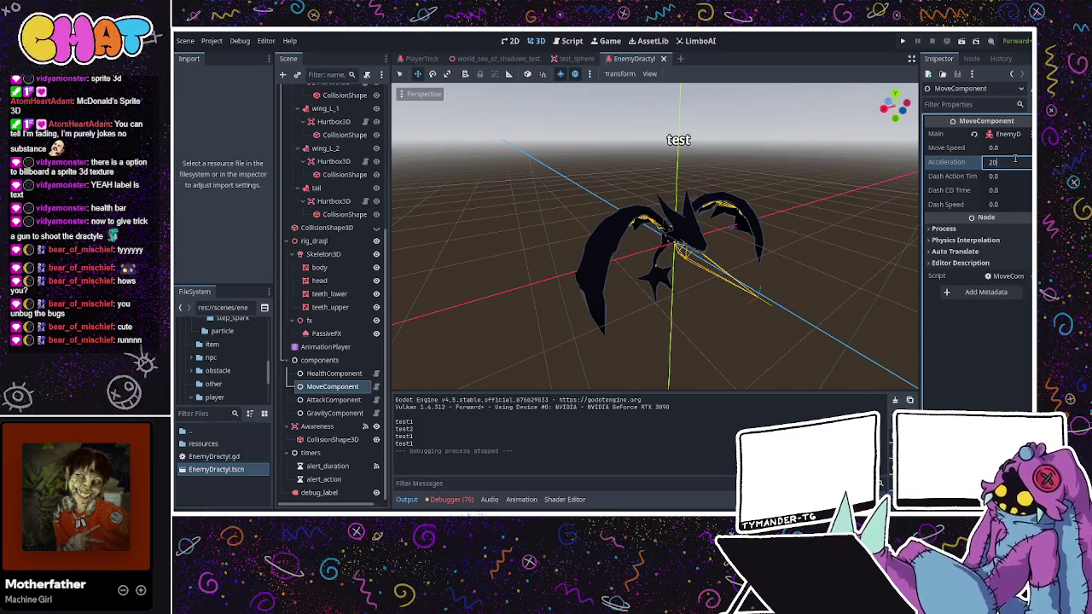
- Set the dractyl MoveComponent's Acceleration to 20 and Move Speed to 8
left_click(1006, 148)
type("89")
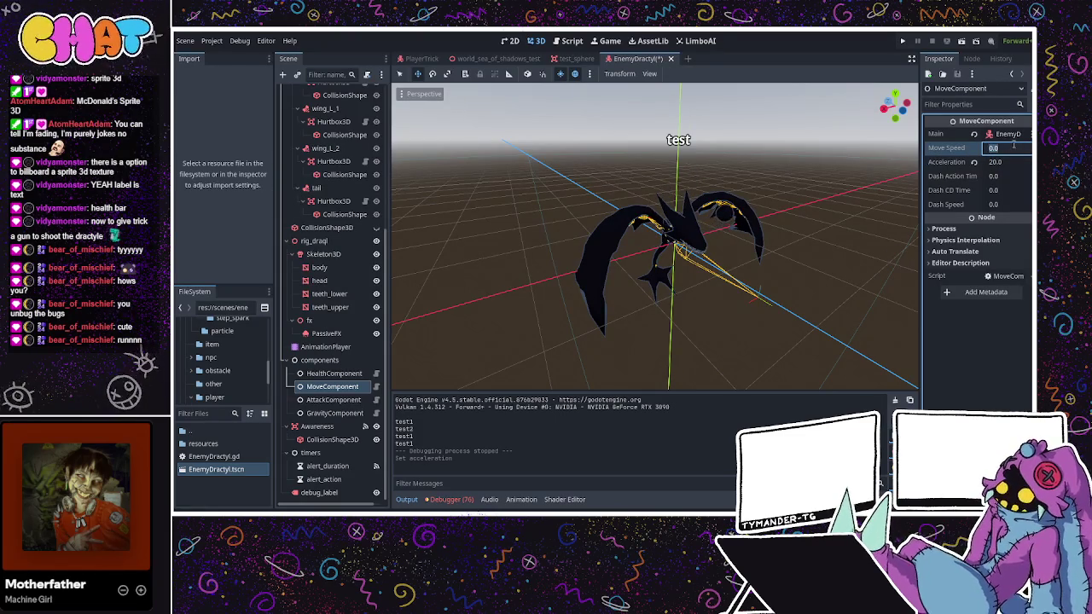
key("Return")
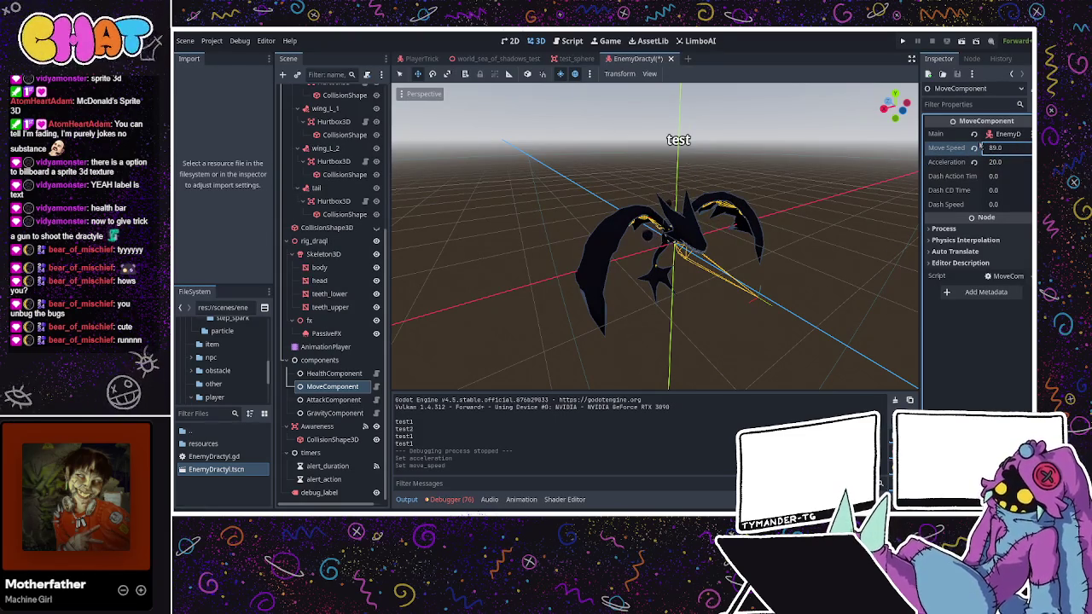
left_click(1012, 148)
type("8")
key("Return")
- Save the scene, test-run the game, then stop it
key("ctrl+s")
left_click(904, 42)
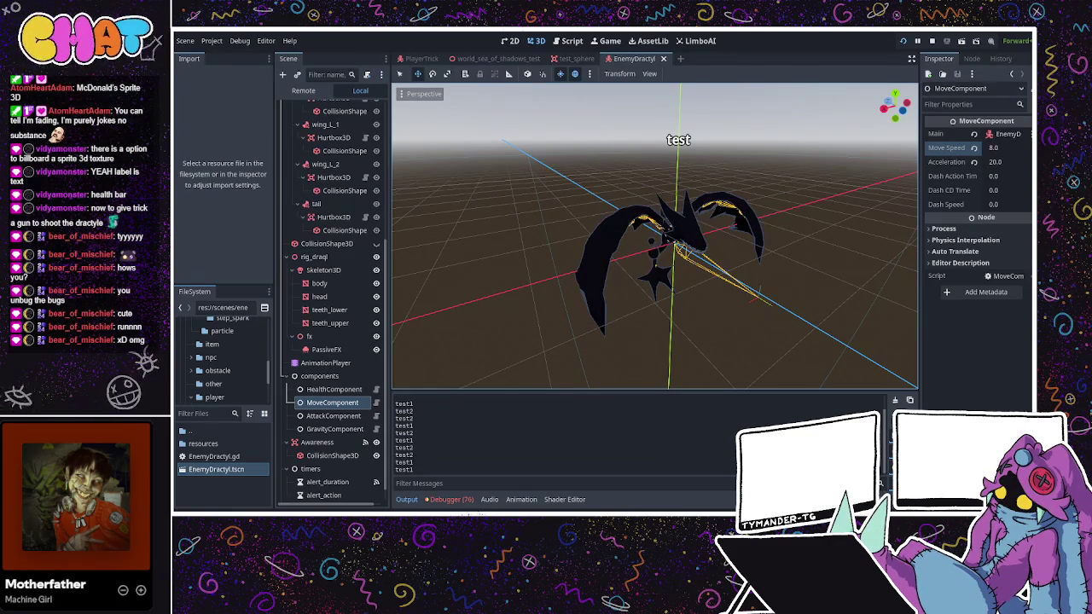
key("F8")
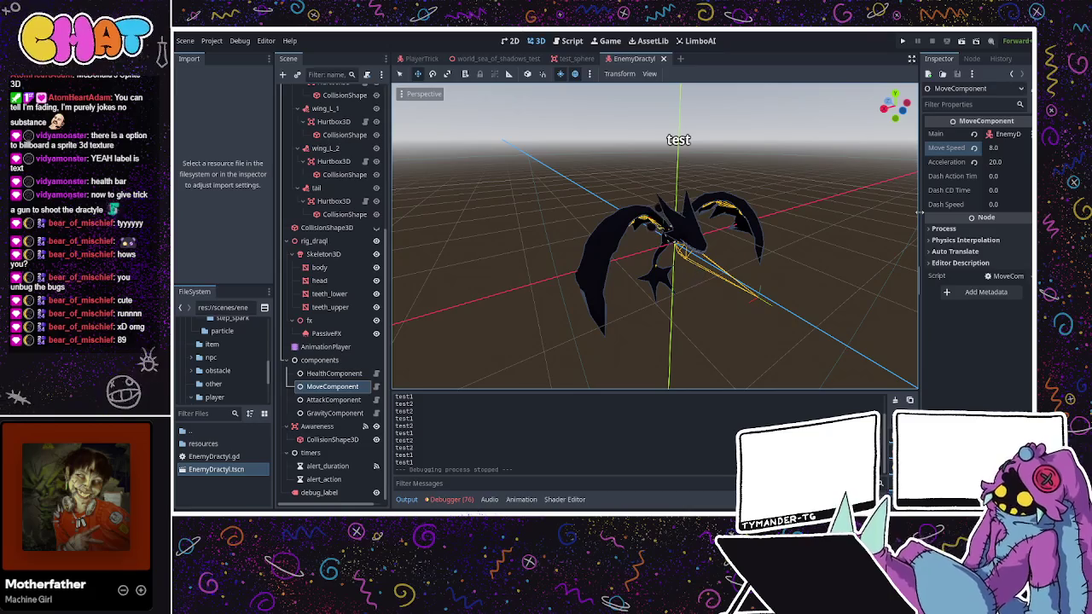
scroll(376, 197, "up", 5)
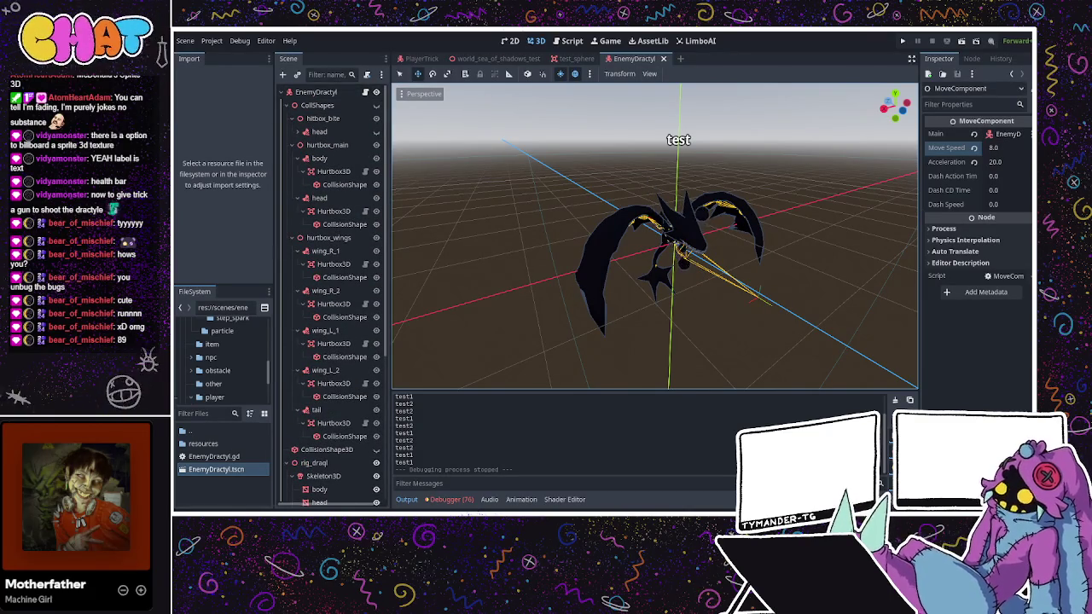
key("ctrl+F3")
scroll(448, 186, "down", 10)
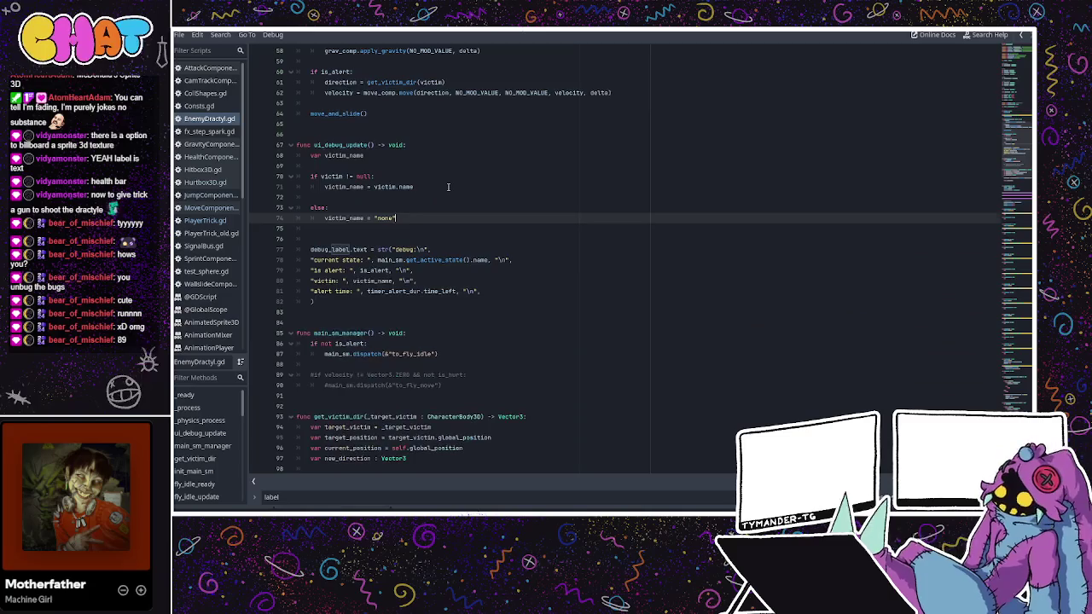
scroll(443, 186, "down", 18)
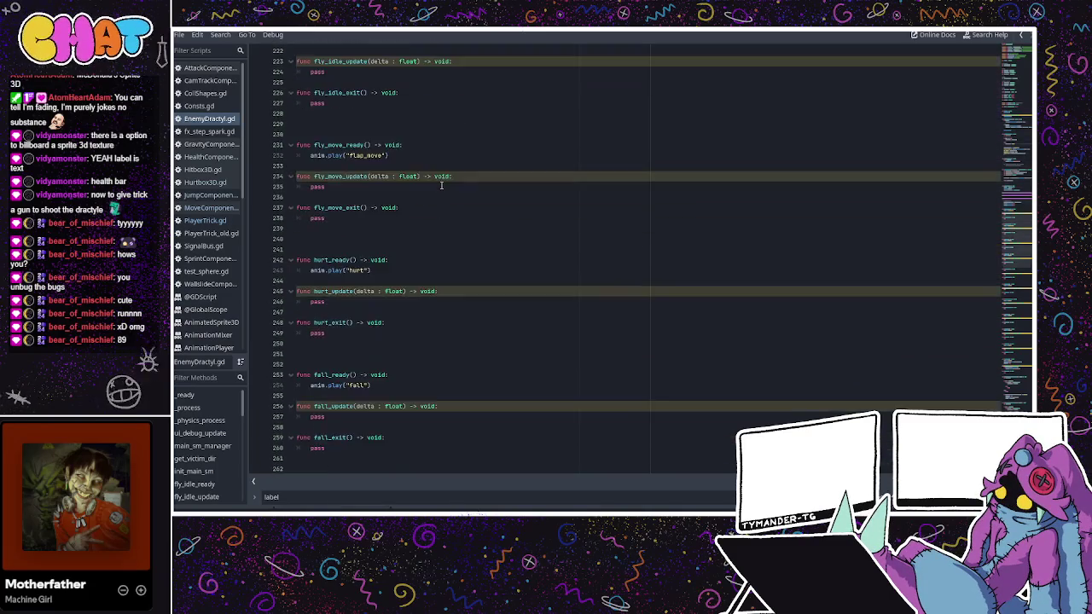
scroll(442, 185, "down", 10)
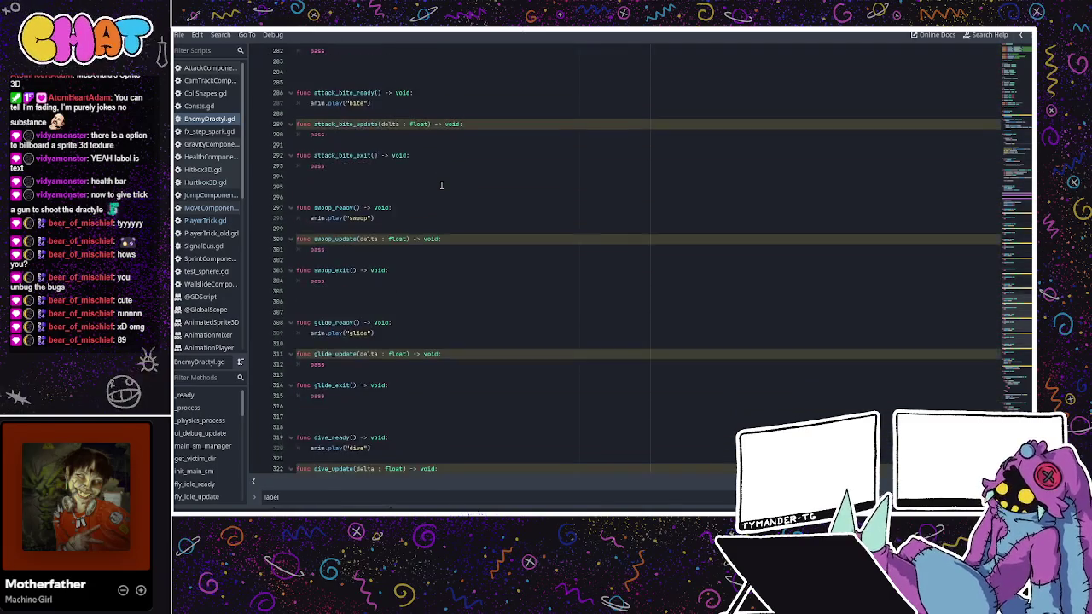
scroll(441, 185, "down", 3)
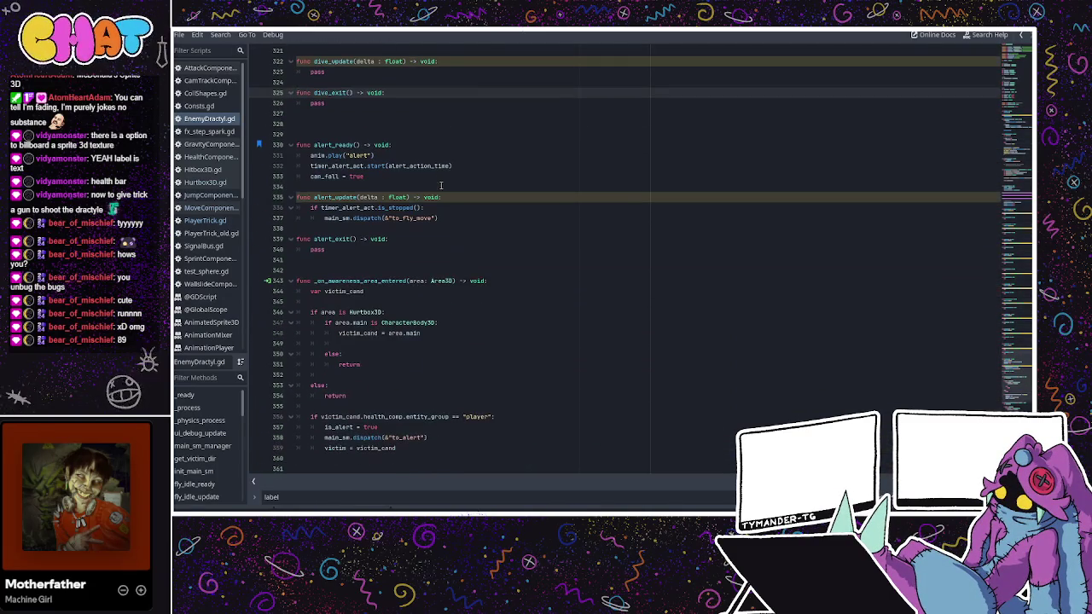
left_click(427, 190)
left_click(421, 178)
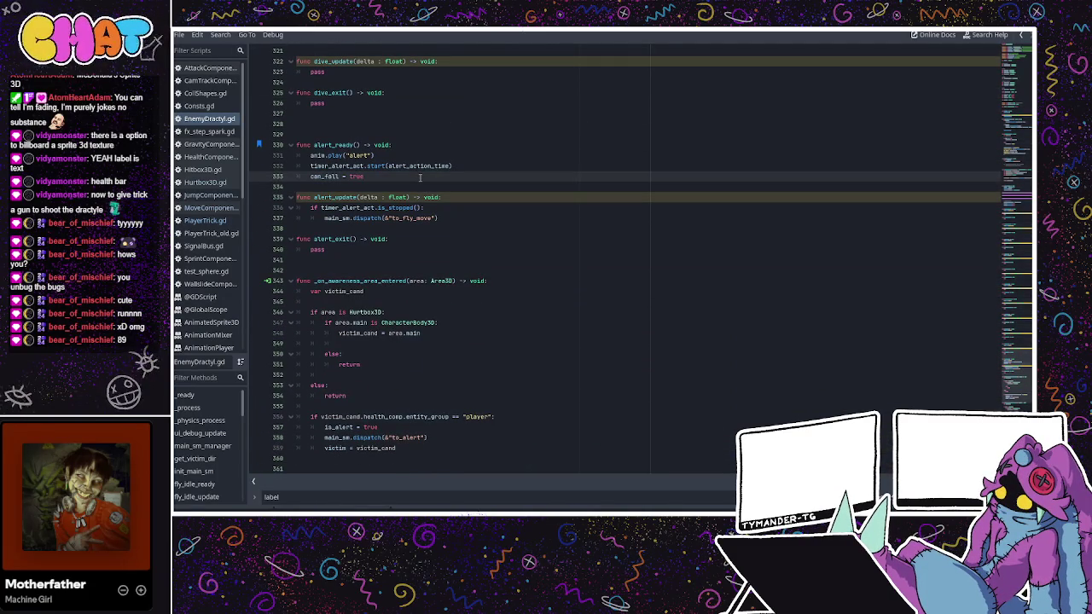
scroll(420, 178, "down", 4)
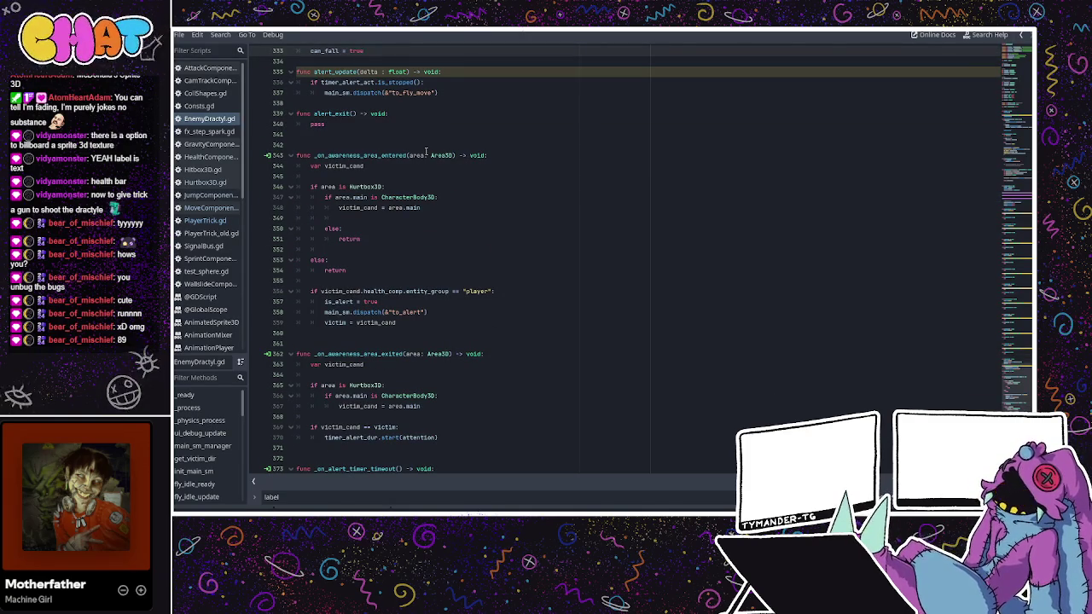
scroll(422, 171, "up", 3)
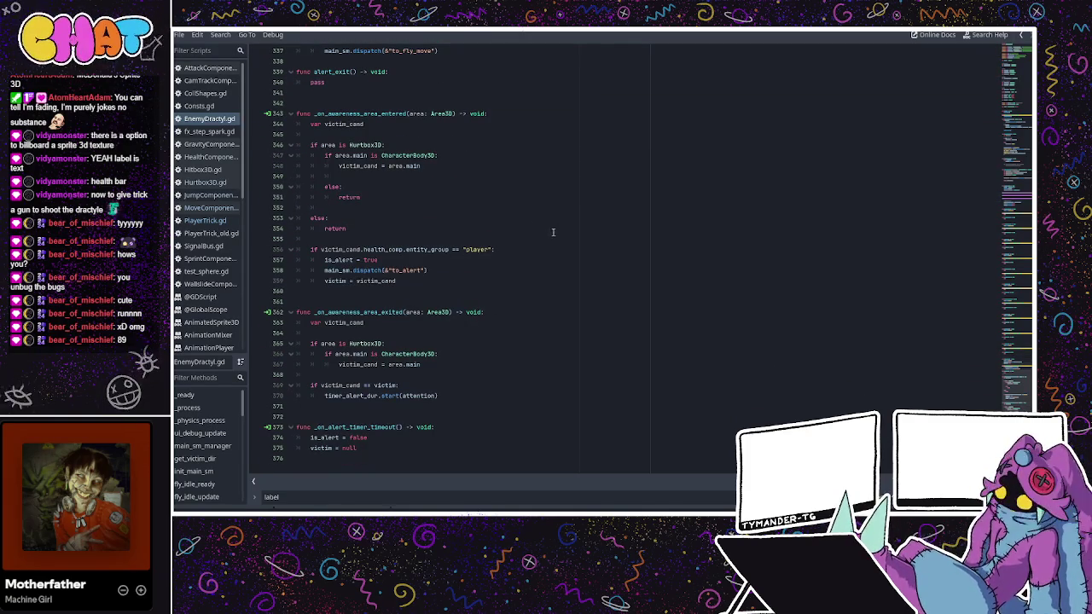
scroll(410, 228, "up", 3)
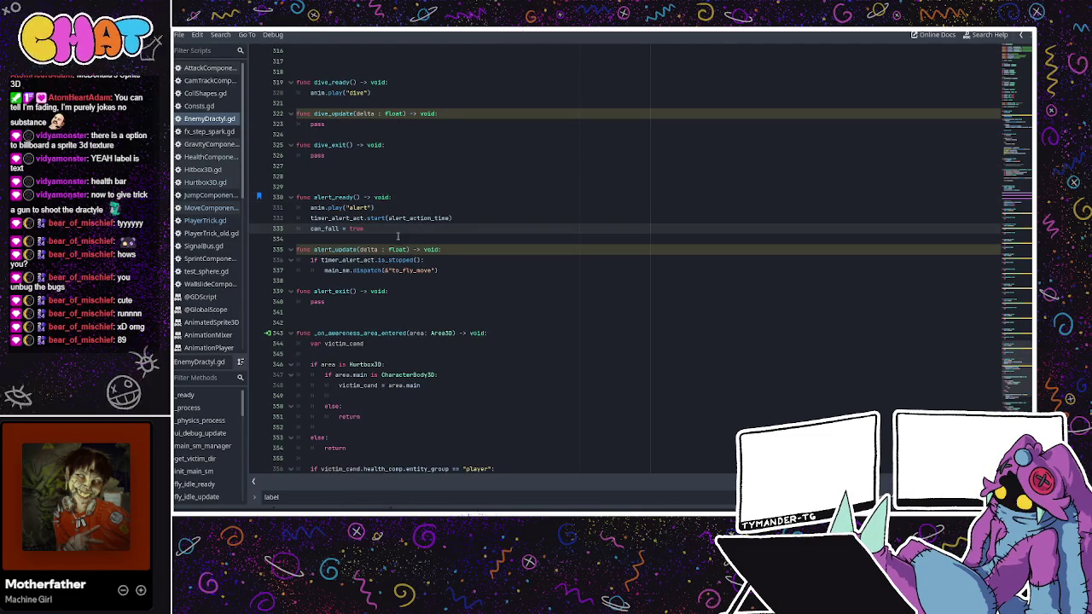
left_click(416, 260)
left_click(461, 241)
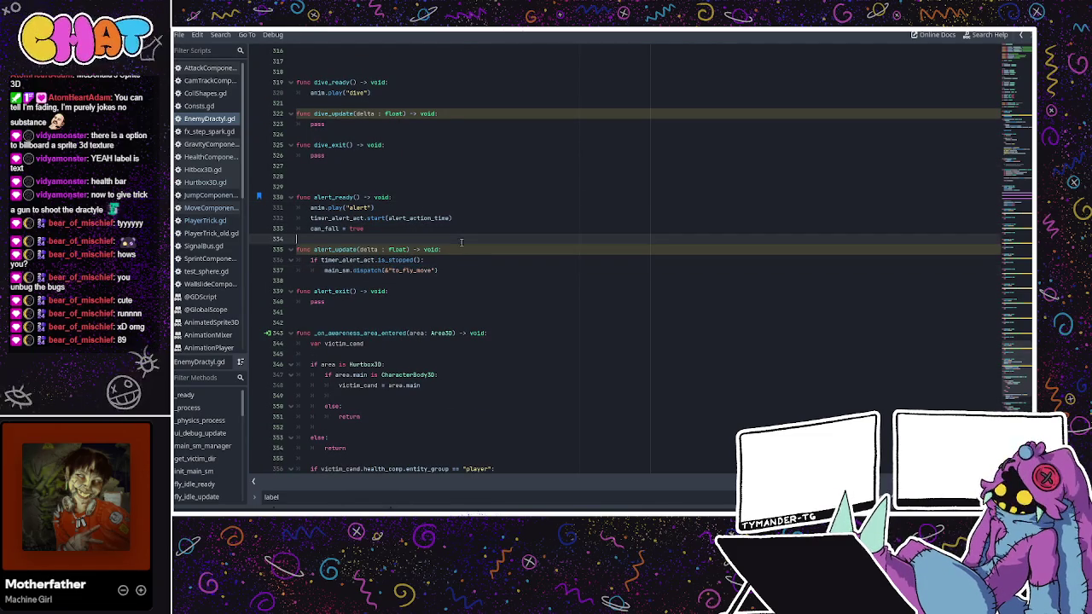
scroll(461, 243, "up", 1)
scroll(462, 242, "up", 3)
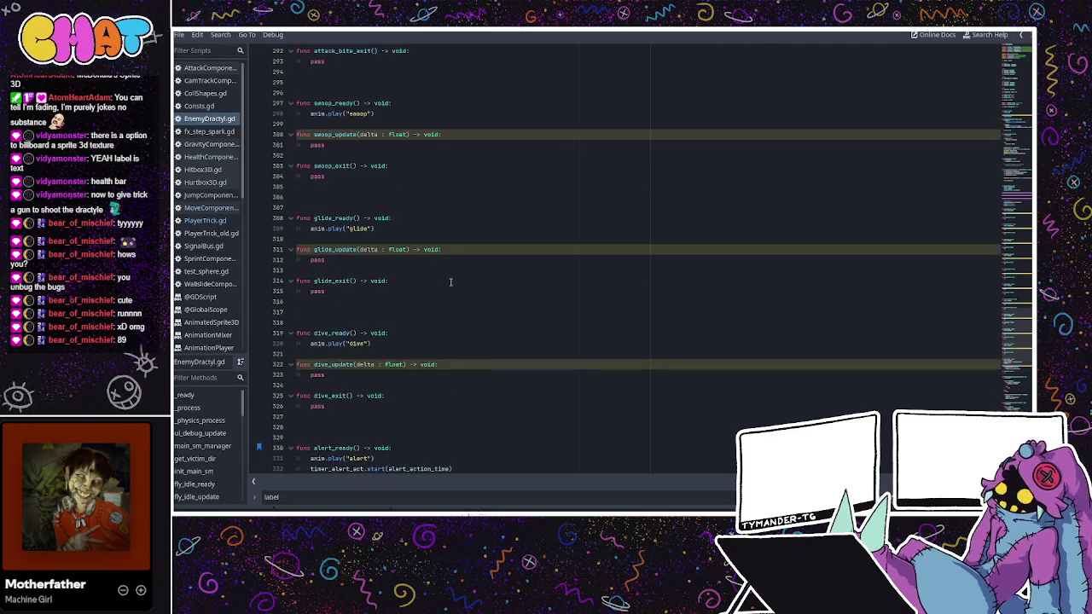
double_click(395, 385)
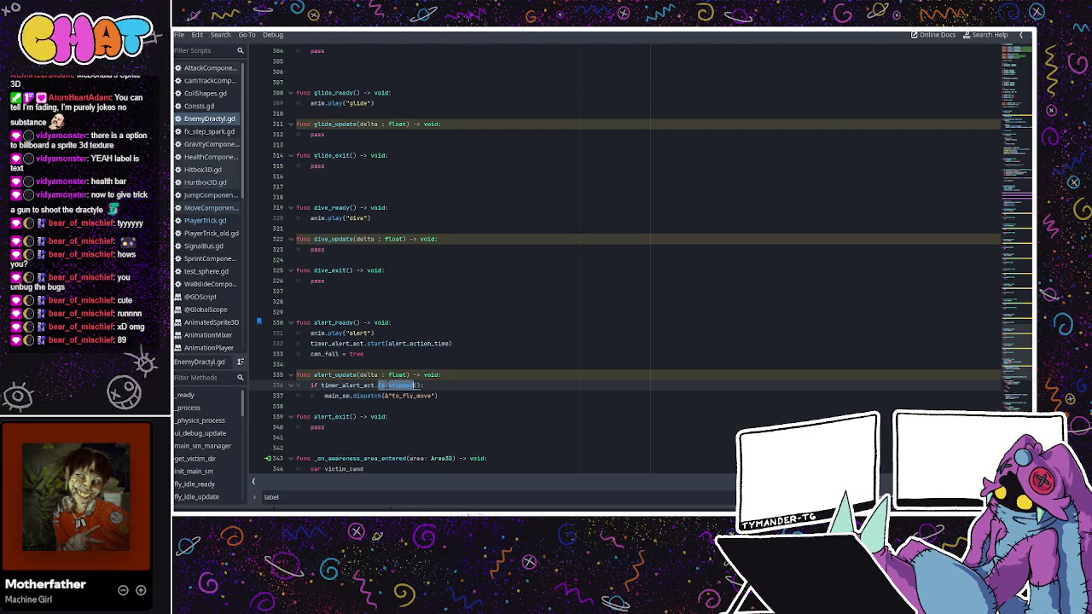
left_click(370, 385)
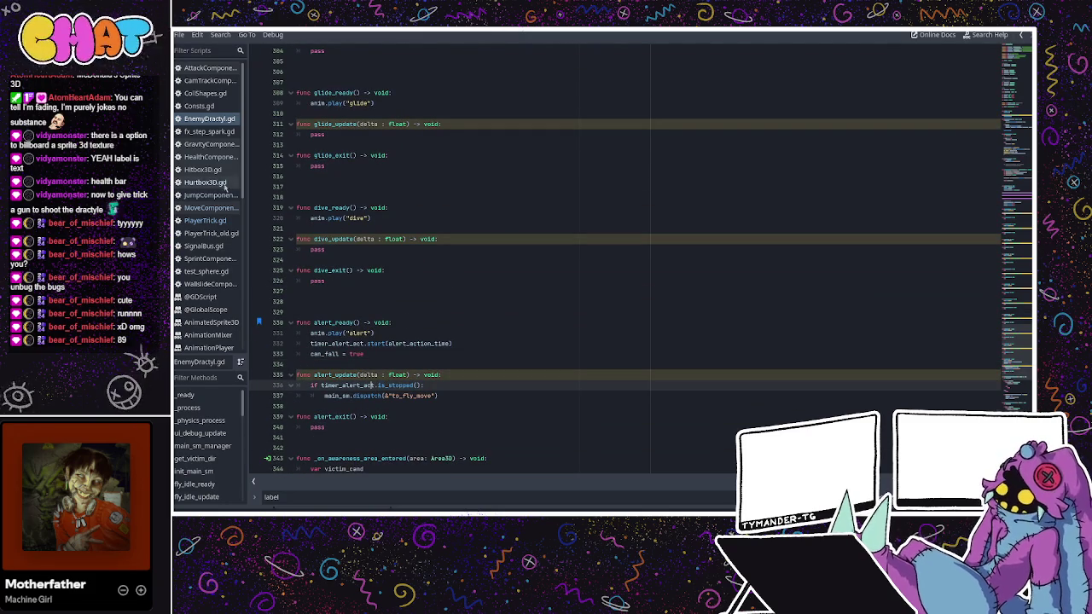
key("alt+Tab")
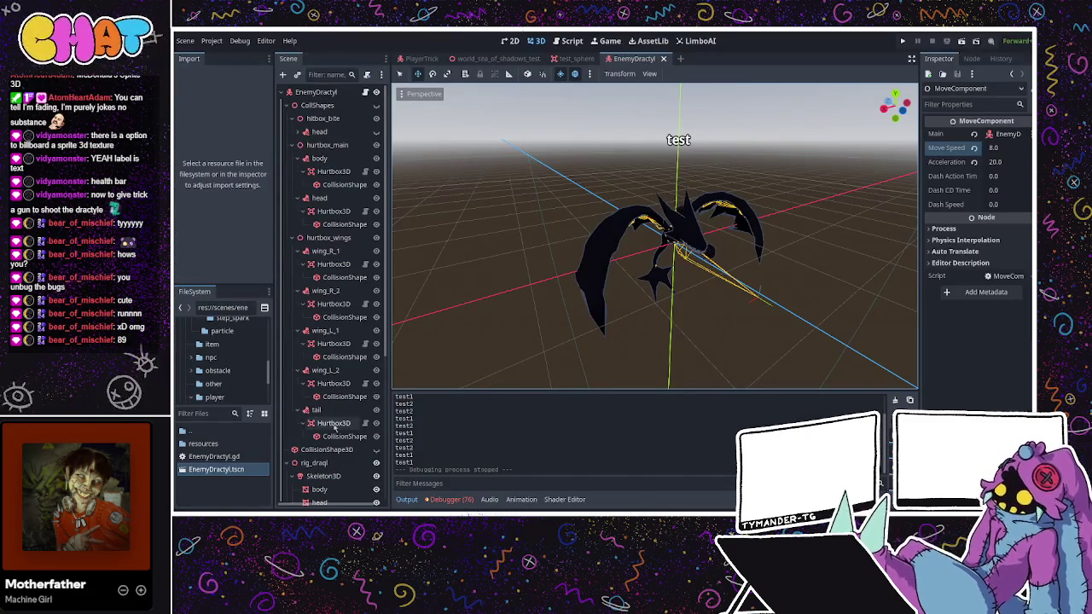
- Return to EnemyDractyl.gd and dismiss the autocomplete on the unfinished rig. line
scroll(298, 386, "down", 5)
scroll(299, 386, "down", 1)
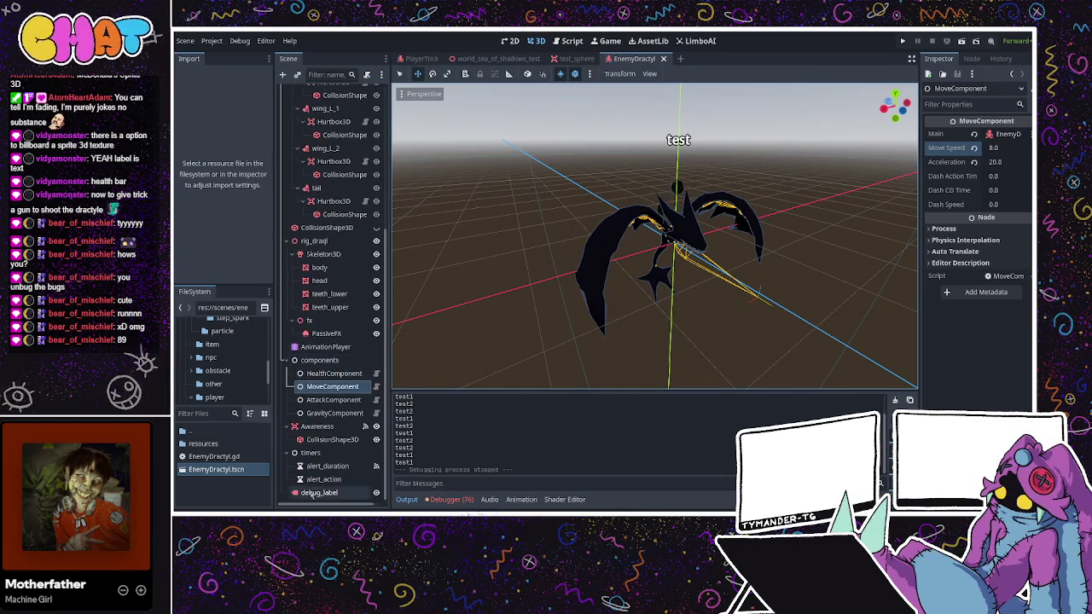
left_click(324, 479)
key("alt+Tab")
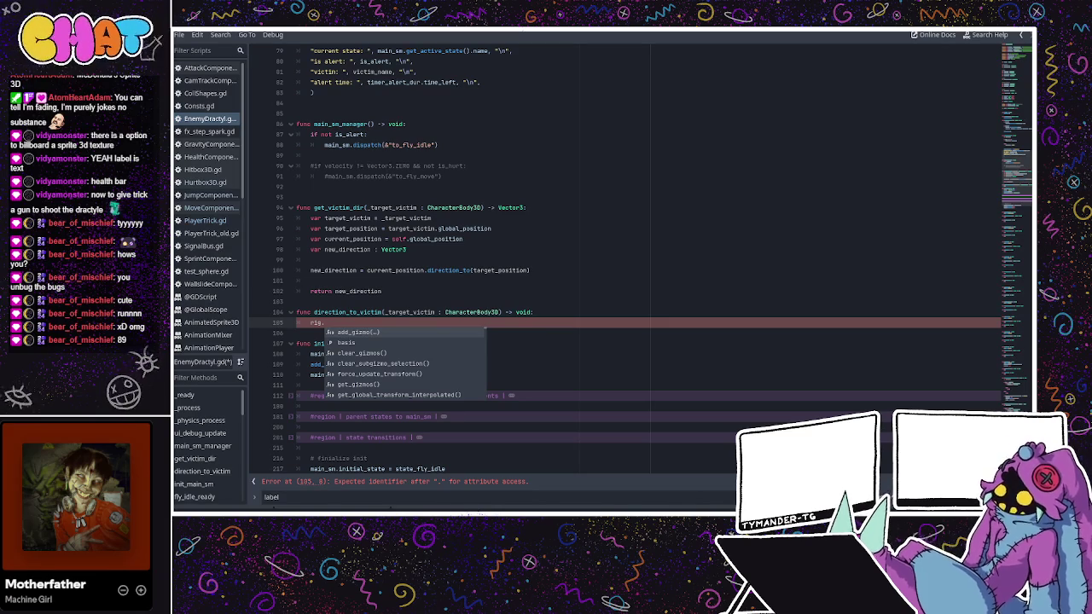
left_click(337, 323)
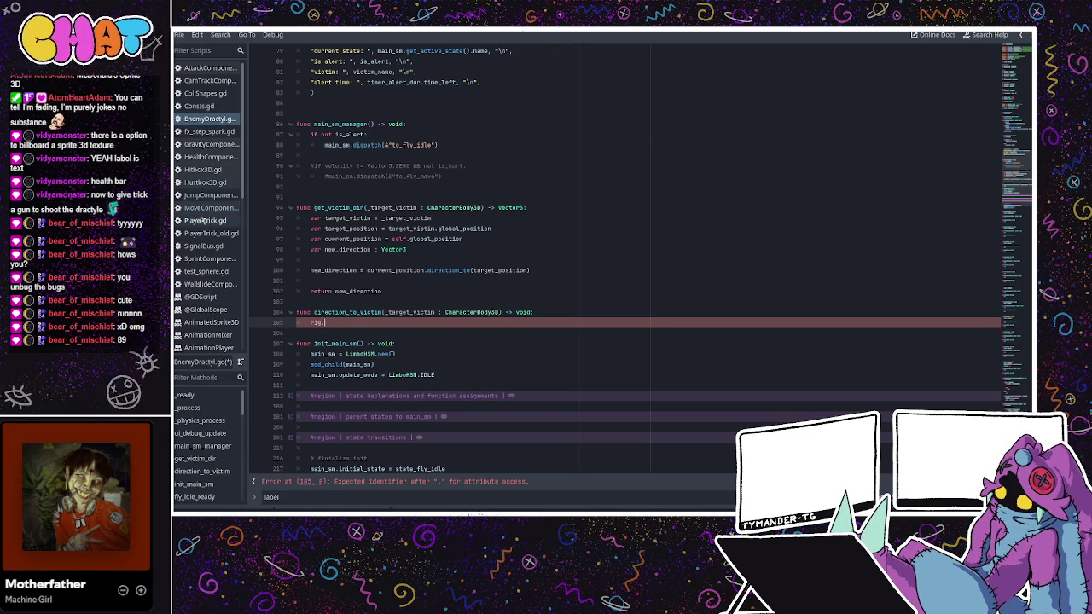
- Look through PlayerTrick.gd and MoveComponent.gd, then open CamTrackComponent.gd at node_snap_to_direction
left_click(220, 221)
scroll(340, 249, "down", 2)
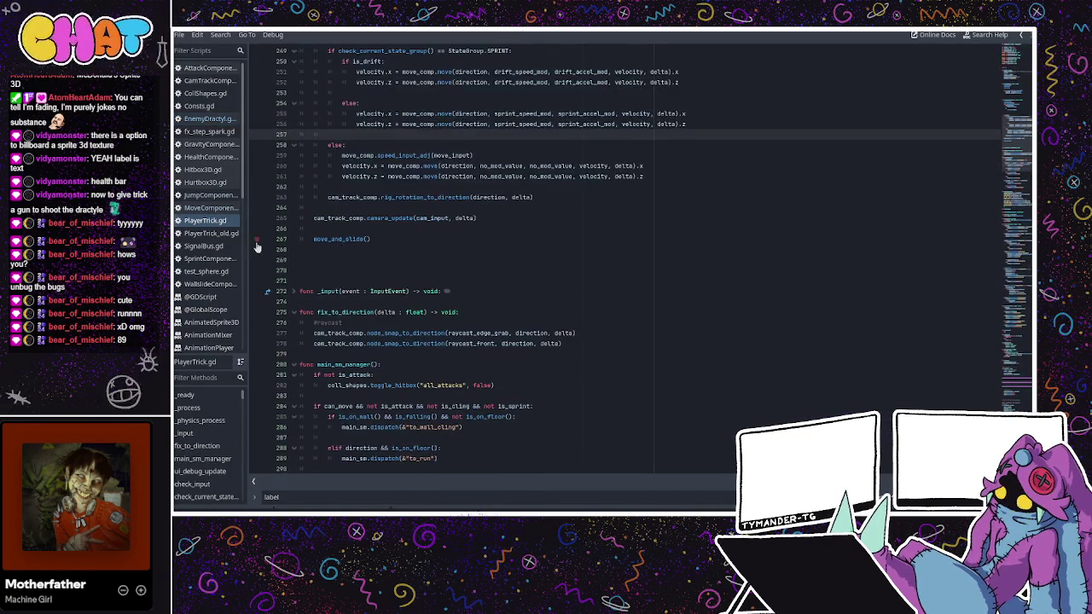
left_click(226, 208)
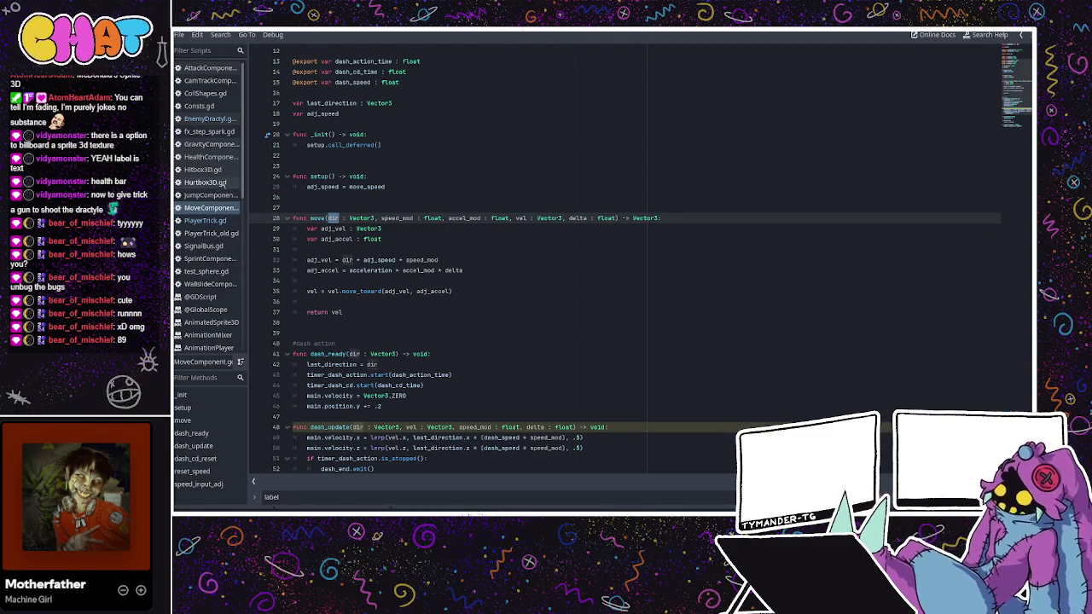
left_click(209, 80)
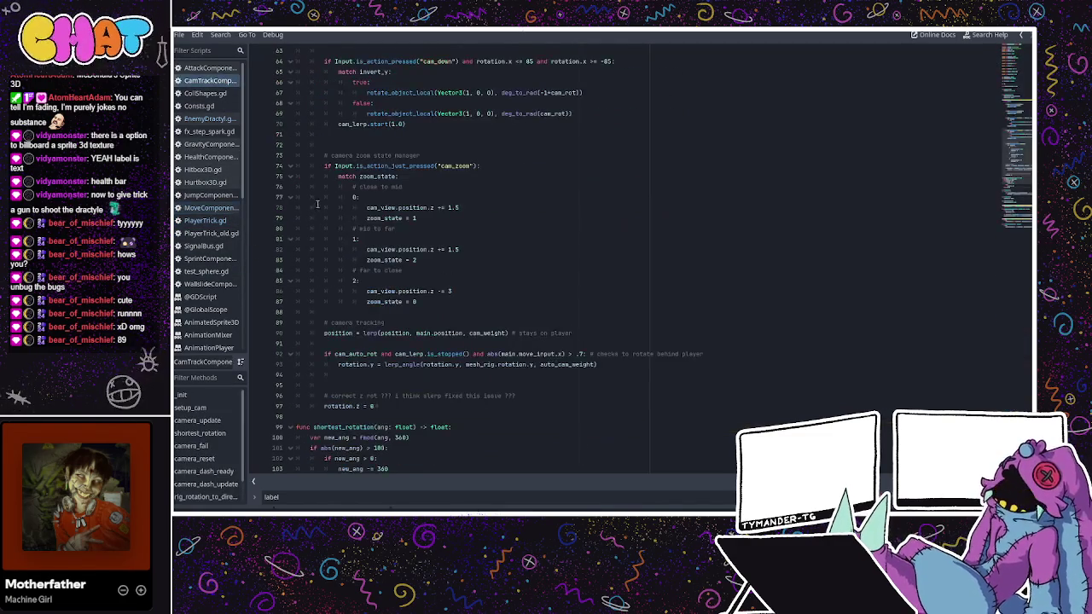
scroll(339, 226, "down", 9)
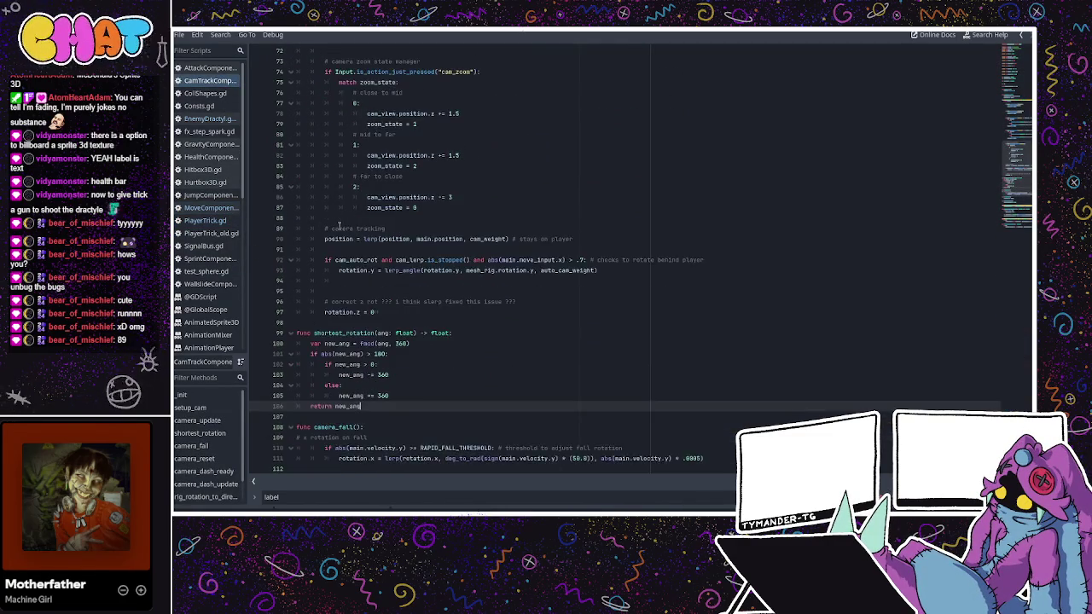
scroll(339, 225, "down", 2)
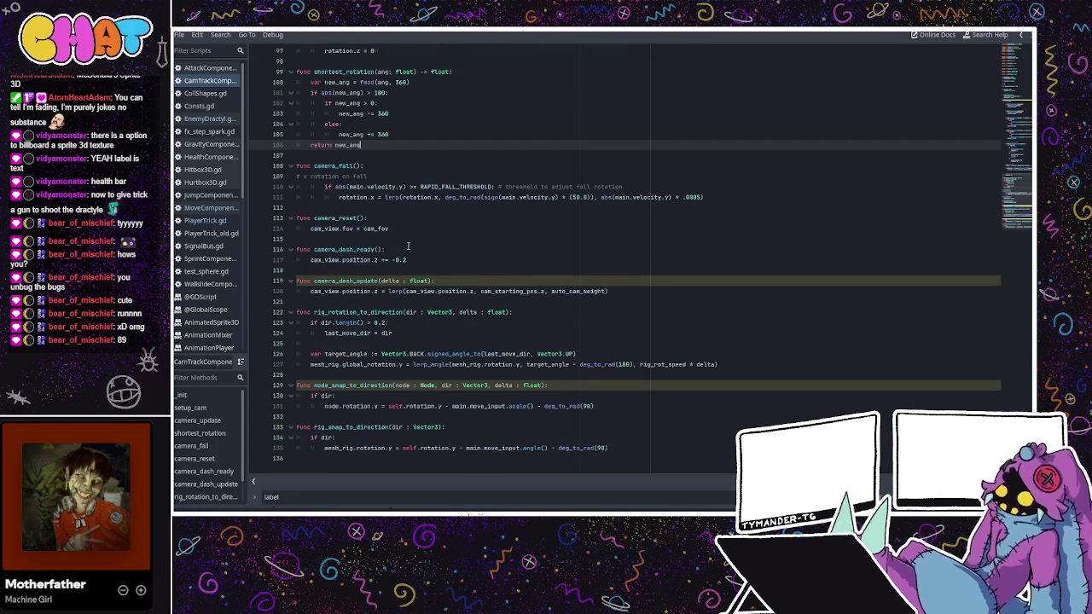
- Examine the node.rotation.y assignment on line 131 of node_snap_to_direction
left_click(345, 407)
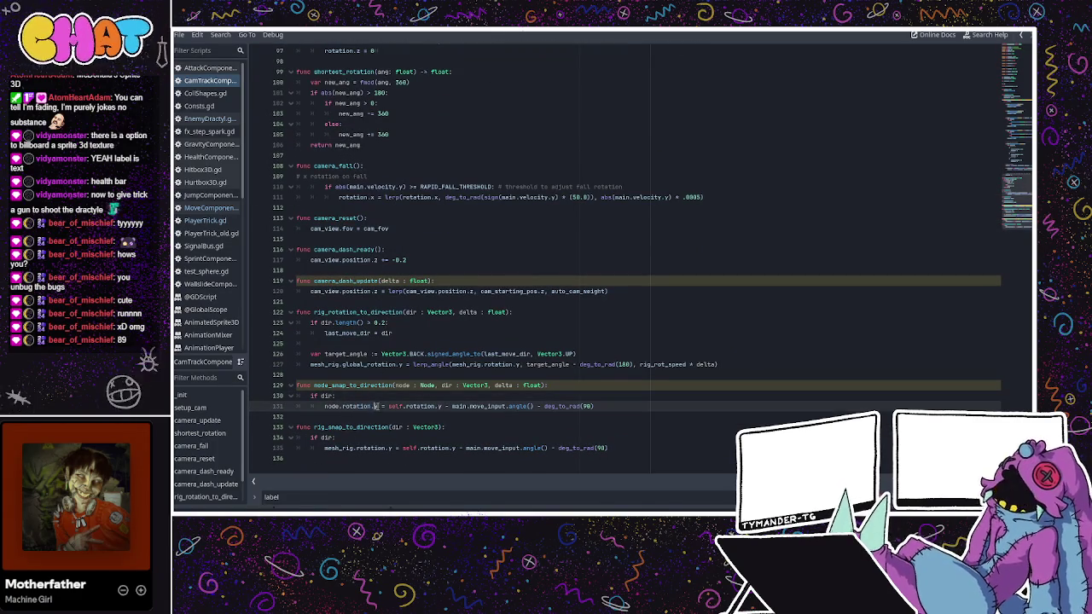
left_click_drag(377, 407, 362, 407)
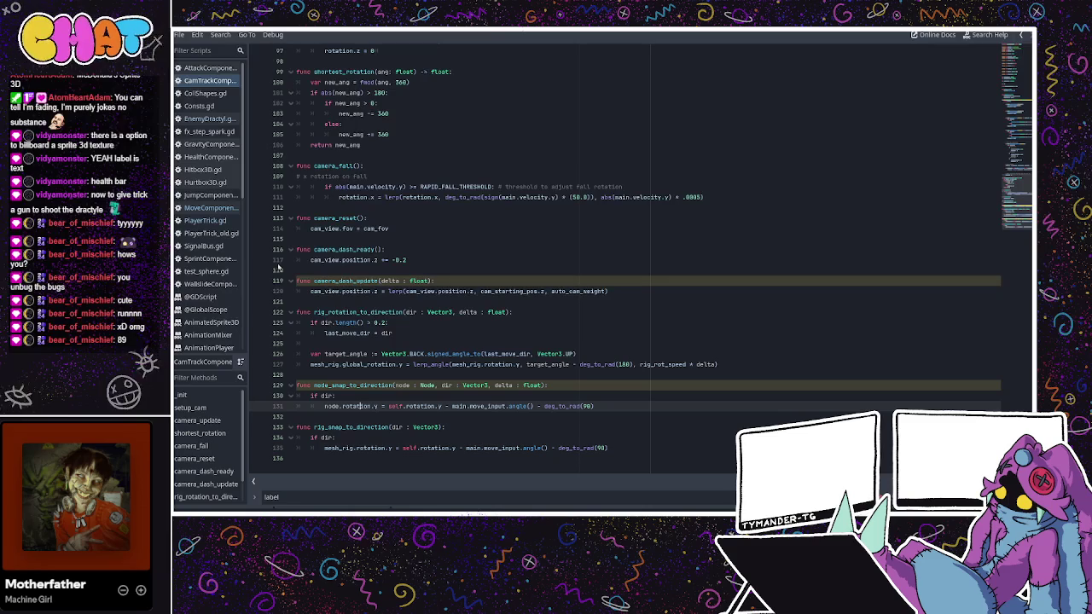
double_click(359, 406)
left_click(375, 406)
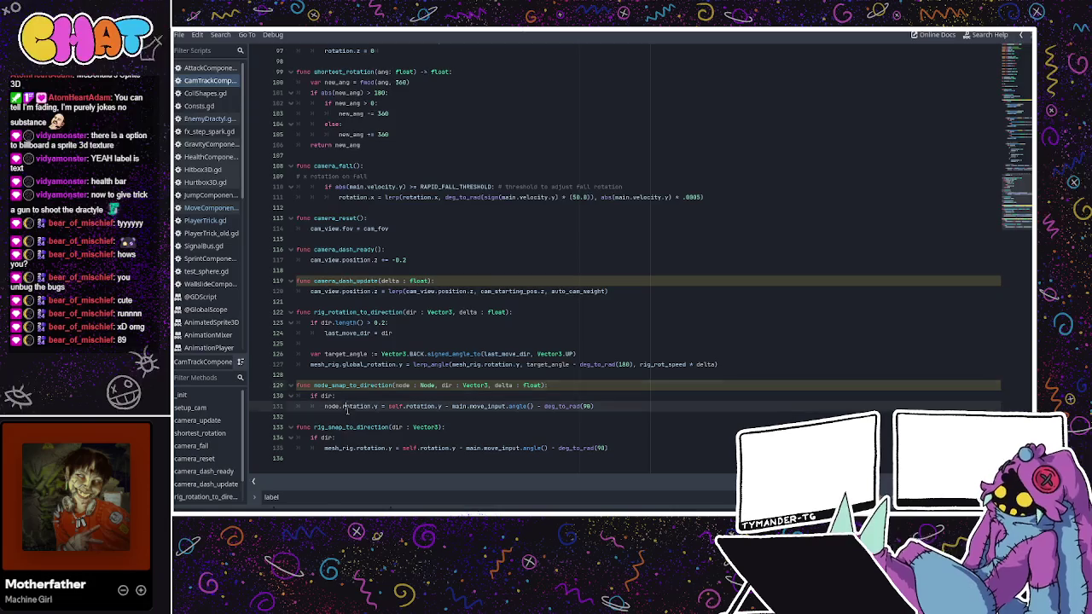
left_click(355, 414)
left_click(382, 406)
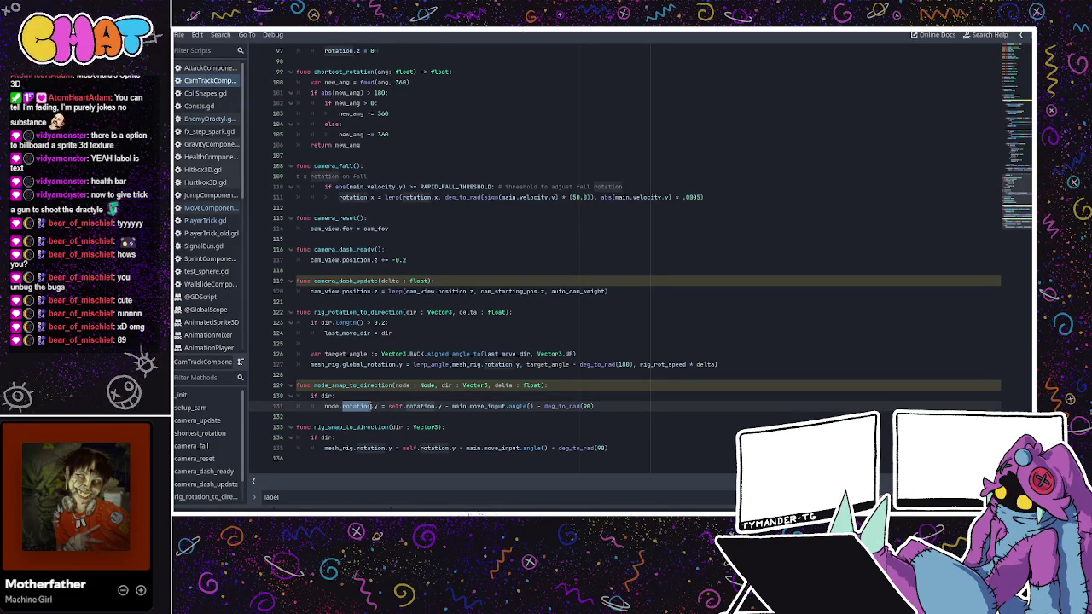
key("Right")
key("Right")
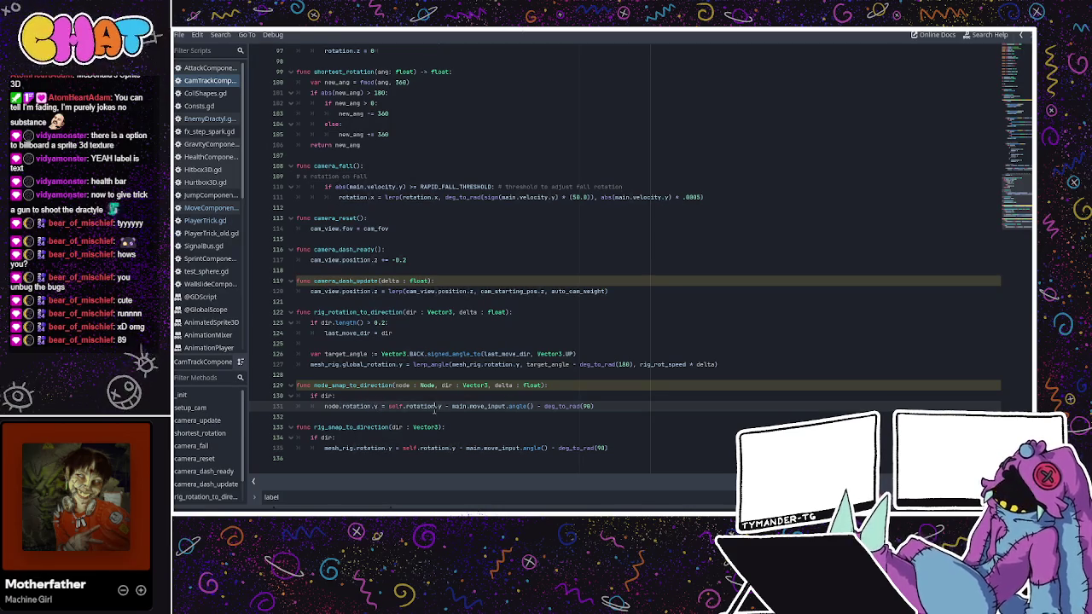
- Examine the main.move_input angle expression that sets the rotation on line 131
left_click_drag(486, 408, 512, 413)
left_click(512, 412)
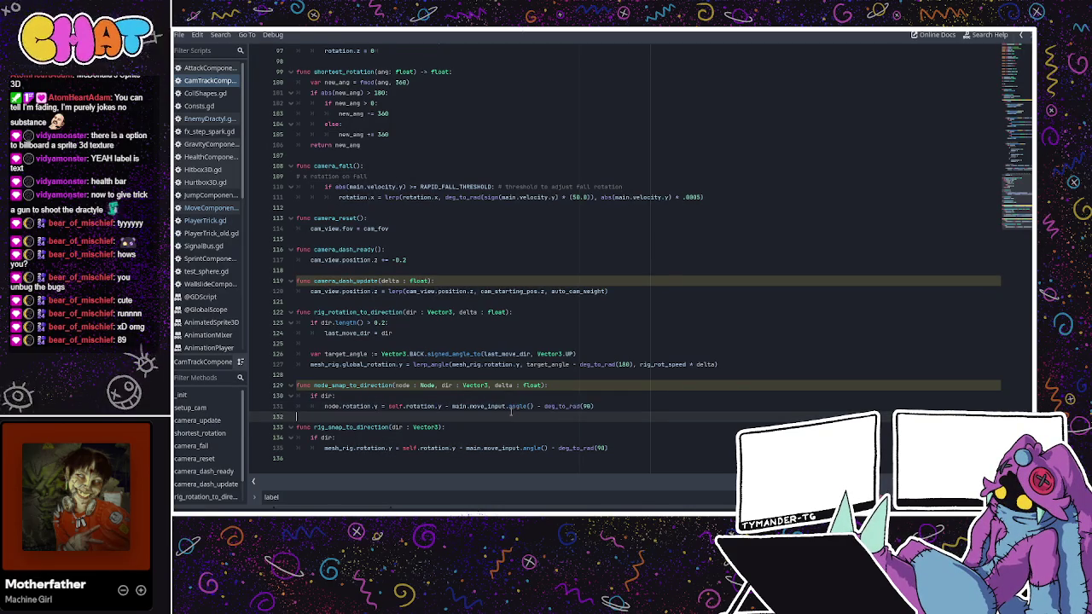
key("Up")
key("Up")
key("Up")
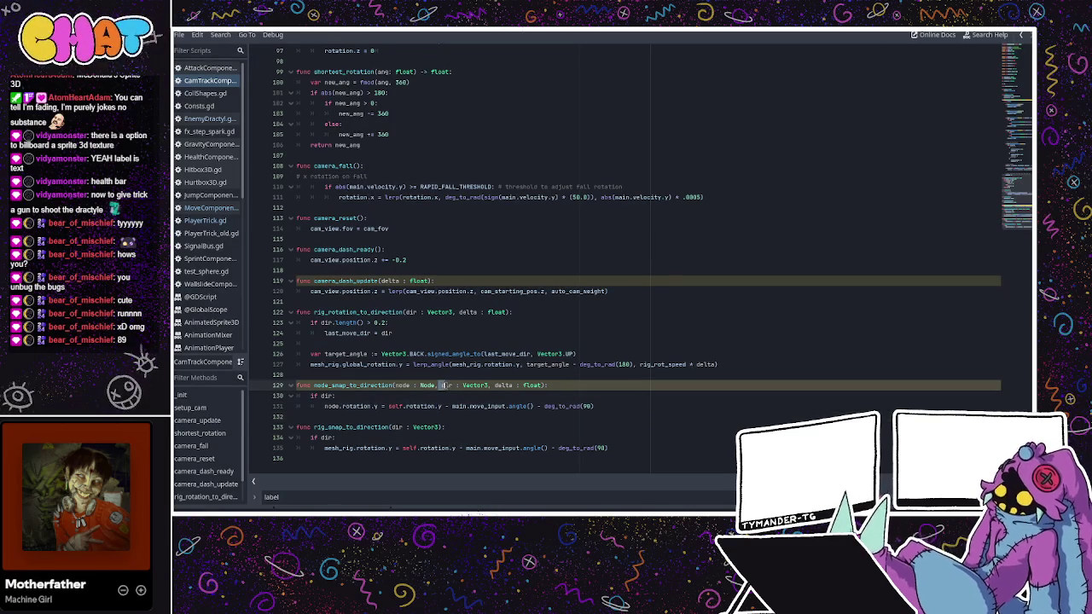
left_click(368, 405)
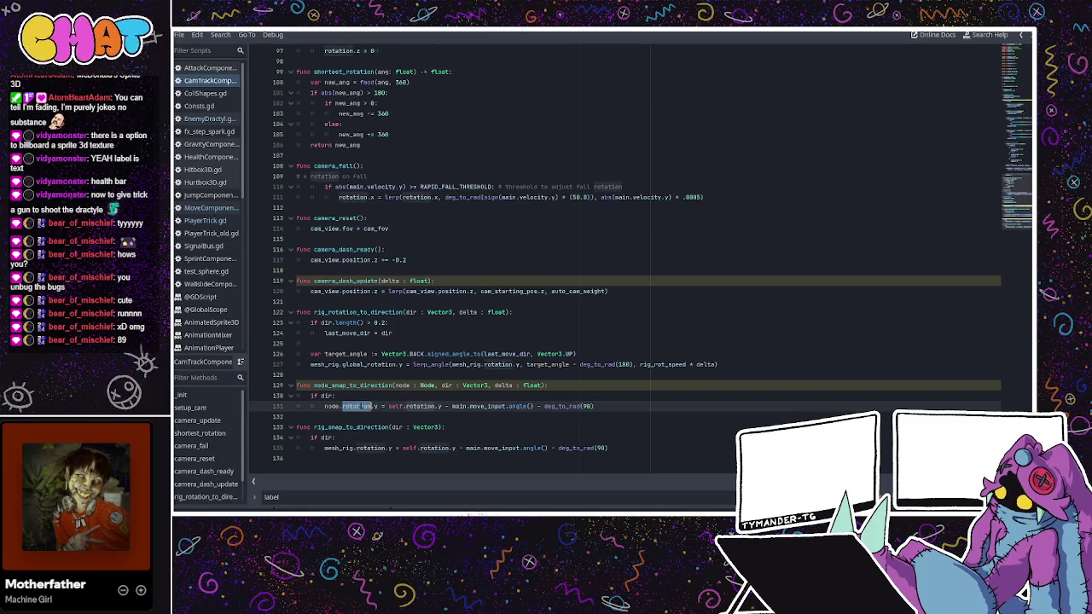
left_click_drag(469, 407, 484, 407)
double_click(518, 406)
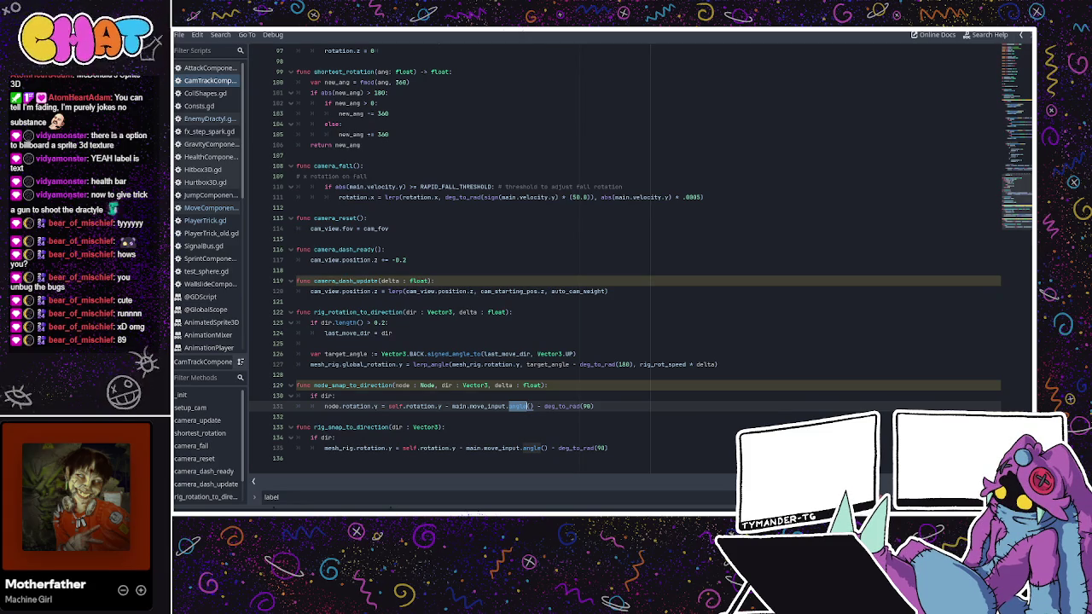
- Glance at the 3D scene, then bring back EnemyDractyl.gd at direction_to_victim on line 105
key("alt+Tab")
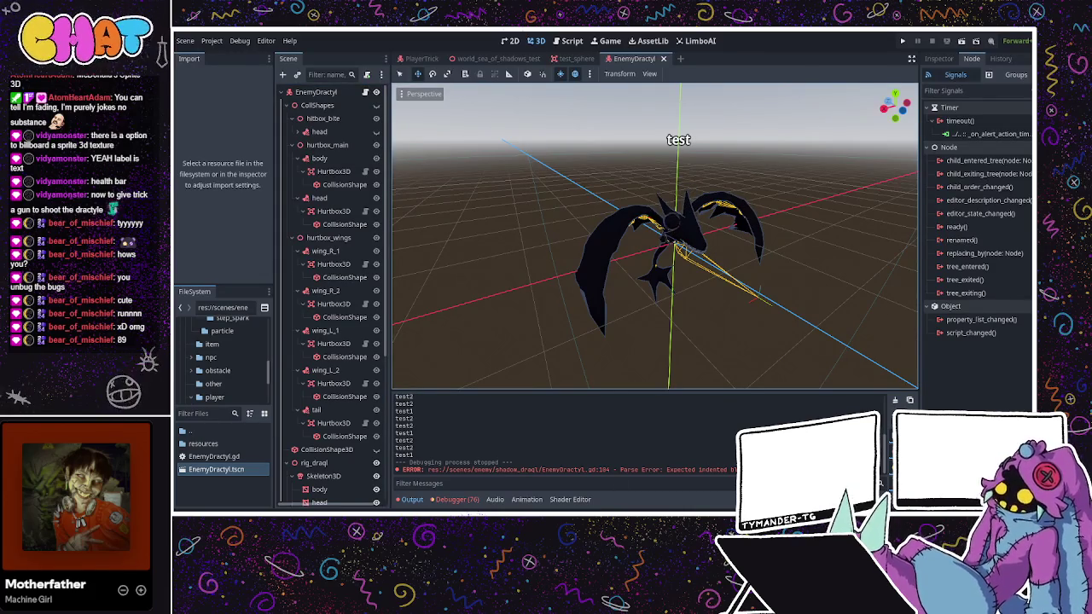
key("alt+Tab")
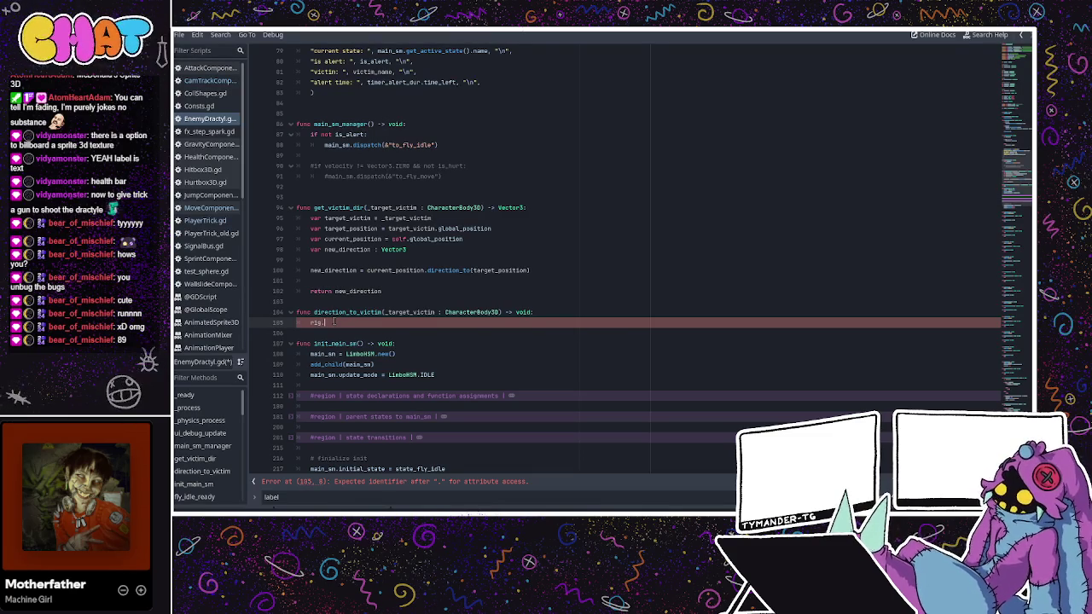
- Insert a move_dir variable declaration line above the unfinished rig. line
key("Home")
key("Return")
key("Up")
type("var move_dir")
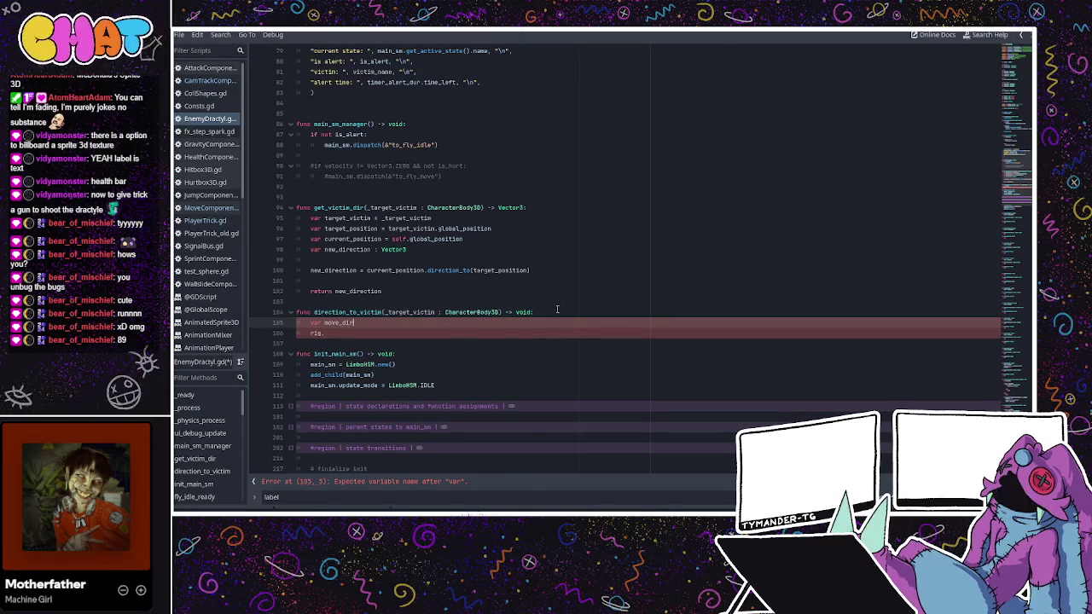
key("BackSpace")
key("BackSpace")
key("BackSpace")
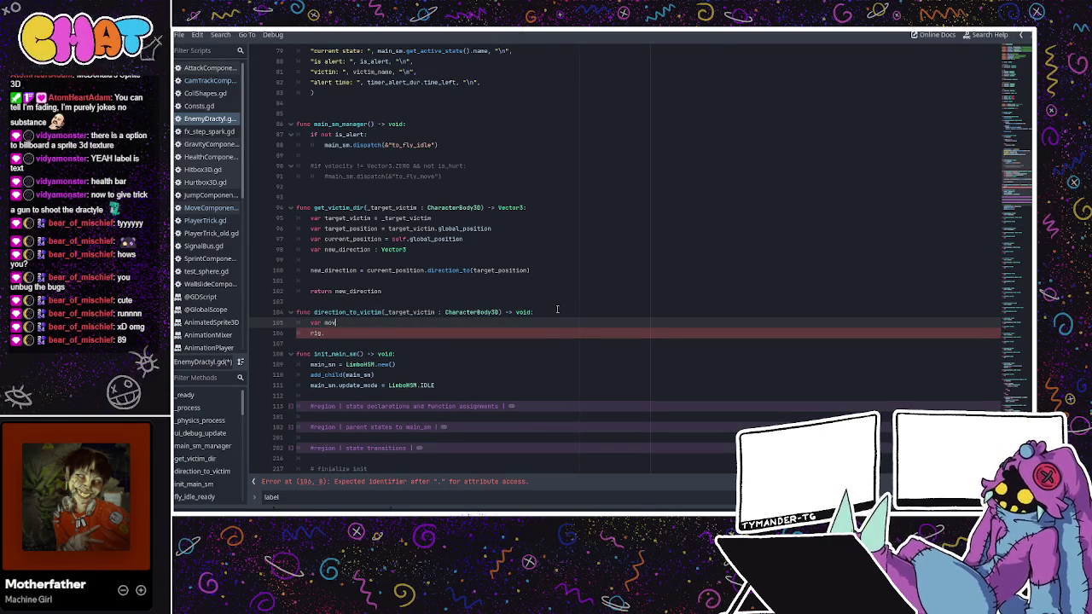
type("mov")
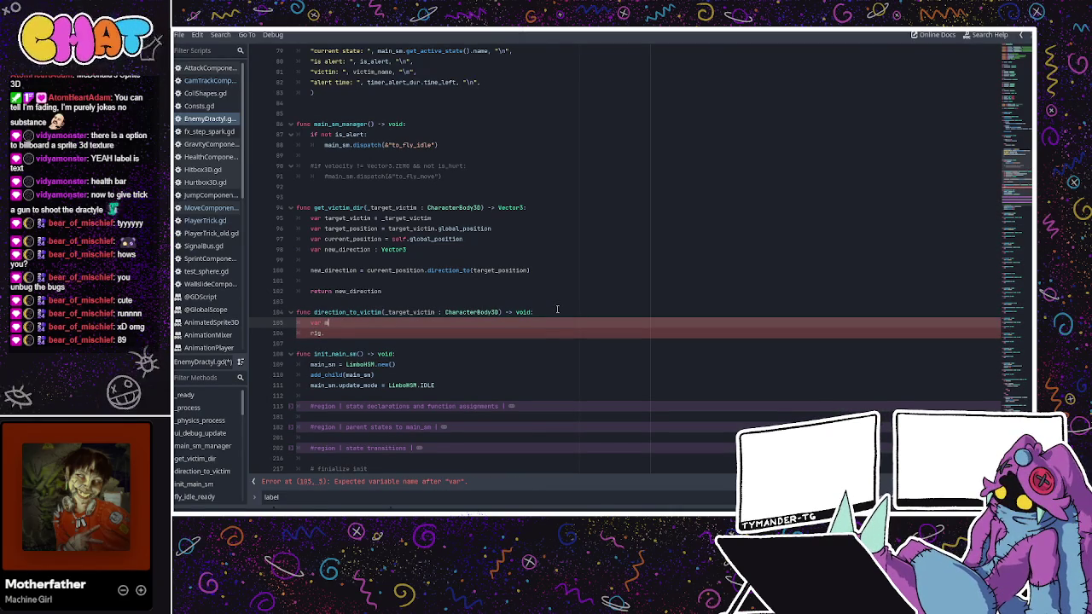
type("e_dir")
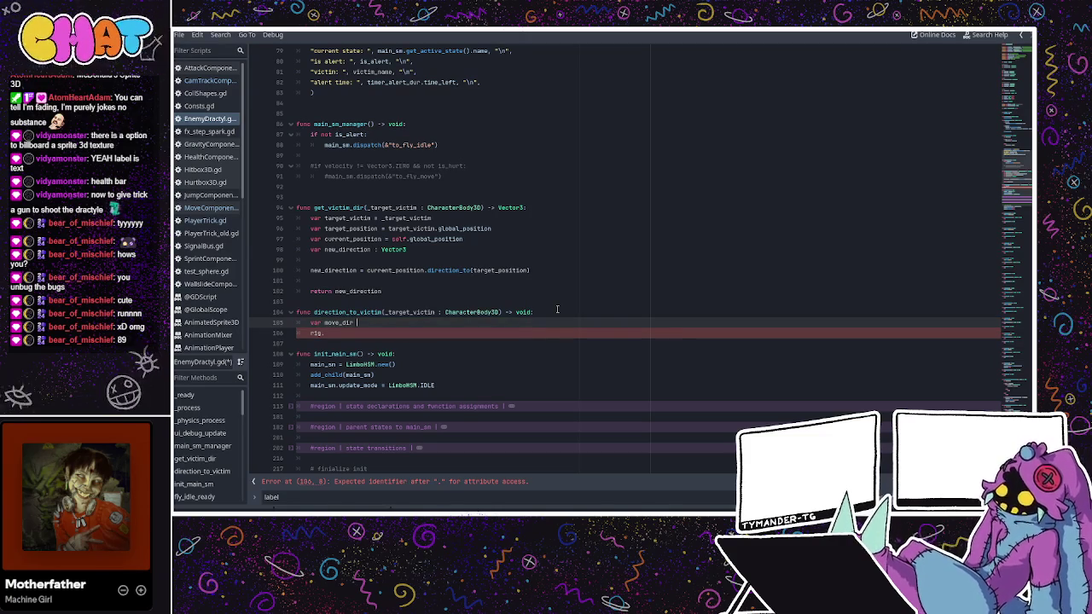
key("BackSpace")
key("BackSpace")
key("BackSpace")
key("Return")
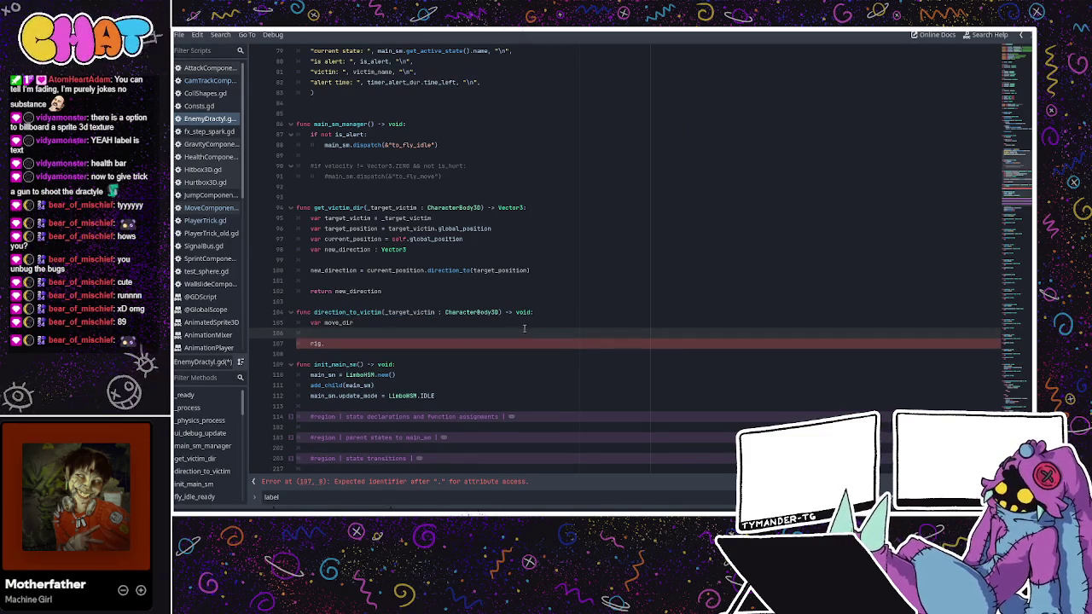
- Add var target_victim = _target_victim at the function's top and delete the unfinished rig. line
left_click(537, 313)
key("Return")
type("var tar")
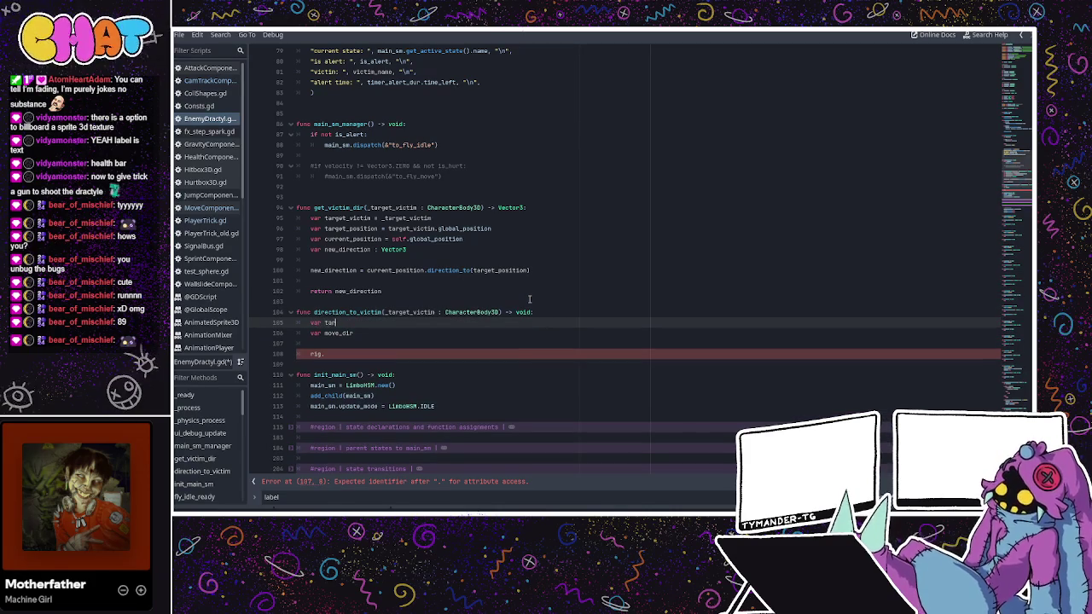
type("get_victim")
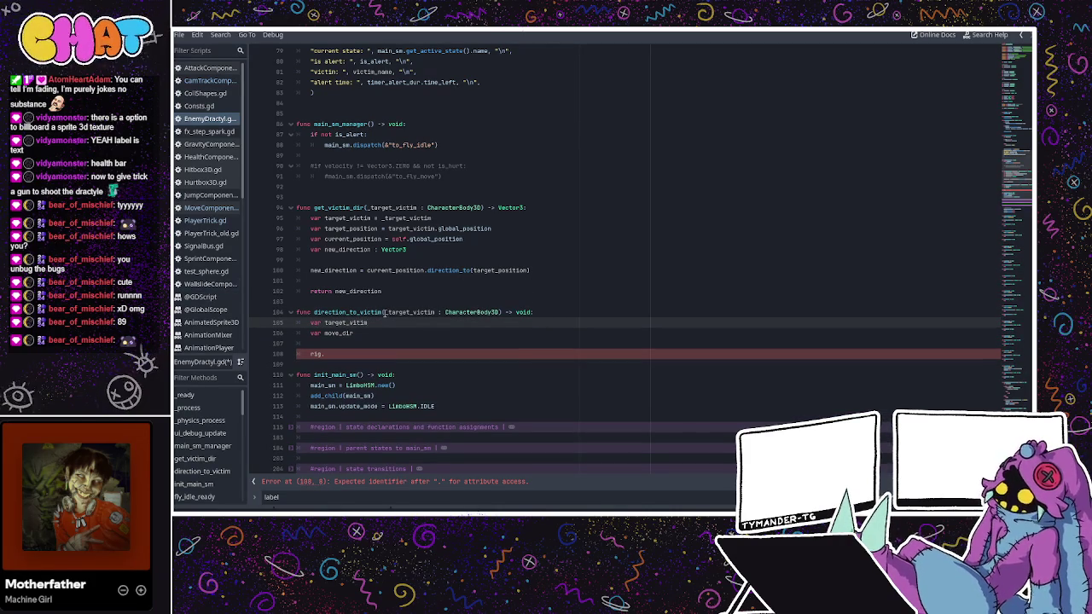
type(" = ")
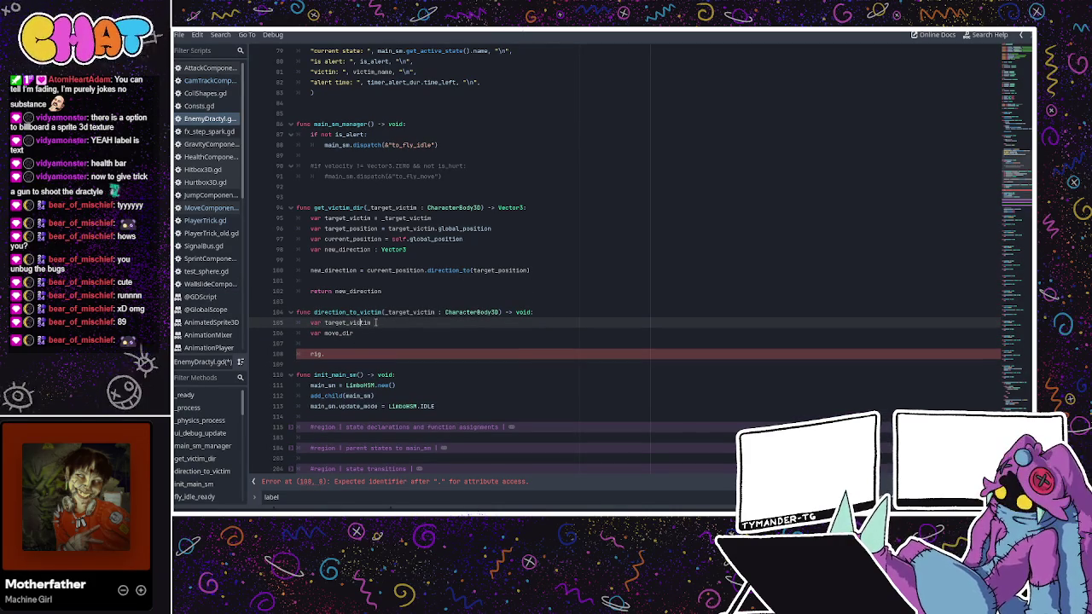
type("_target_vi")
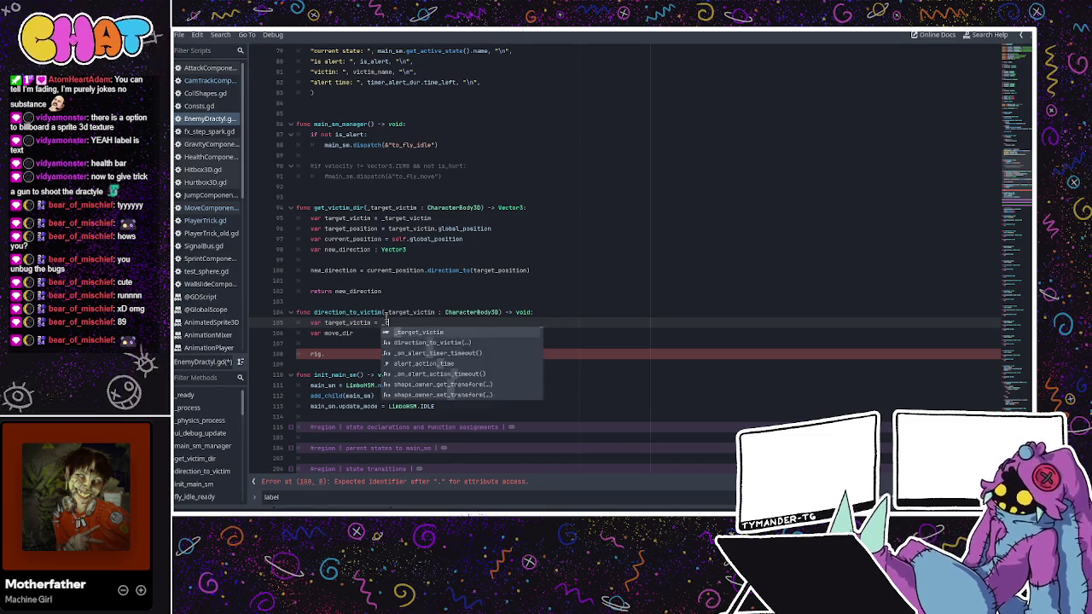
type("ctim")
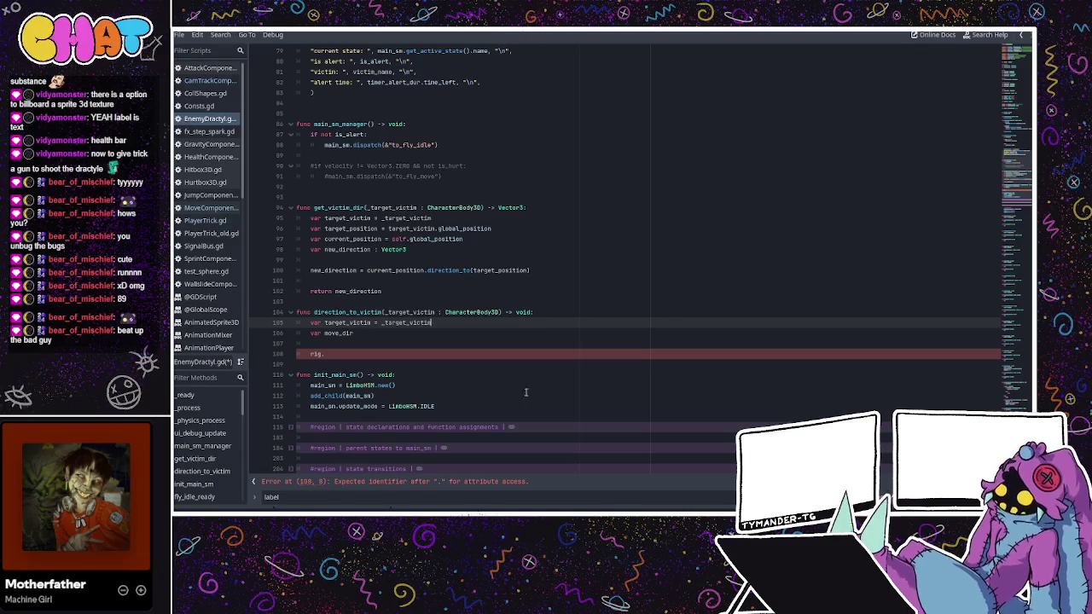
left_click(372, 333)
left_click(356, 349)
key("BackSpace")
key("BackSpace")
key("BackSpace")
key("Return")
left_click_drag(297, 323, 384, 345)
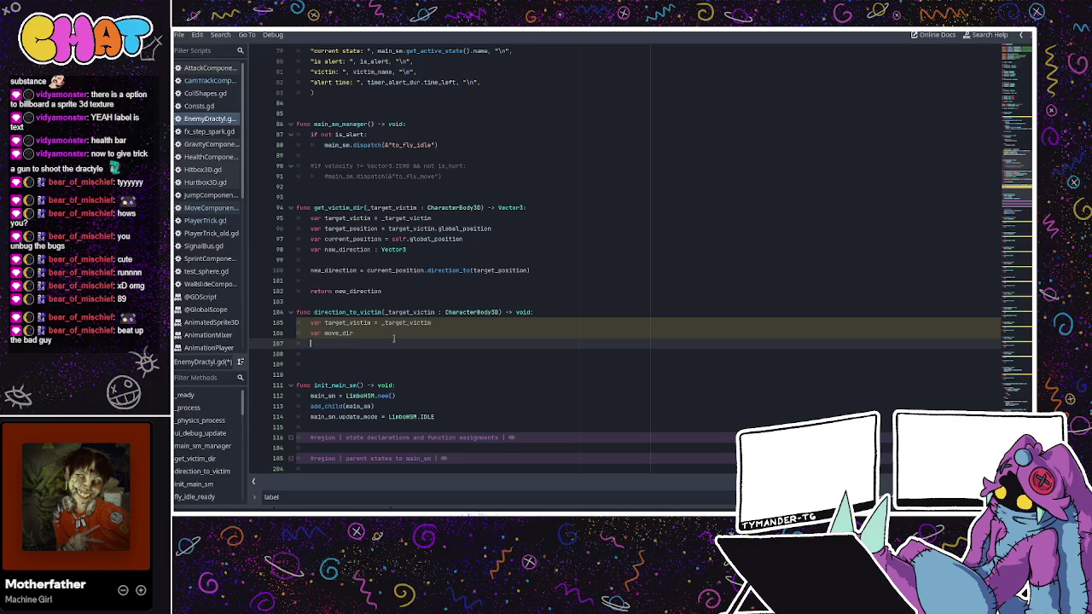
- Assign move_dir = Vector2(direction.x, direction.z)
left_click(394, 337)
type(":")
key("BackSpace")
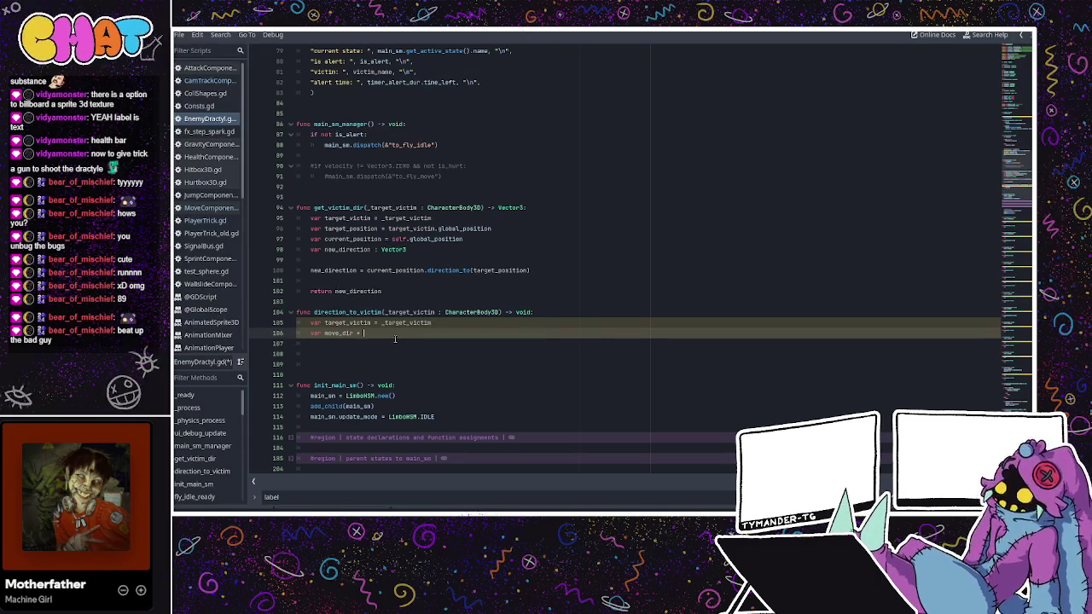
type("= Vector2")
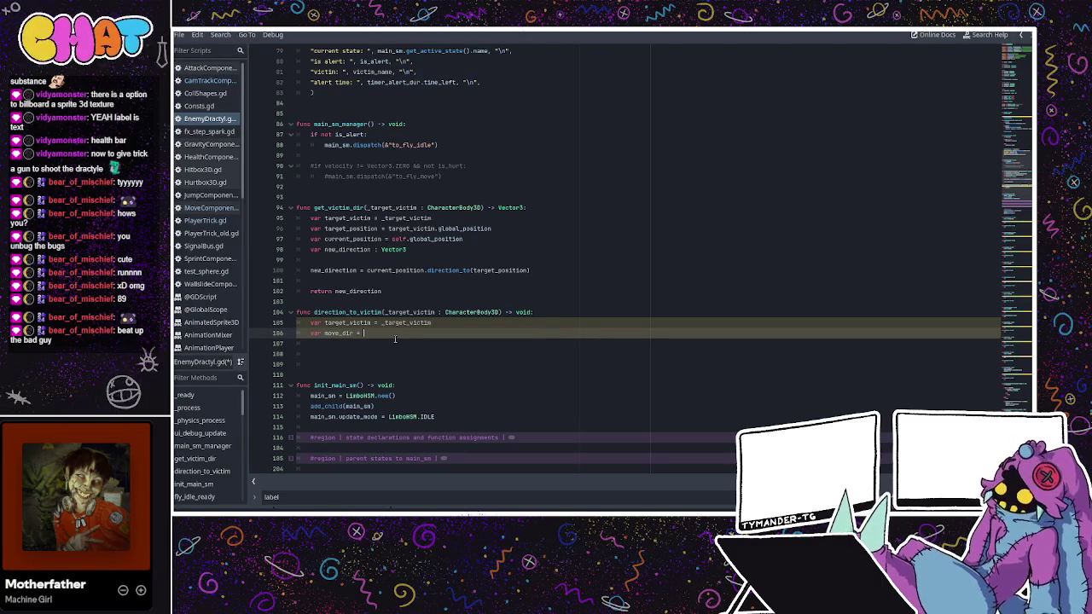
type("(")
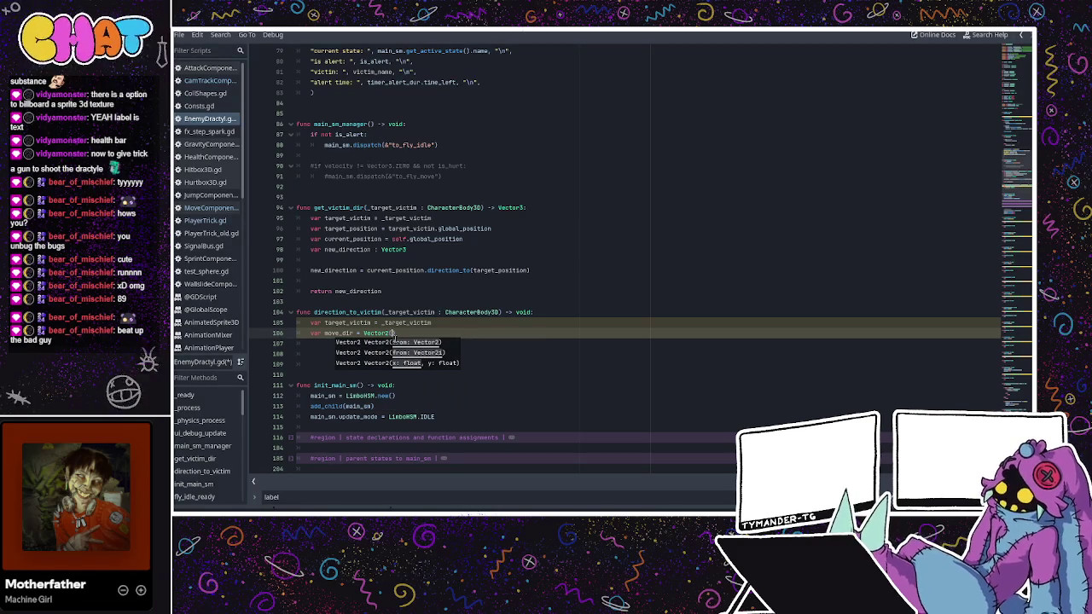
type("direction.")
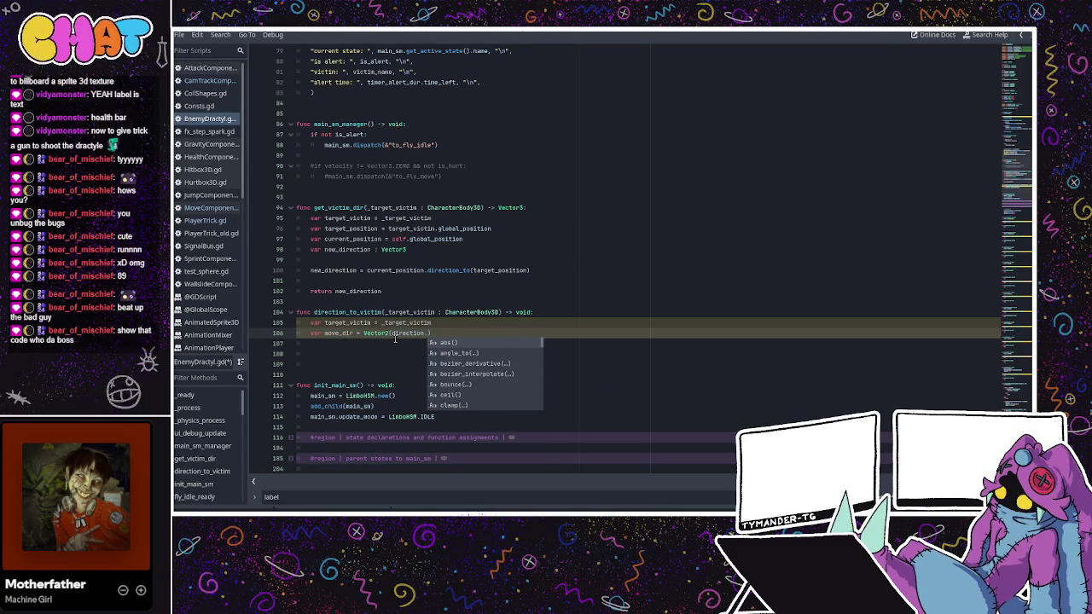
type("x, f")
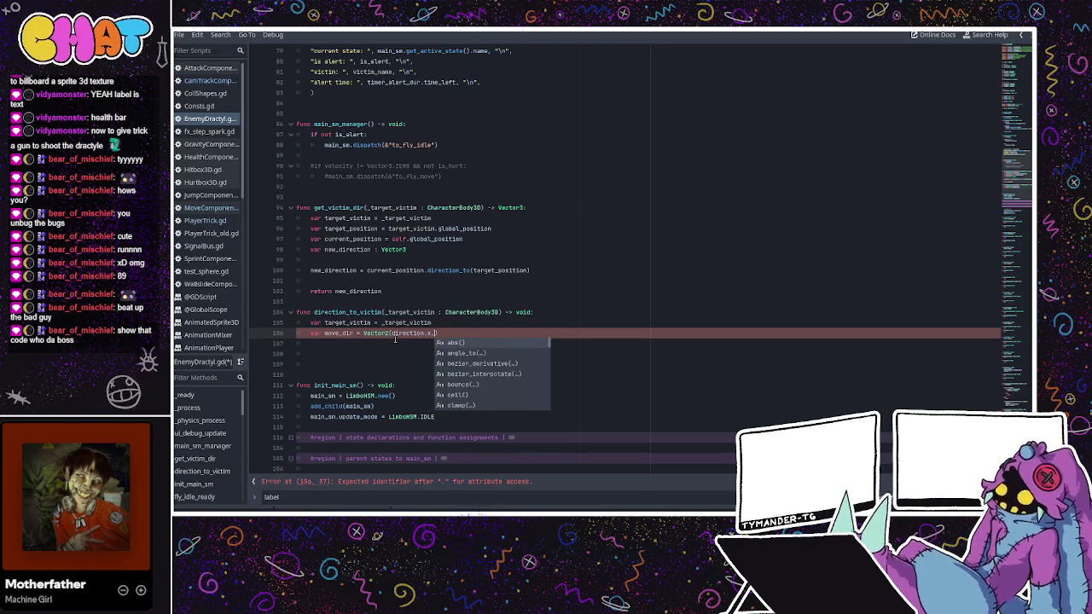
key("BackSpace")
type("direction.")
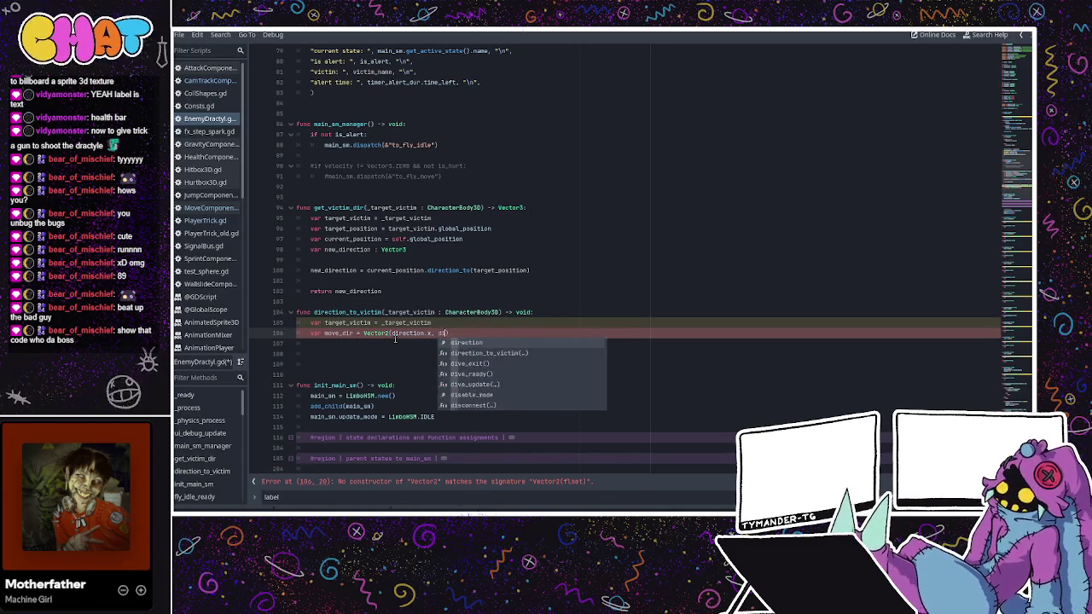
type("z)")
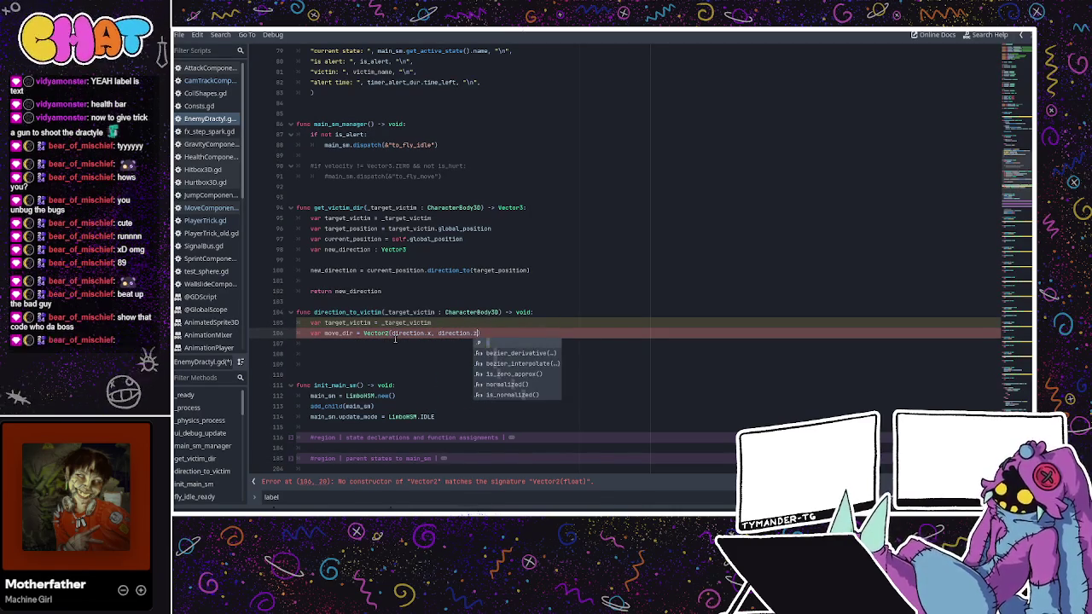
- Rename the variable to move_dir_2 and move to the empty line below it
double_click(341, 333)
left_click(326, 333)
type("_flat")
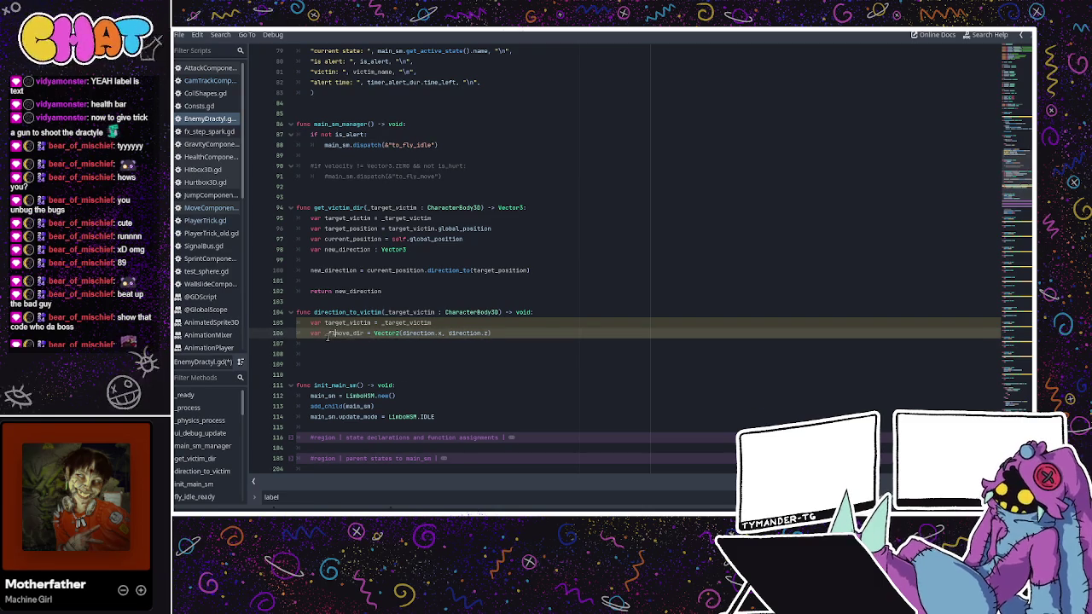
type("_")
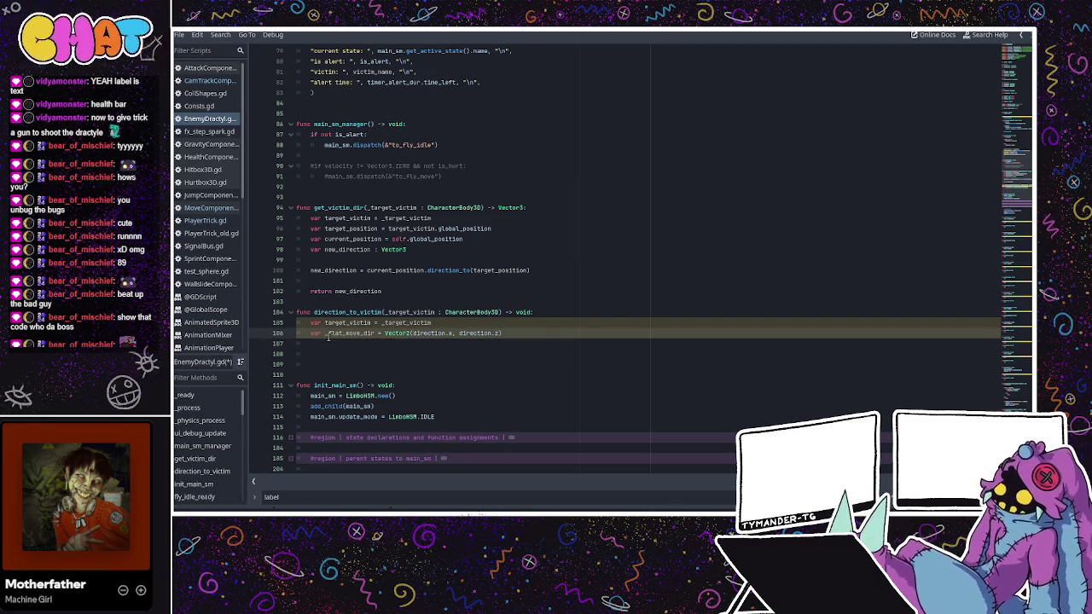
left_click_drag(328, 333, 341, 334)
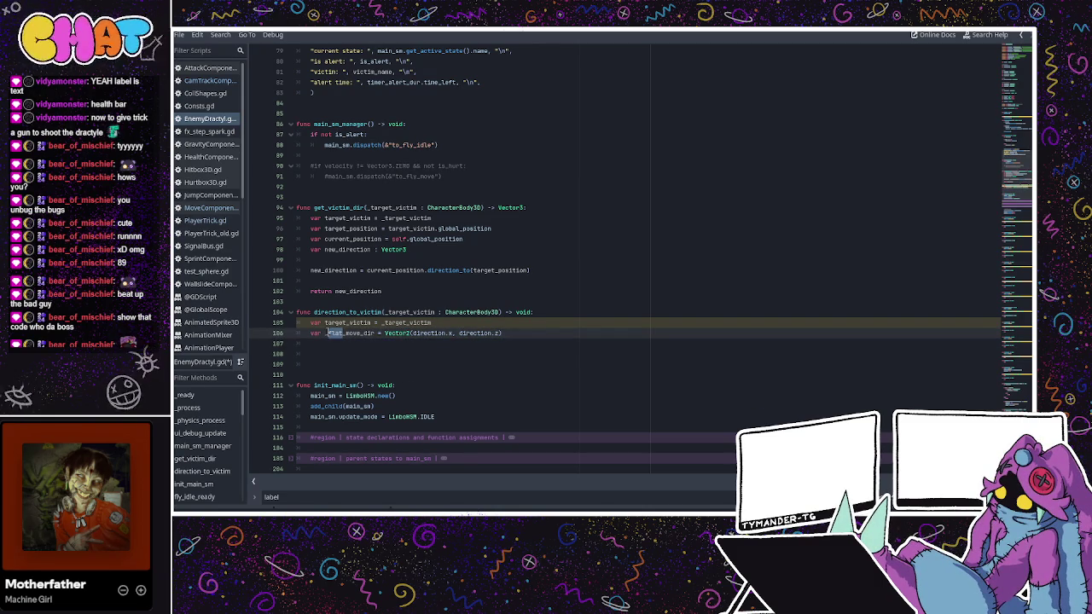
type("xy")
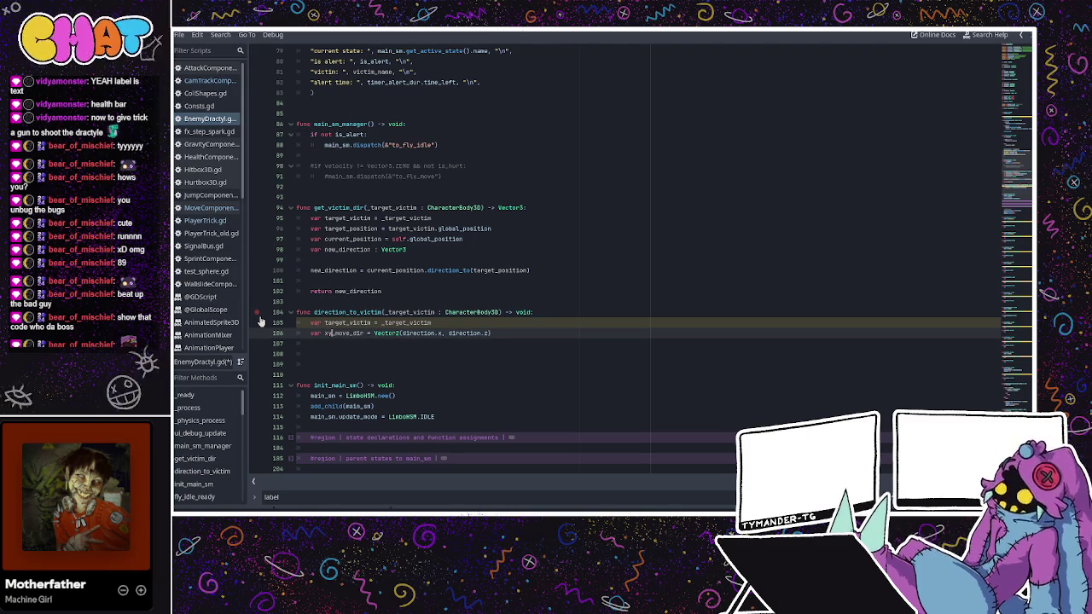
key("BackSpace")
key("BackSpace")
type("z")
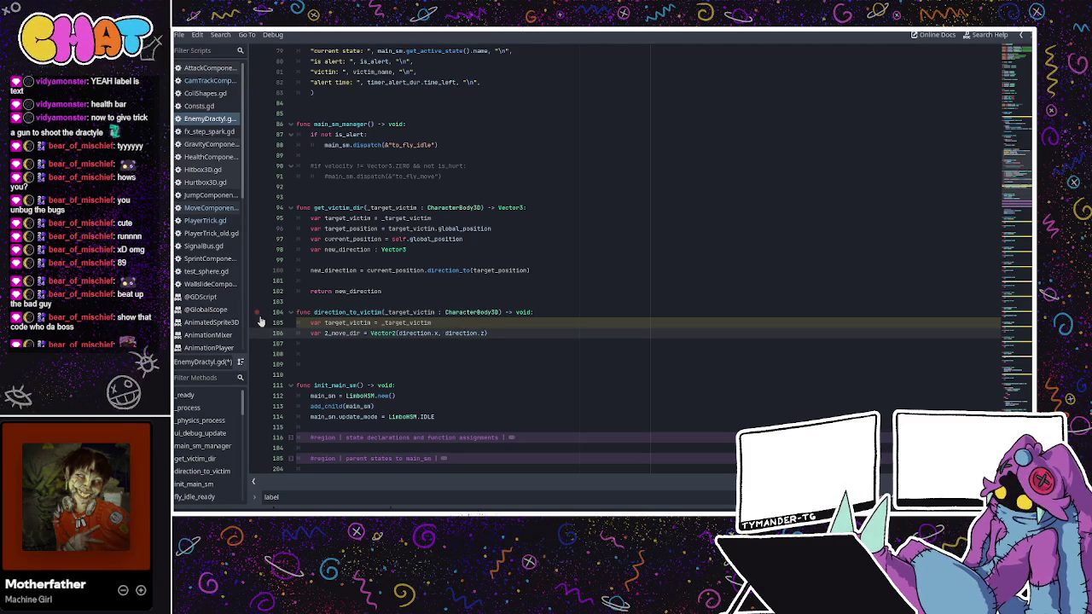
key("BackSpace")
key("Delete")
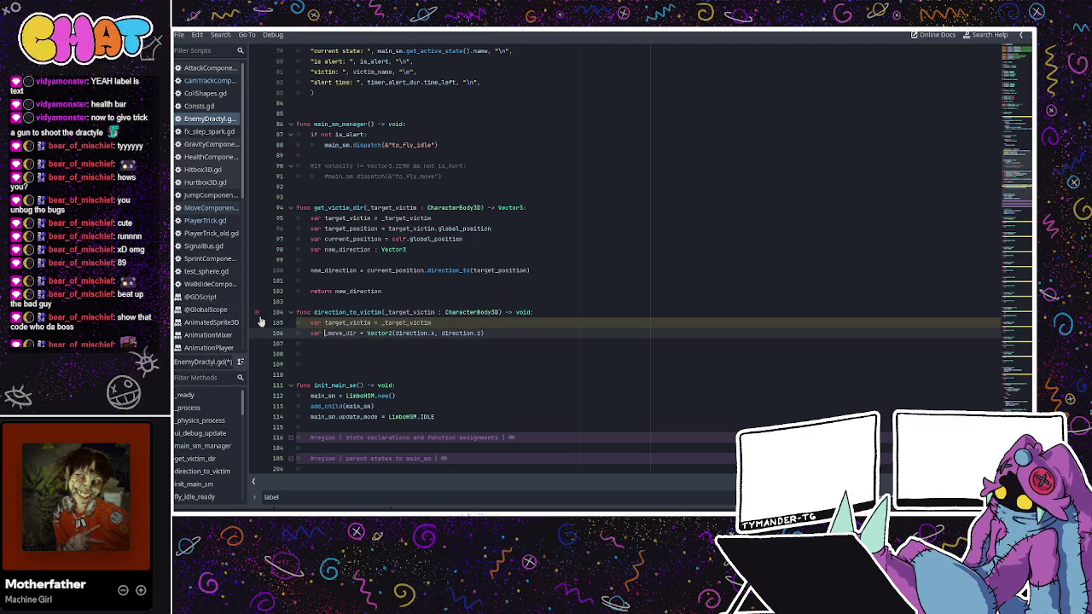
key("Delete")
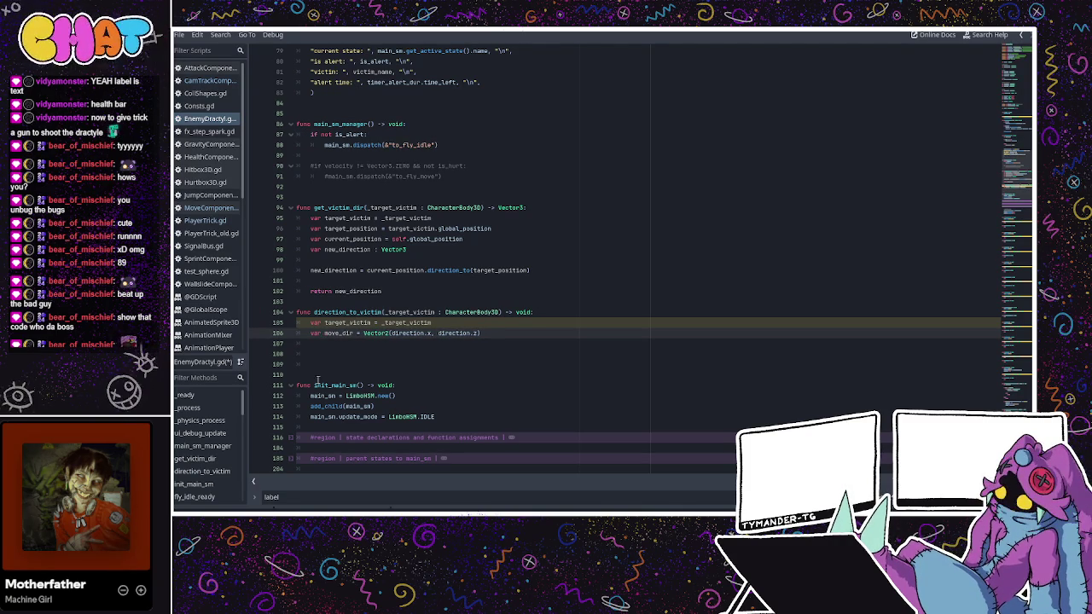
left_click(353, 336)
type("_2d")
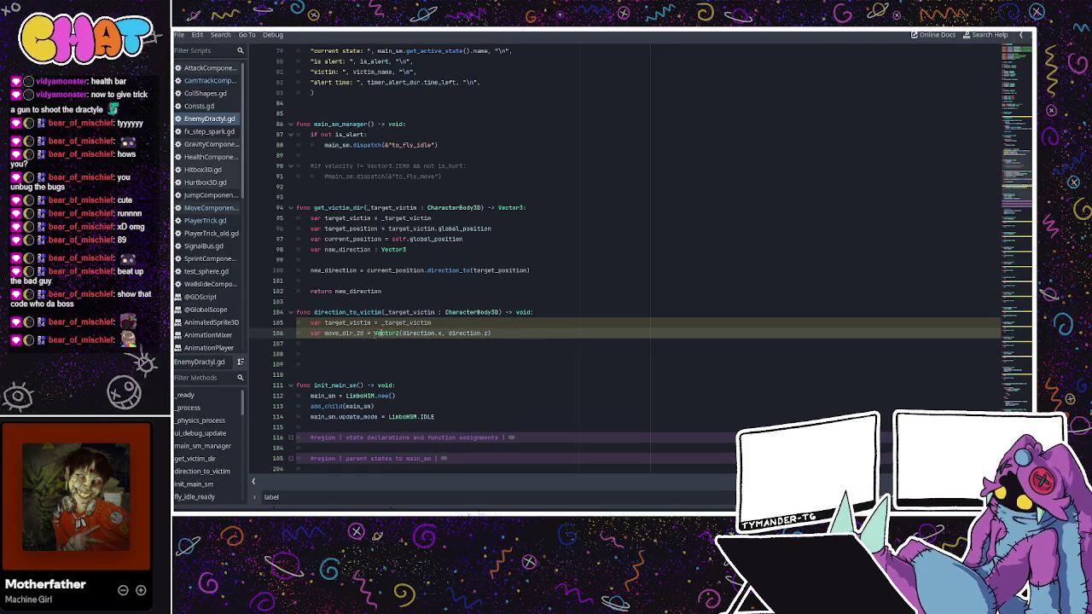
key("BackSpace")
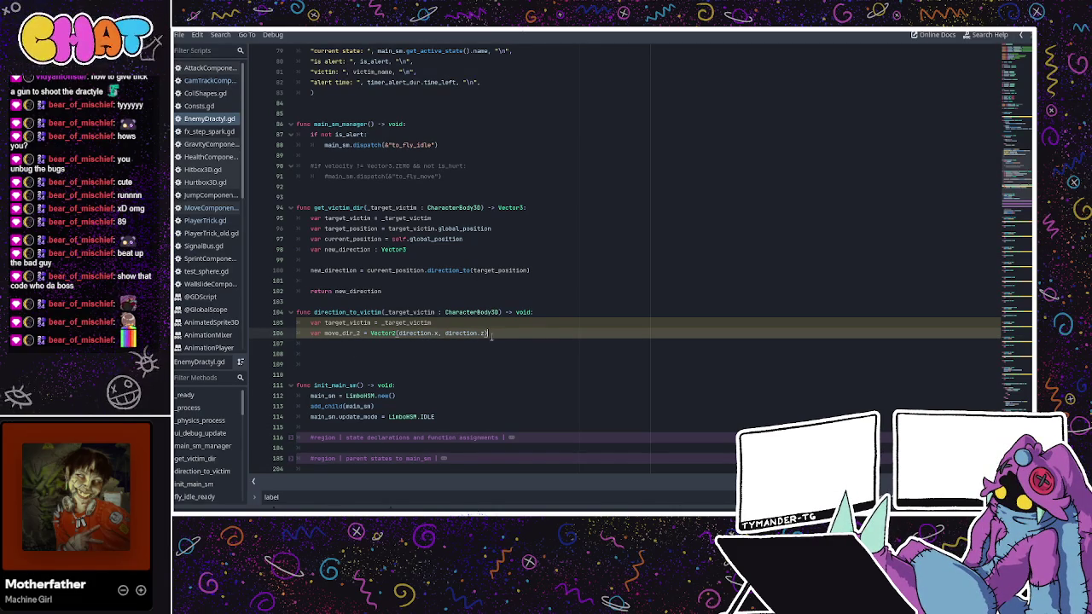
left_click(461, 341)
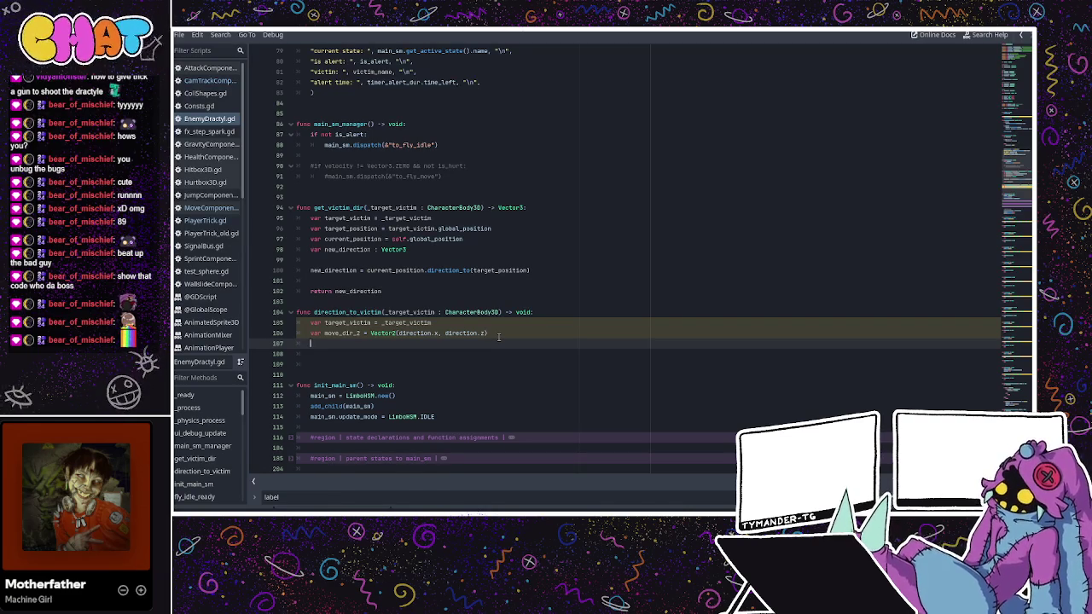
- Start a rotation.y = move_dir2 line, checking PlayerTrick.gd for reference
key("Return")
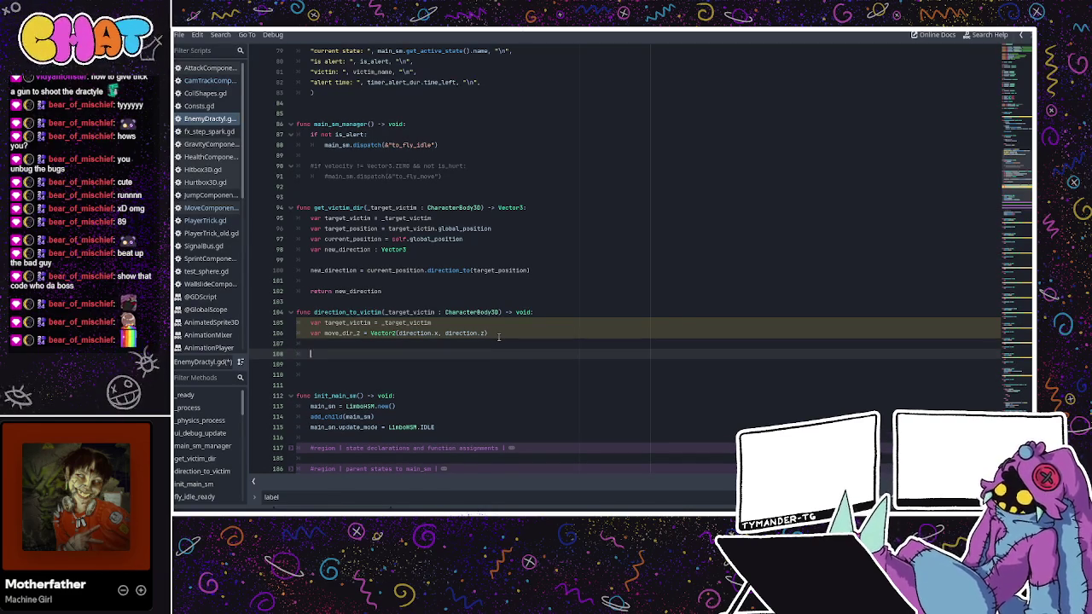
type("rig.rotation")
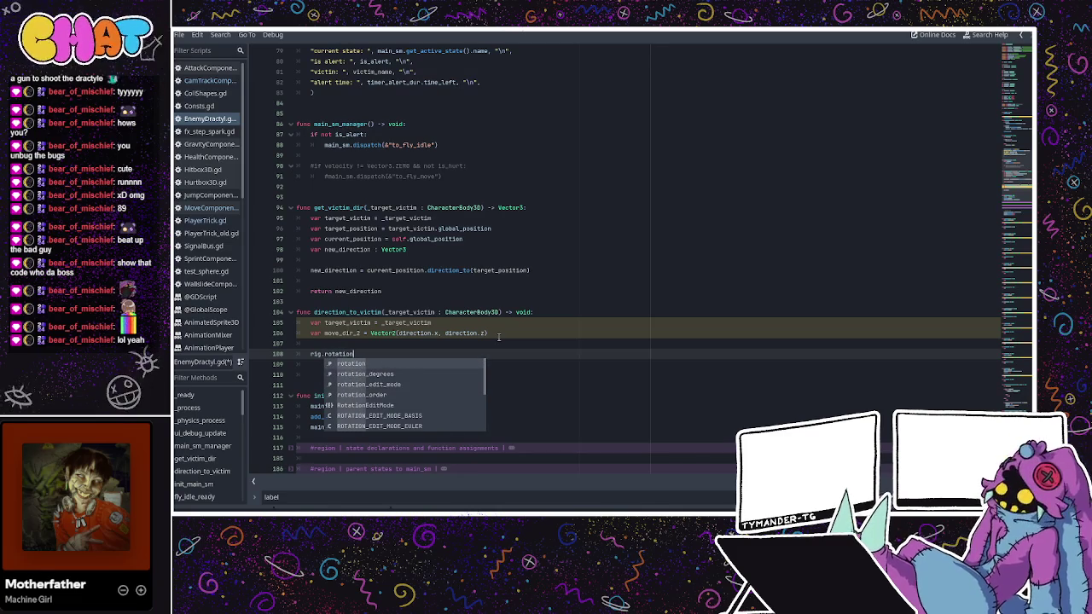
key("BackSpace")
key("BackSpace")
key("BackSpace")
type("r")
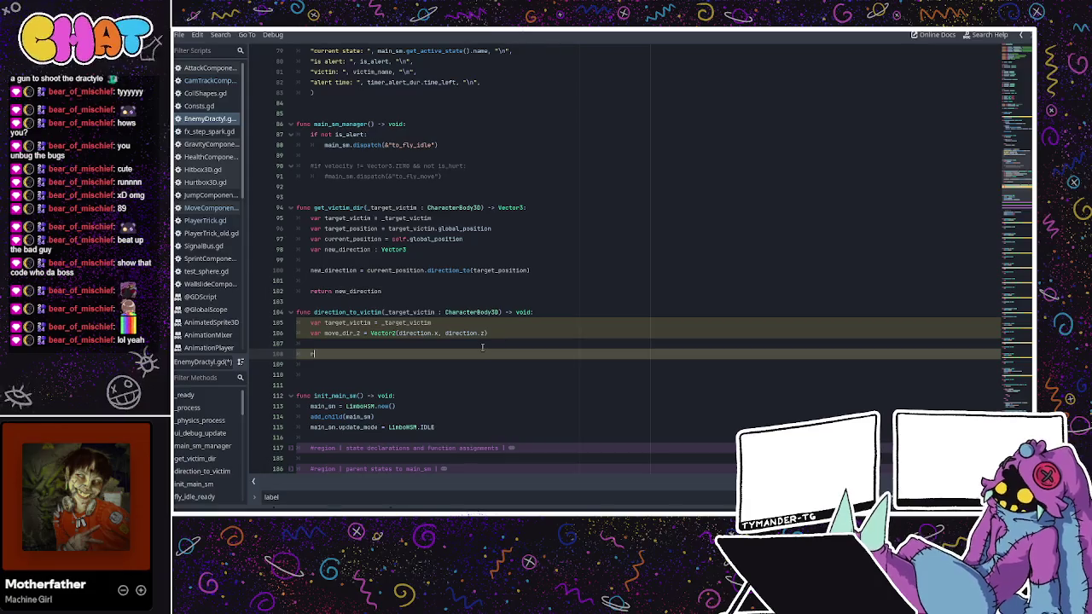
type("otation")
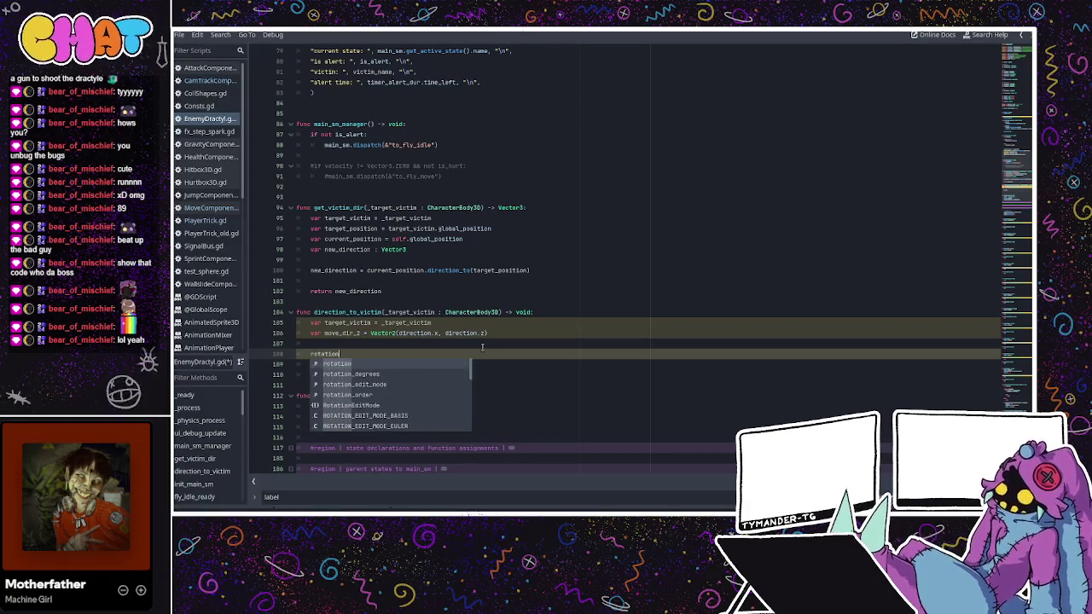
type(".y =")
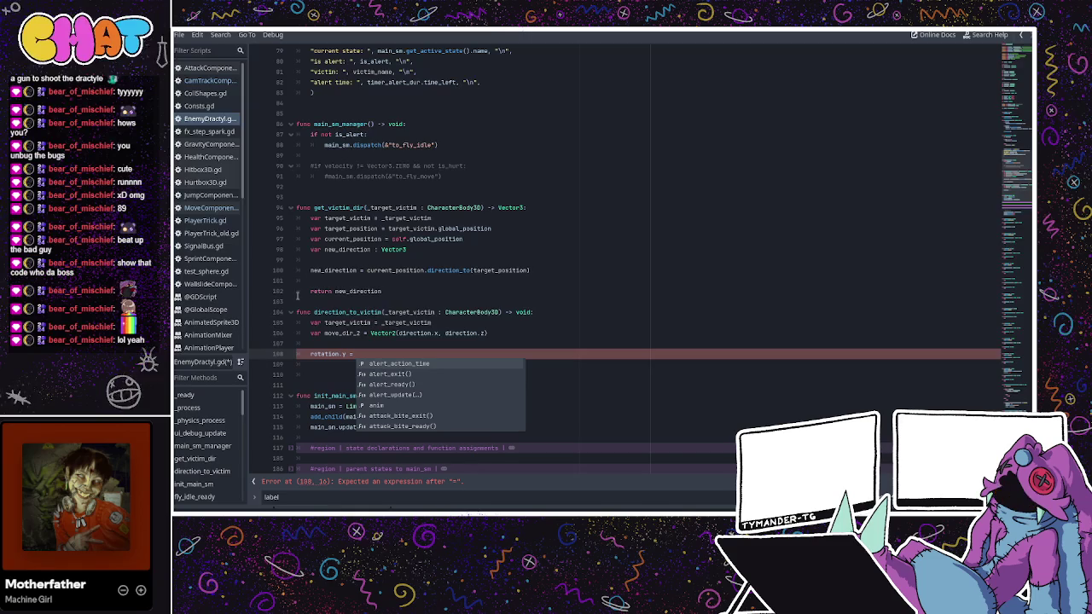
left_click(233, 220)
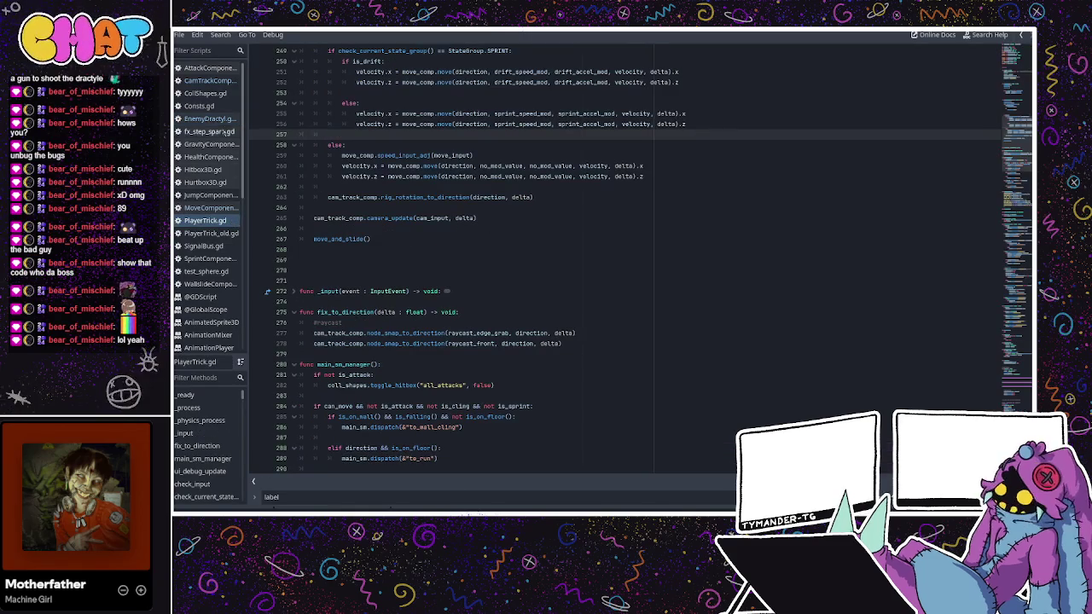
left_click(224, 122)
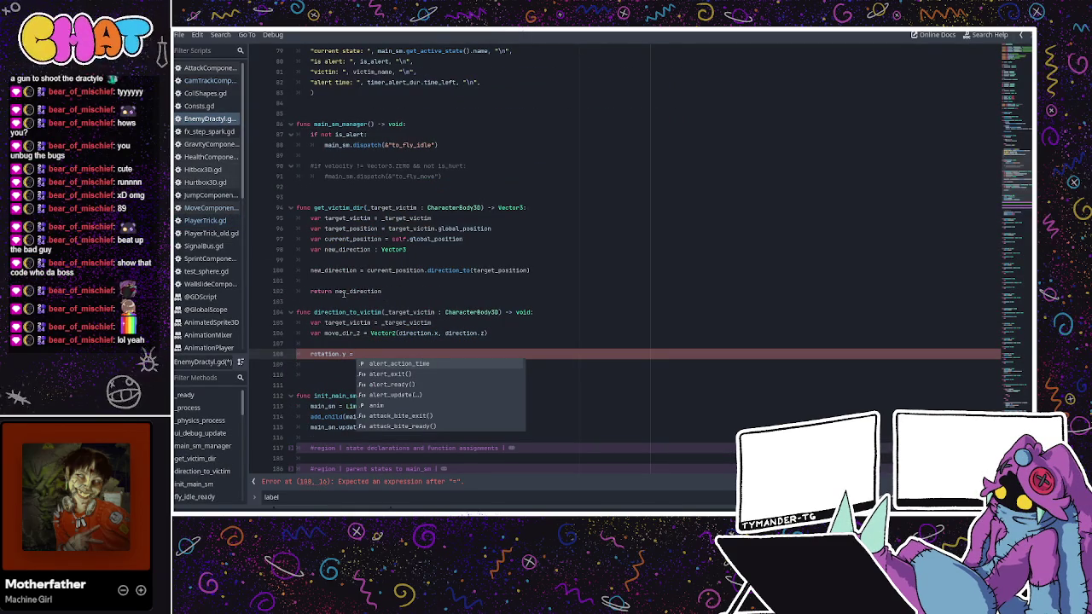
type("d")
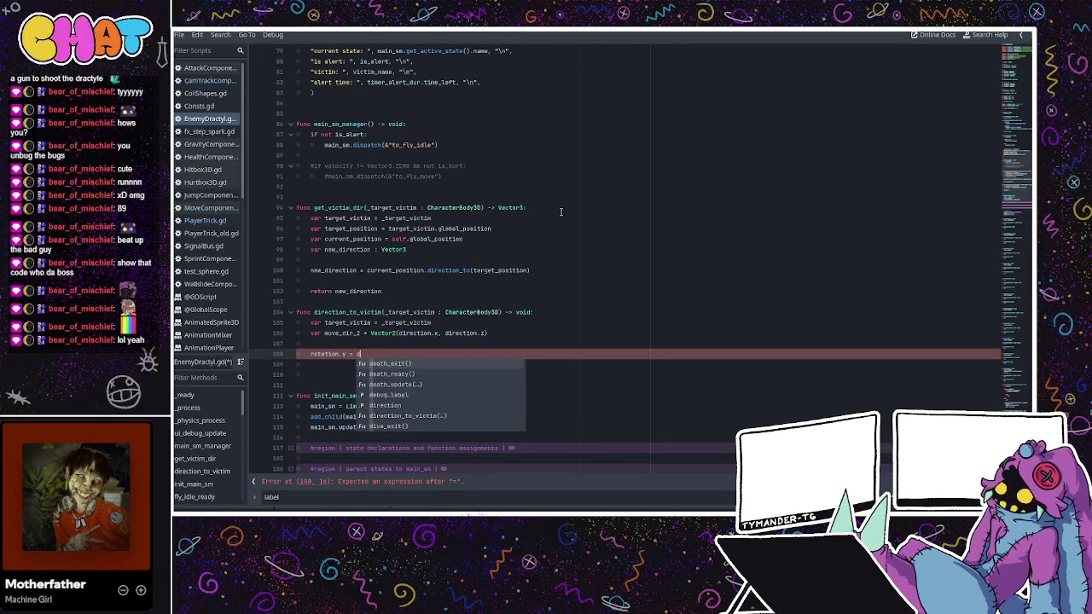
type("irection")
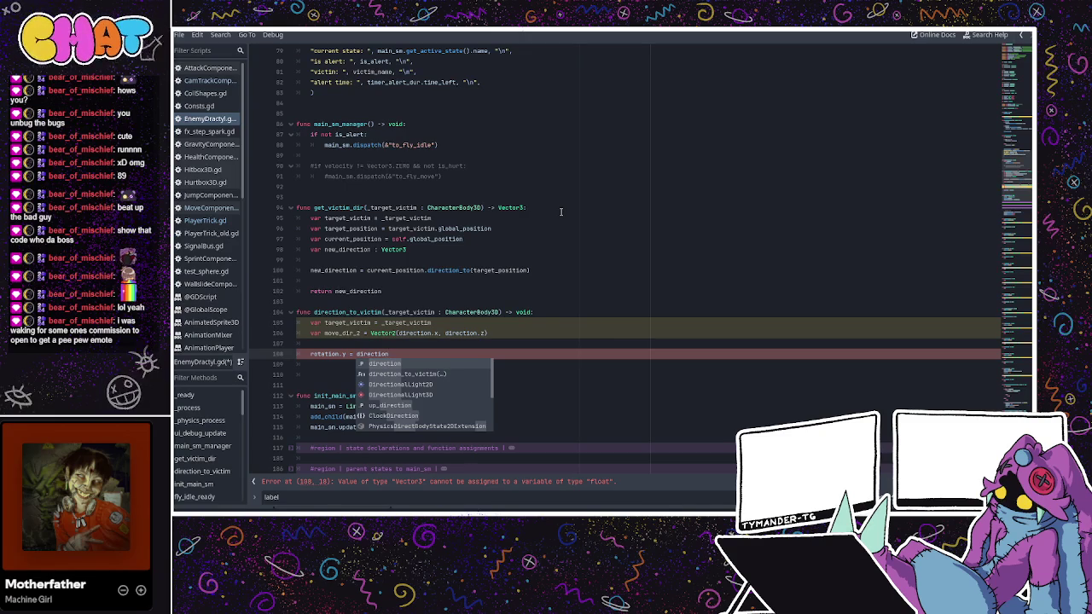
type(".y")
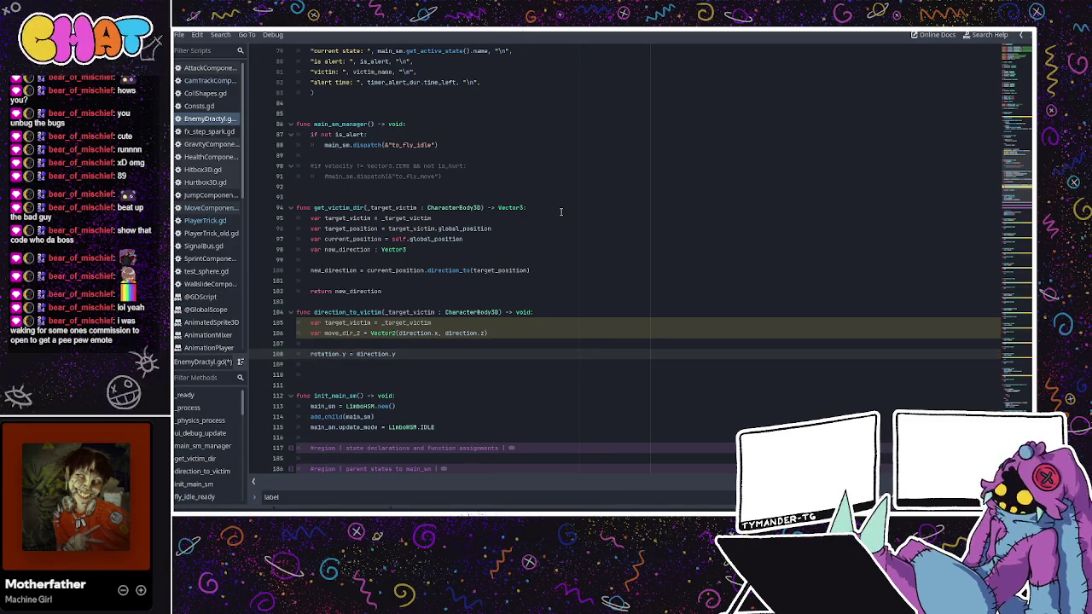
key("BackSpace")
key("BackSpace")
key("BackSpace")
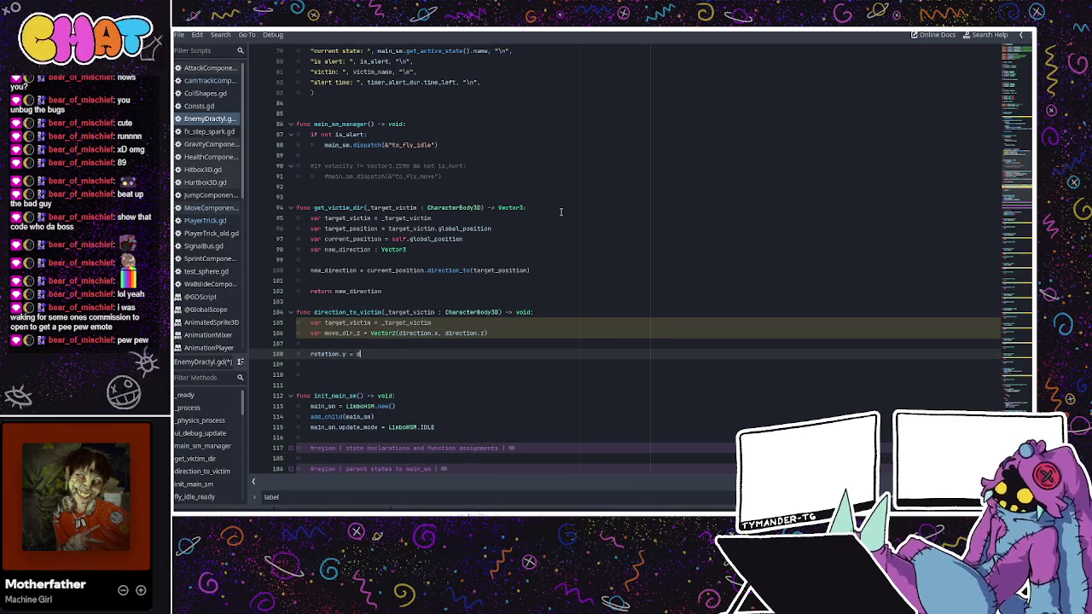
type("move_dir")
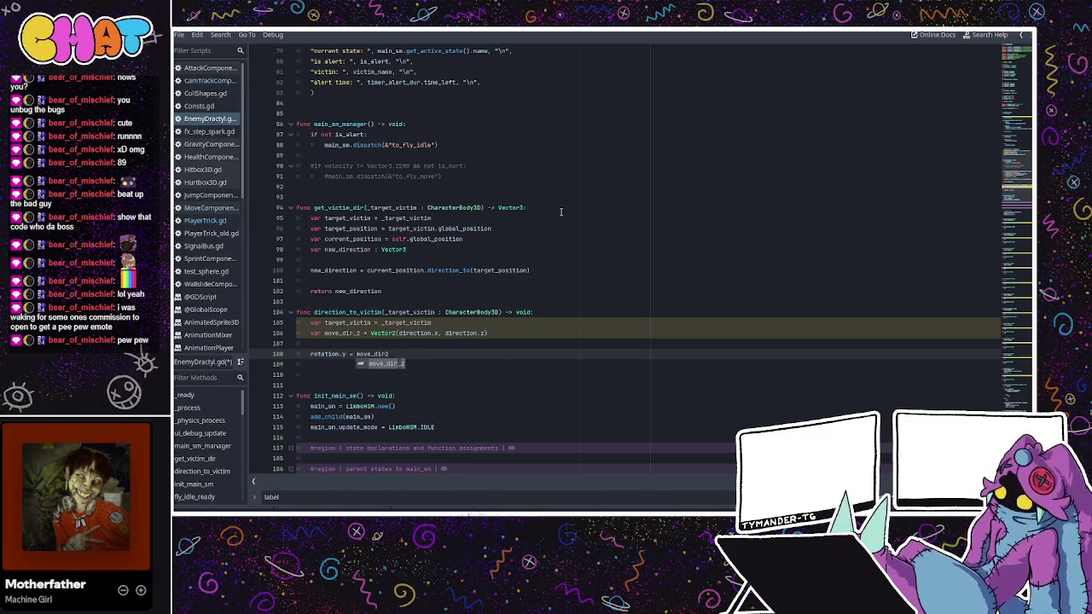
type("2")
- Rename the vector to dir2 on both lines and complete rotation.y = dir2.angle_to()
left_click(356, 333)
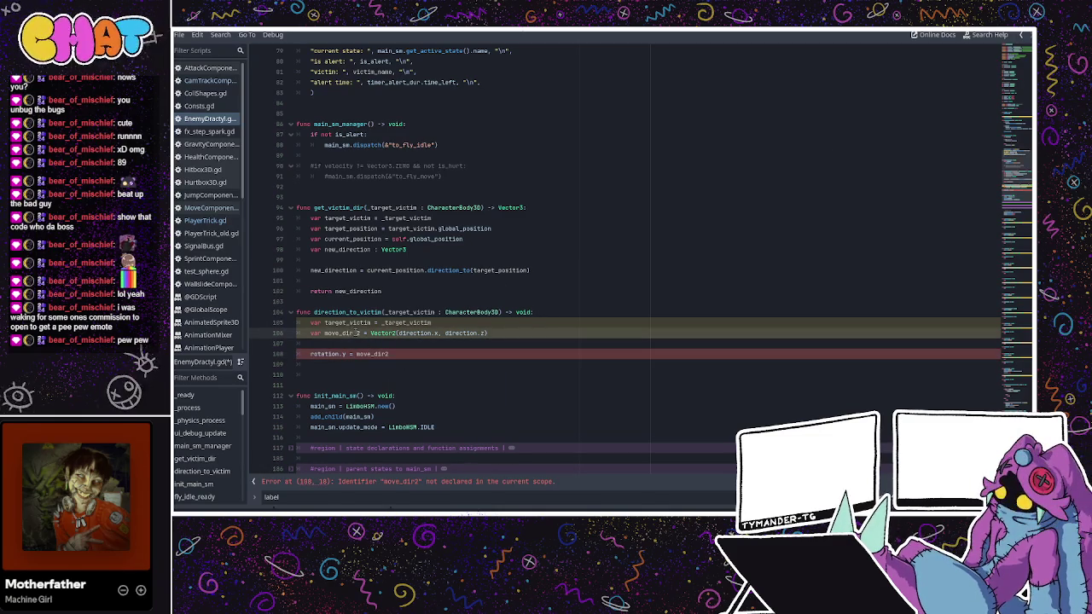
key("BackSpace")
left_click(406, 354)
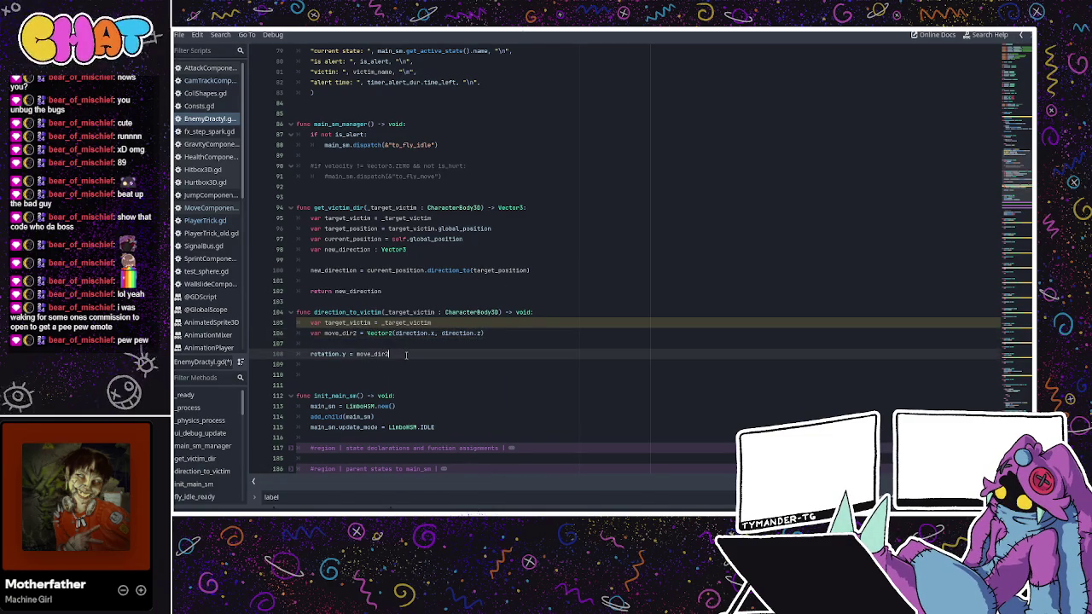
left_click_drag(341, 332, 323, 333)
key("Delete")
key("Delete")
left_click(373, 353)
key("BackSpace")
key("BackSpace")
key("BackSpace")
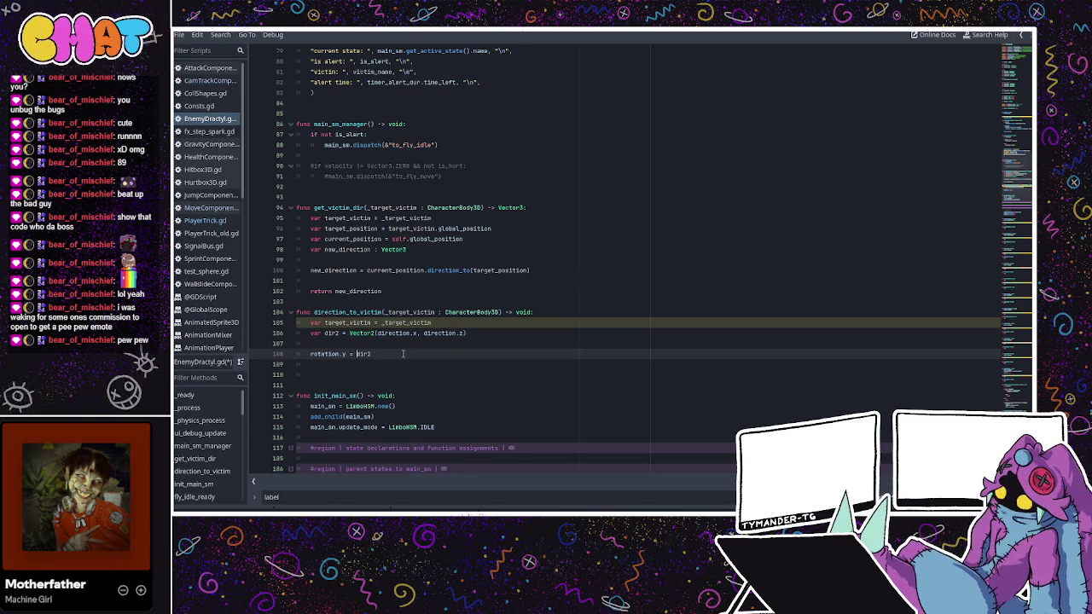
type(".angle")
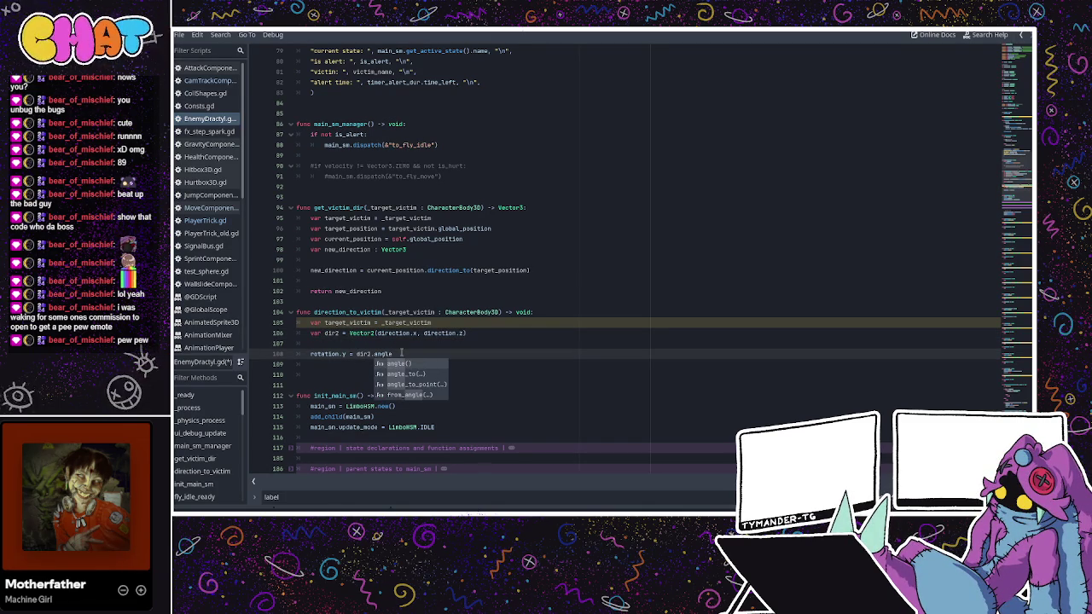
type("_to")
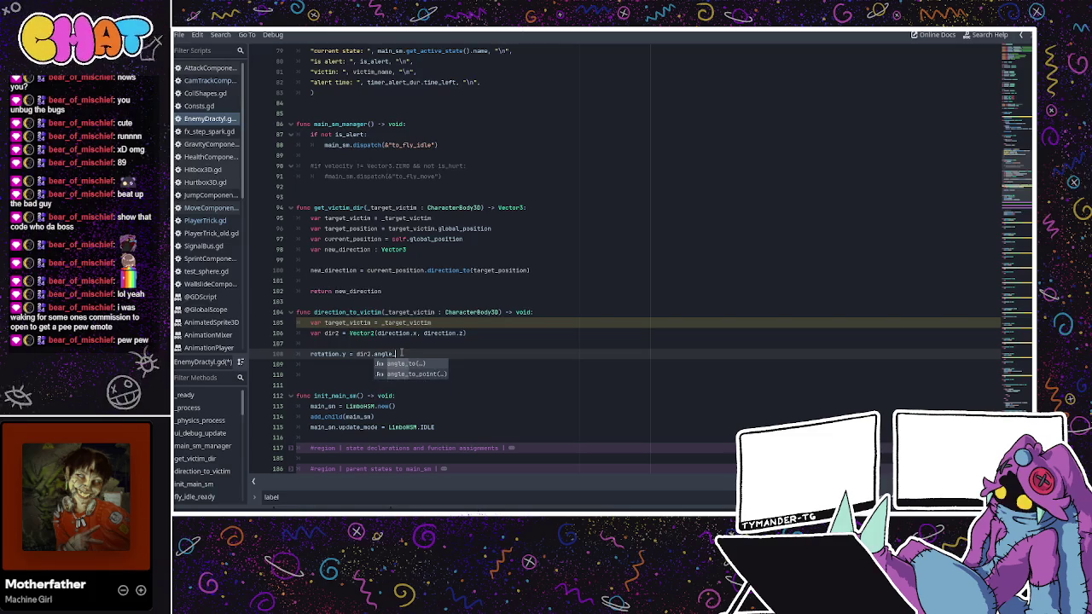
key("Return")
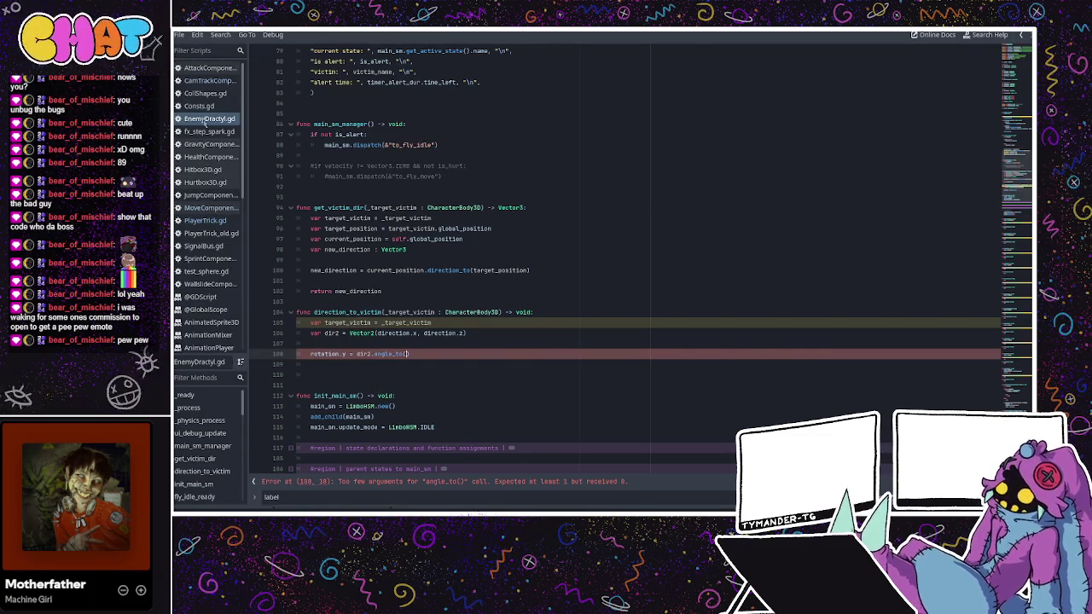
- Check CamTrackComponent and AttackComponent, then change line 108 to dir2.angle()
left_click(212, 81)
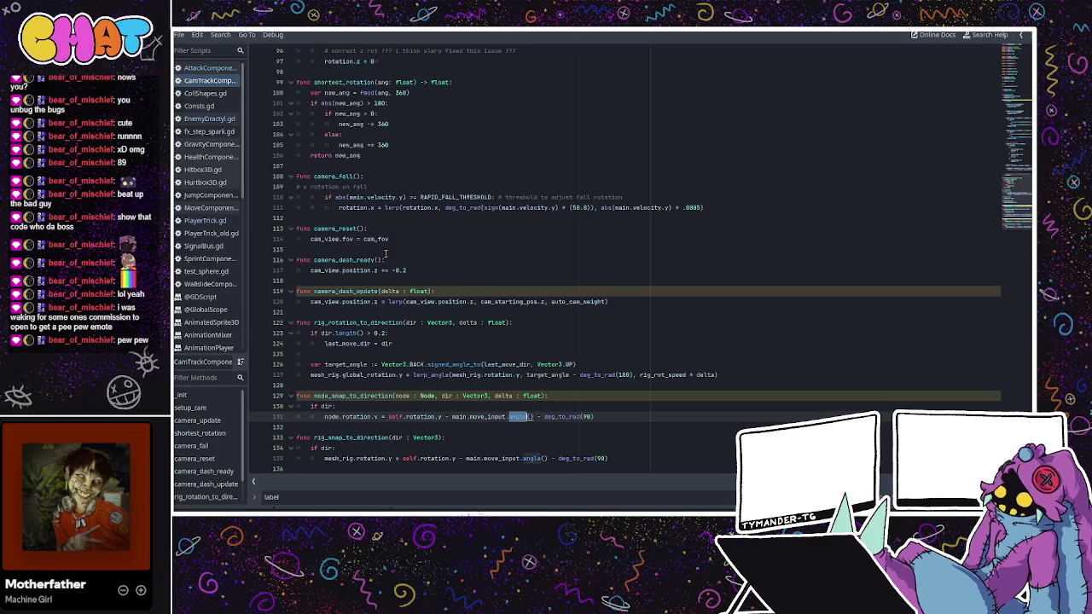
left_click(222, 70)
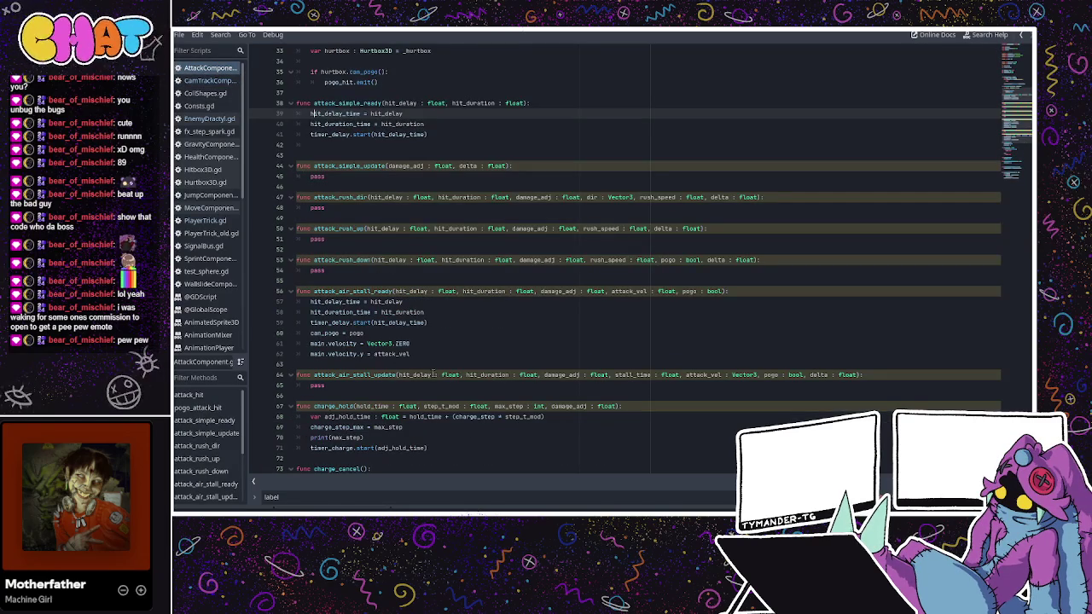
left_click(225, 87)
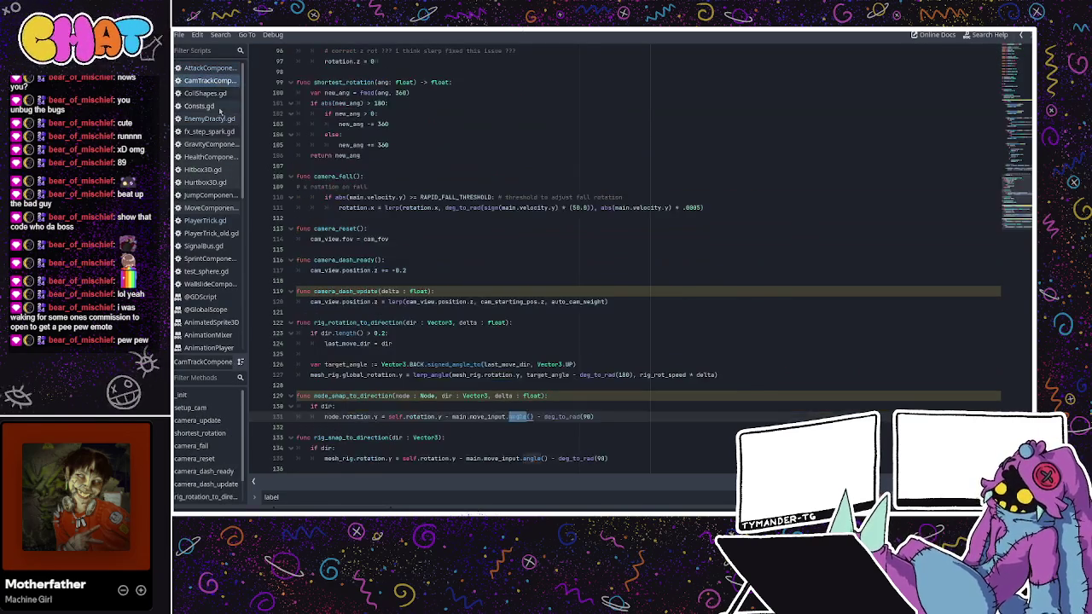
left_click(218, 121)
left_click(402, 353)
key("BackSpace")
key("BackSpace")
key("BackSpace")
- Replace pass in fly_idle_update with direction_to_victim(victim) and return to the 3D view
left_click(415, 334)
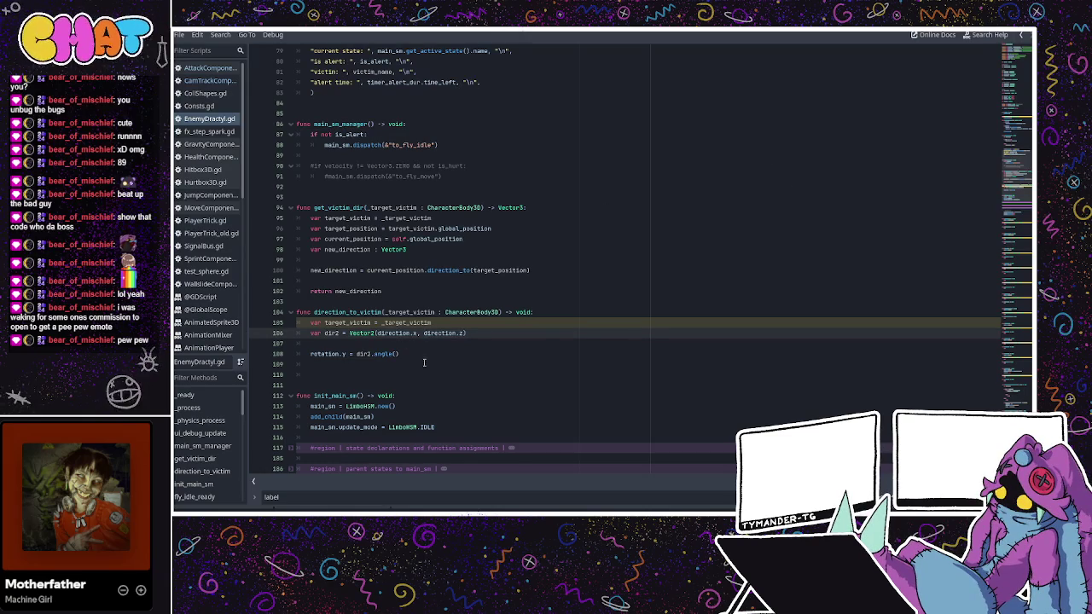
scroll(427, 358, "down", 2)
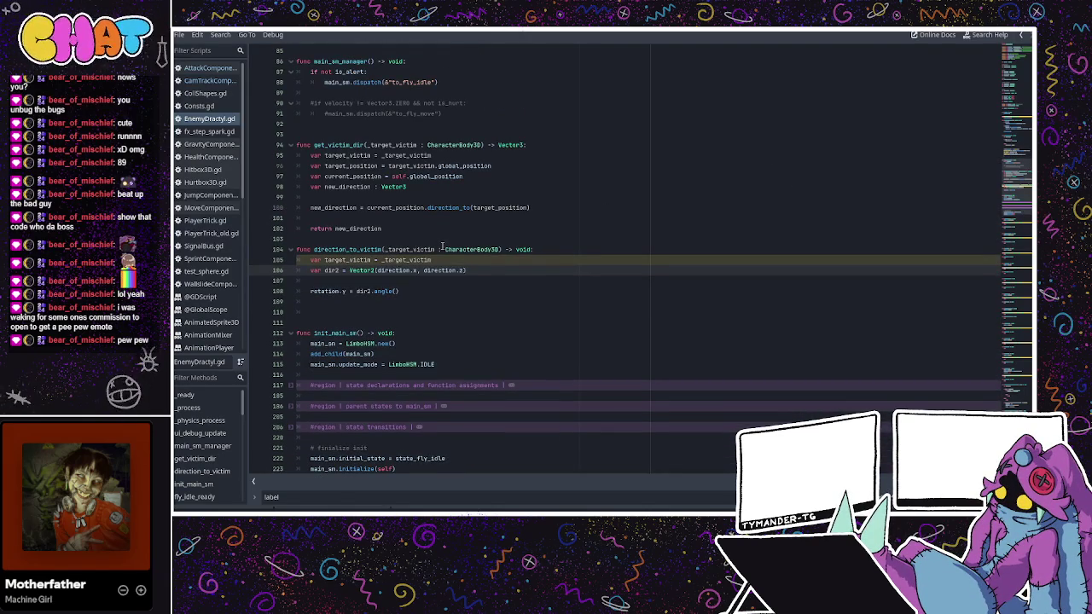
scroll(449, 311, "up", 6)
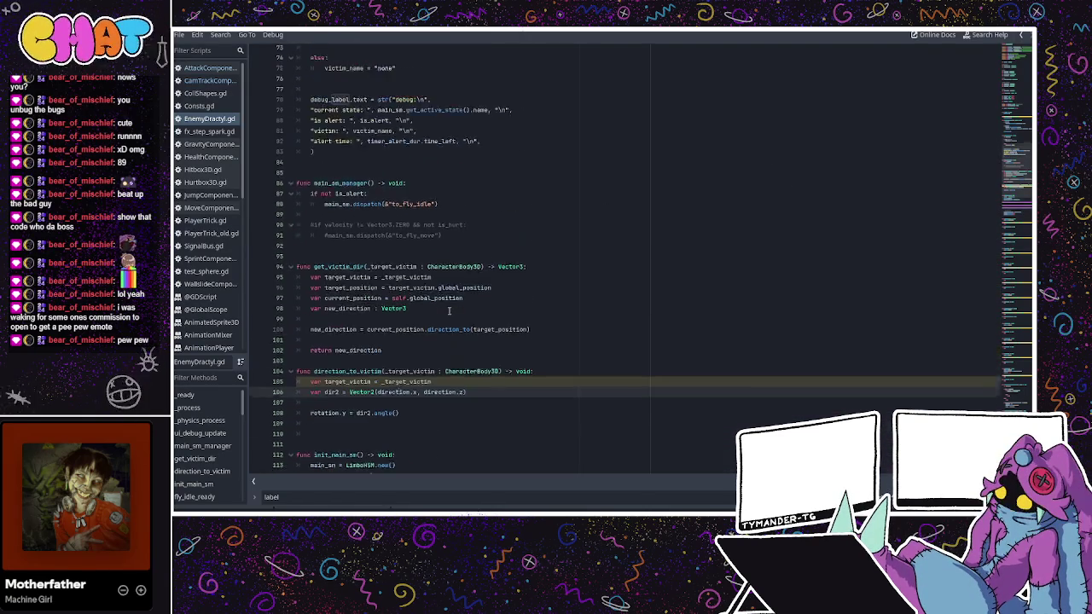
scroll(449, 311, "down", 20)
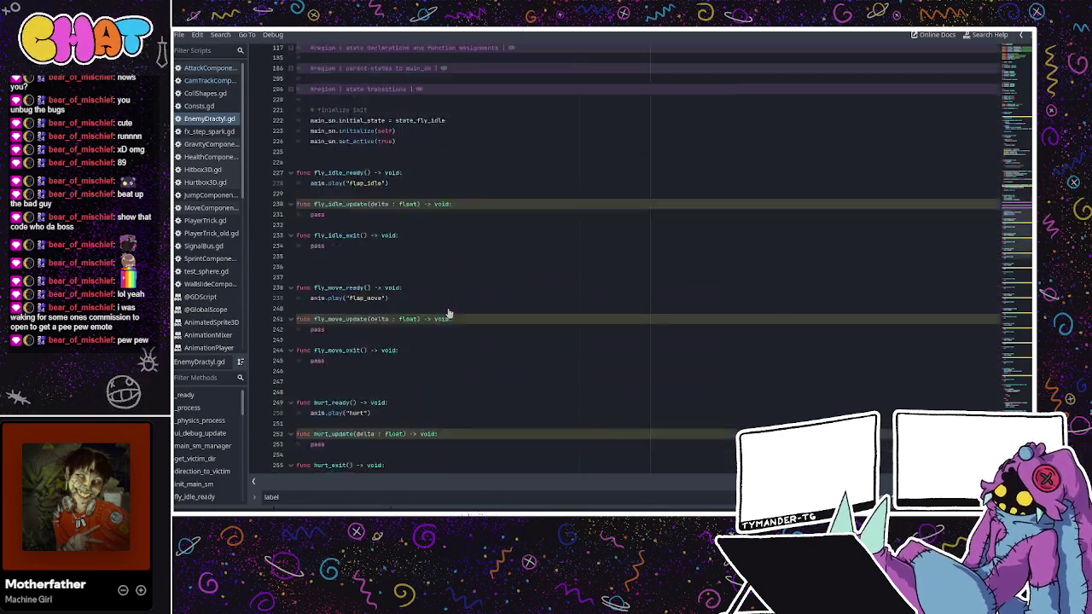
scroll(448, 312, "up", 5)
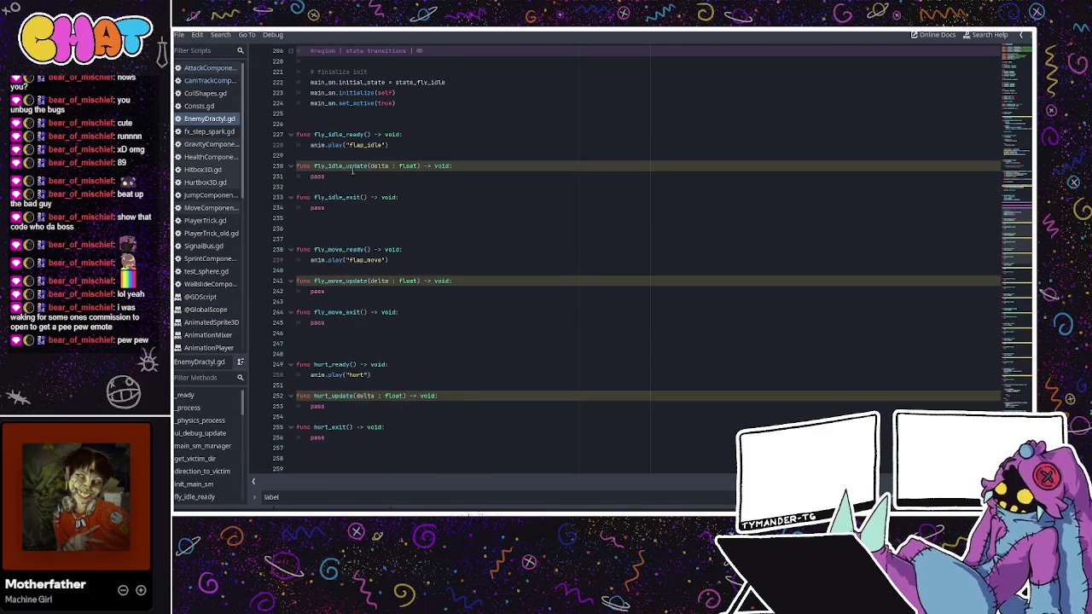
left_click_drag(325, 175, 312, 177)
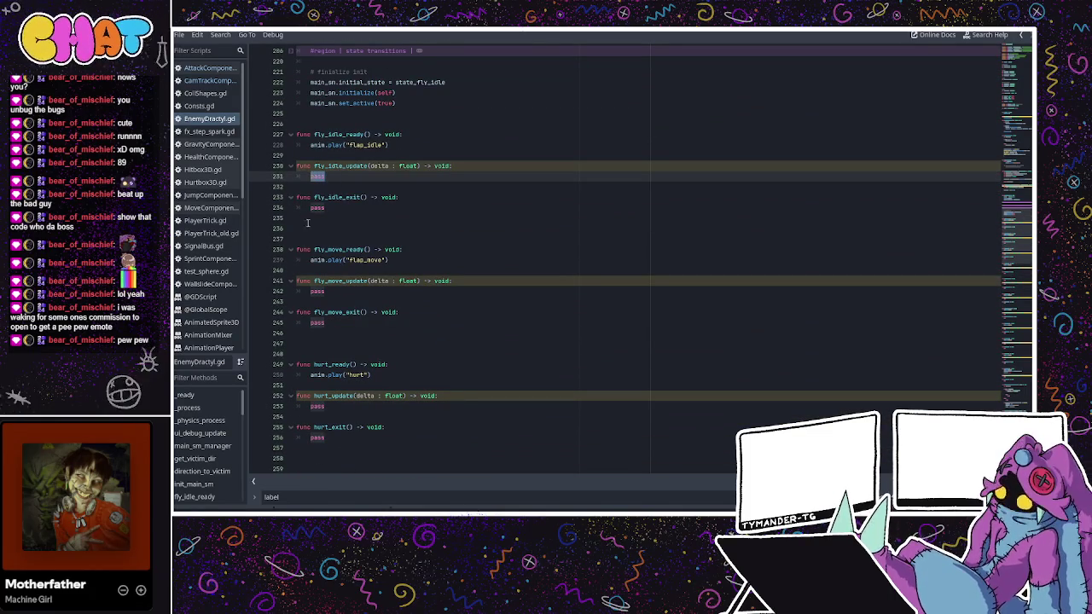
type("di")
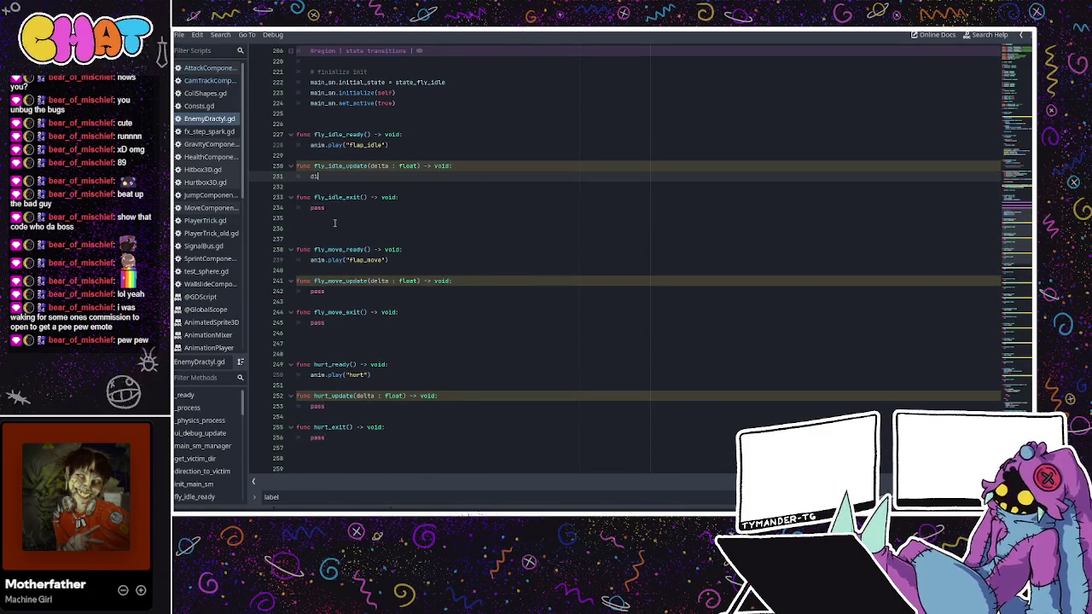
type("rection")
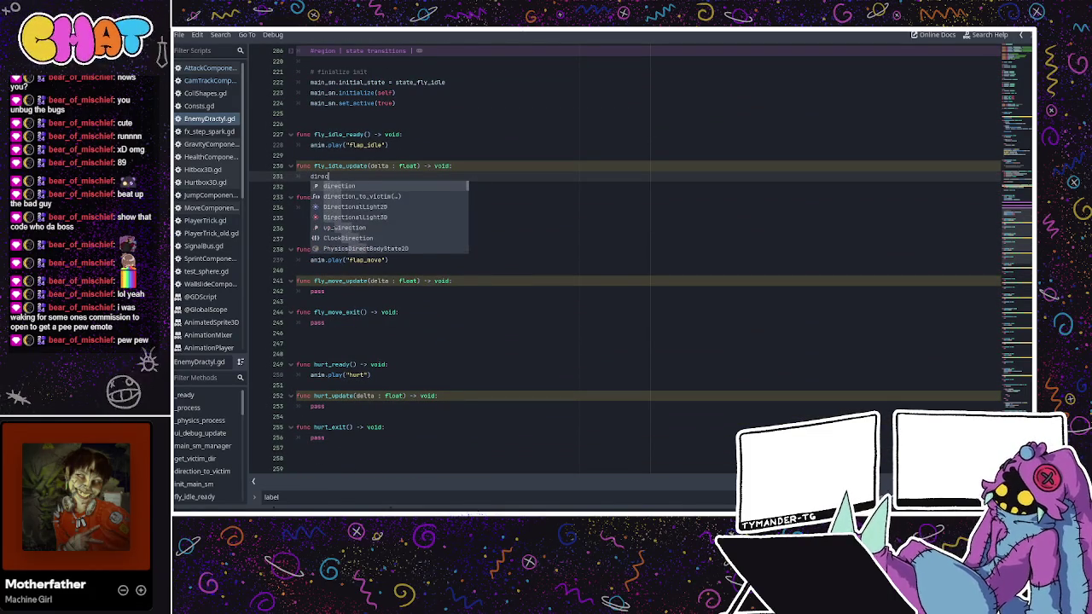
left_click(404, 196)
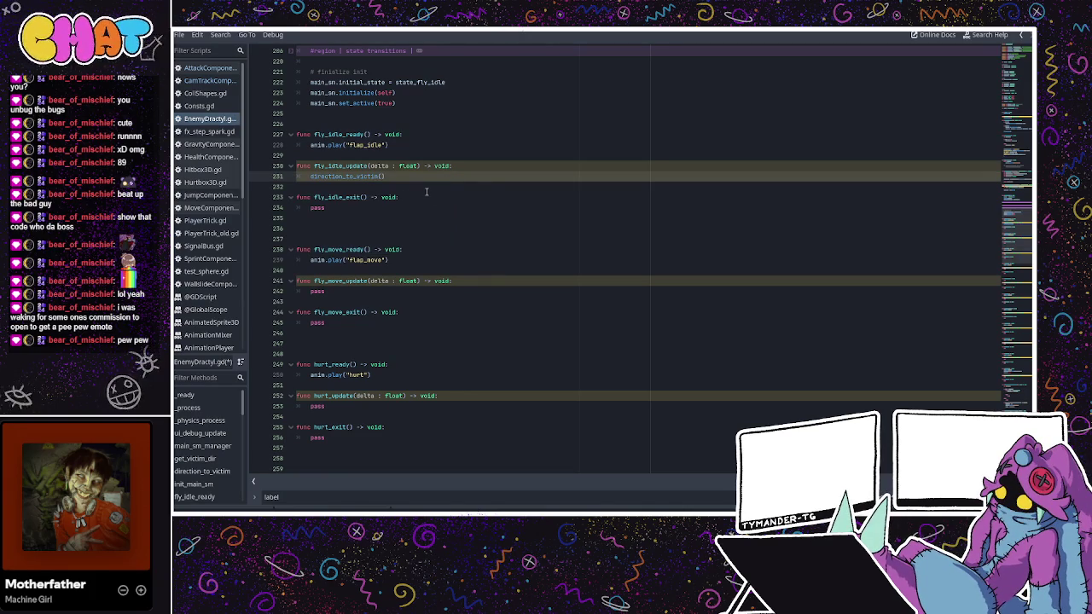
type("victim")
left_click(495, 156)
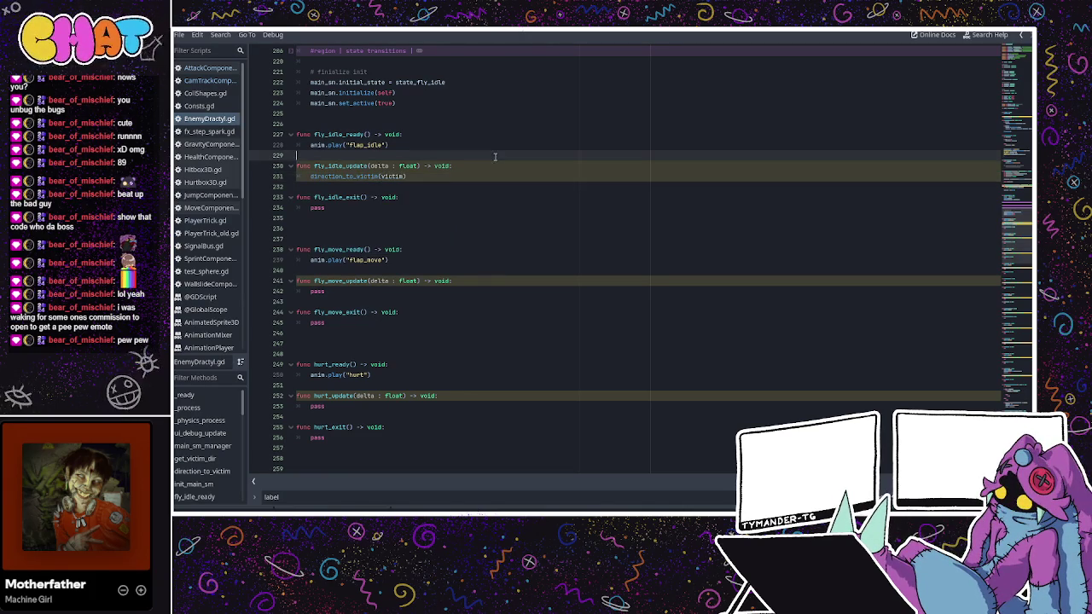
key("ctrl+F2")
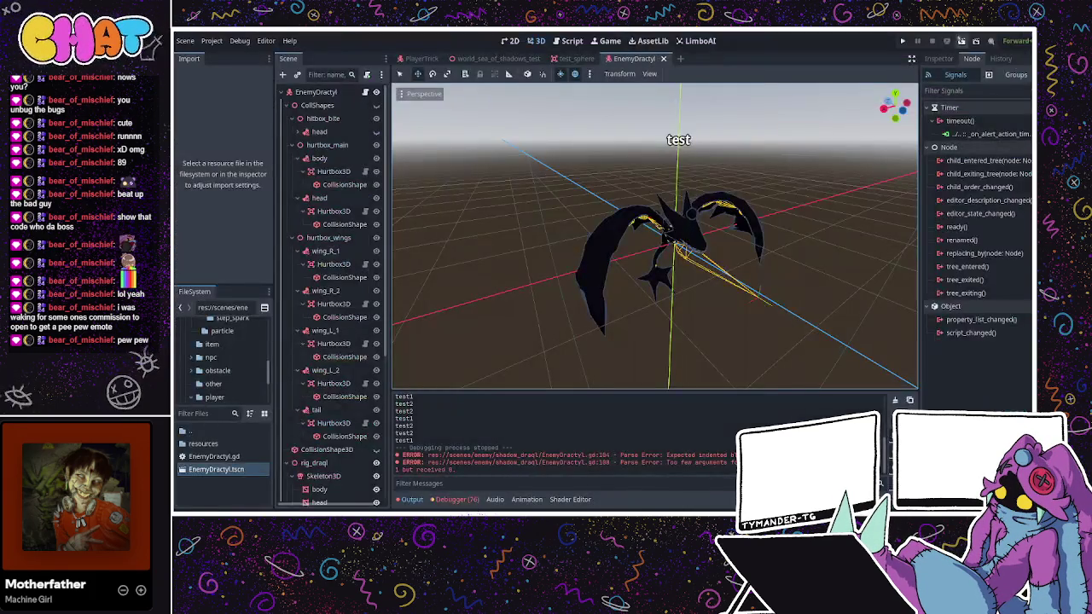
- Run and stop the game, then view the EnemyDractyl root node in the Inspector
key("F5")
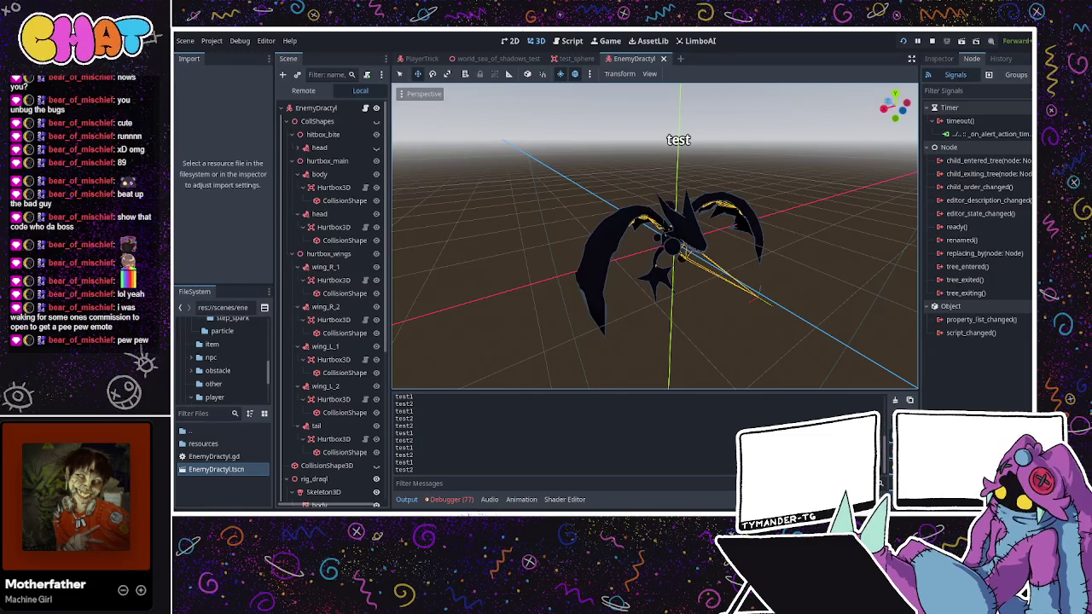
key("F8")
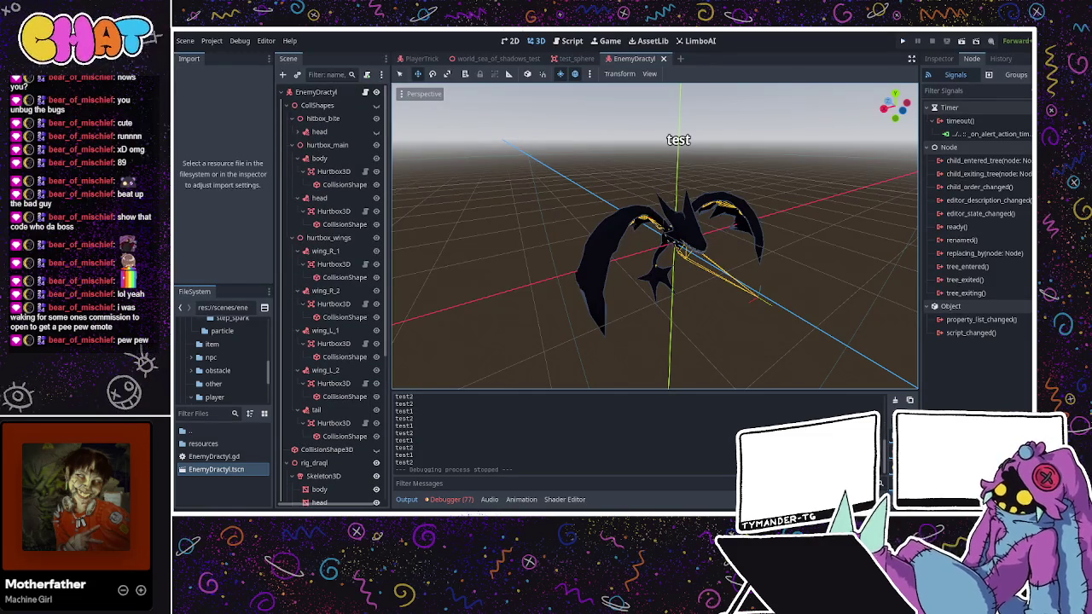
left_click(328, 95)
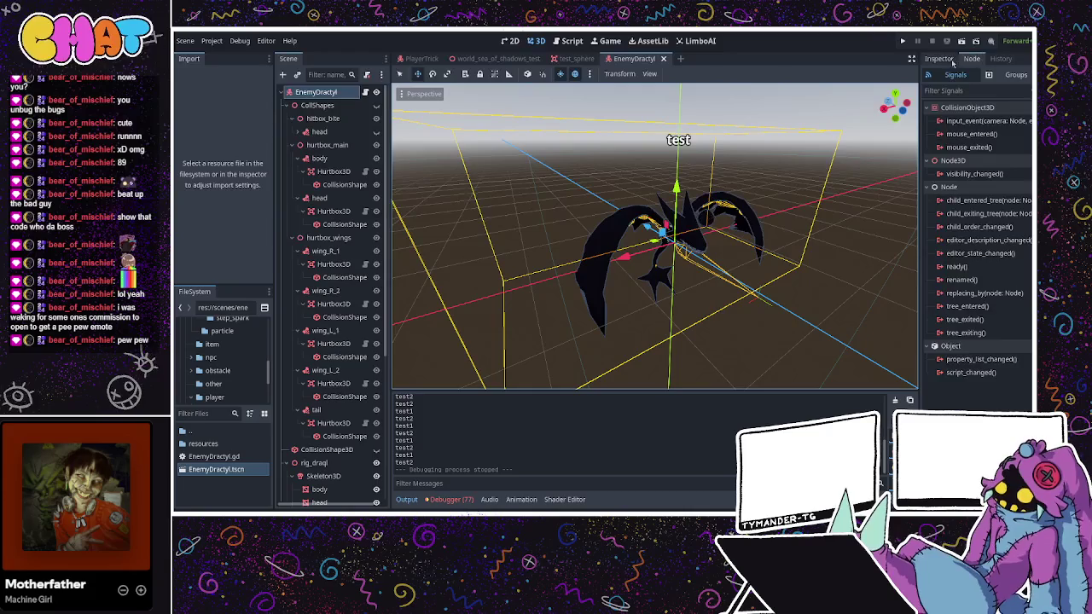
left_click(938, 58)
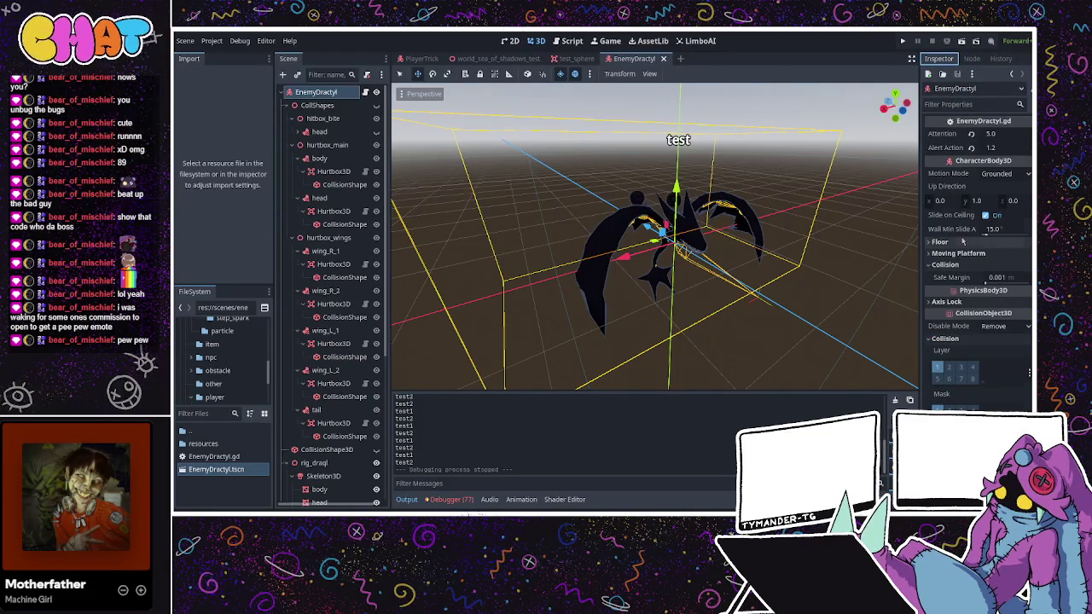
scroll(955, 244, "down", 2)
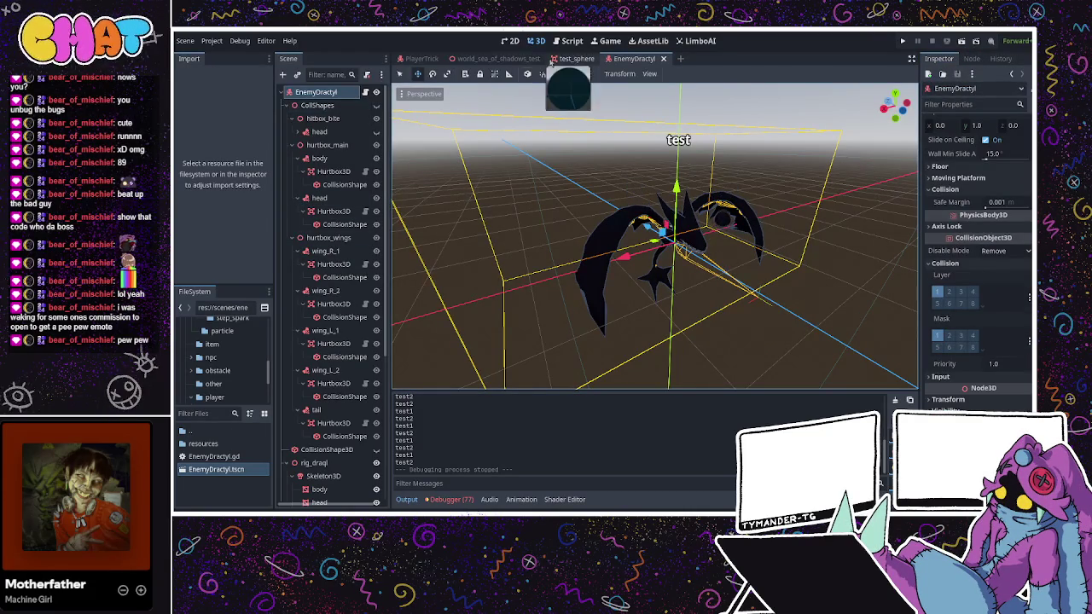
- Cycle through the test_sphere, PlayerTrick and world scene tabs, then open the EnemyDractyl script
left_click(563, 59)
left_click(499, 59)
left_click(422, 59)
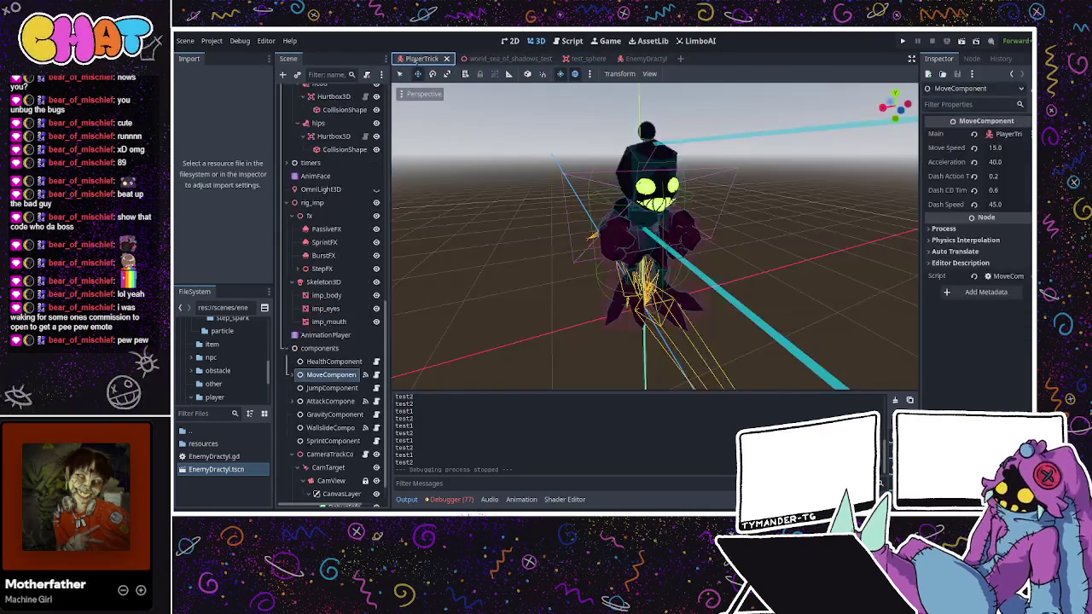
left_click(499, 59)
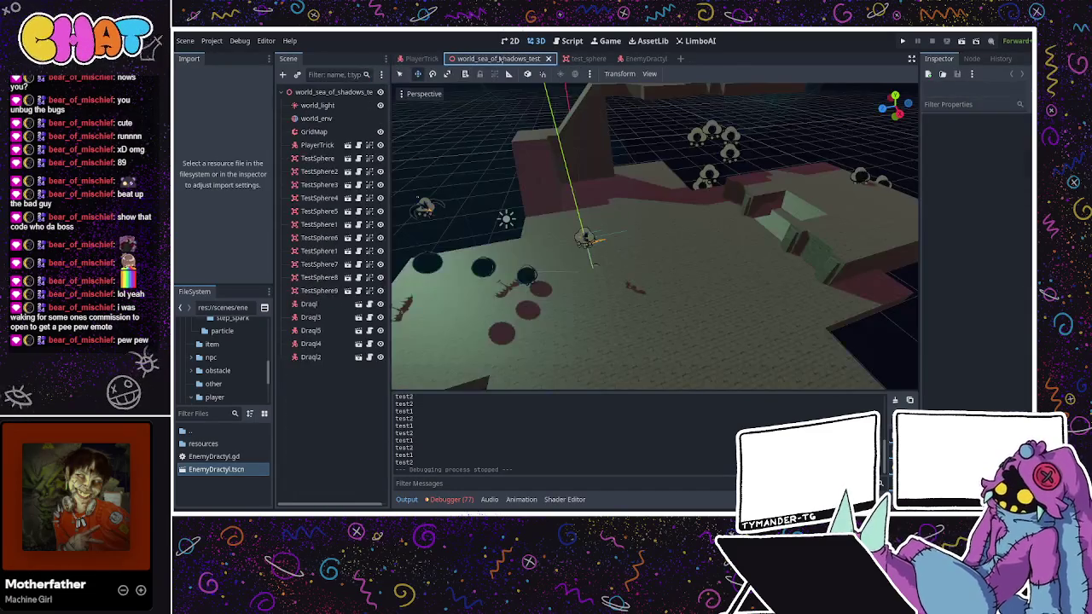
left_click(619, 60)
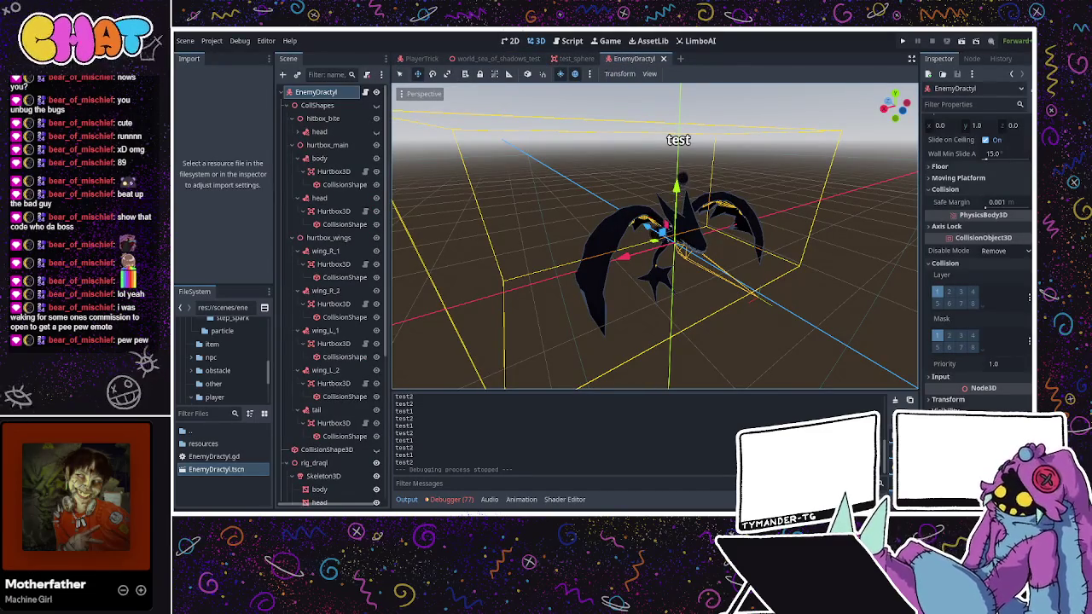
left_click(567, 41)
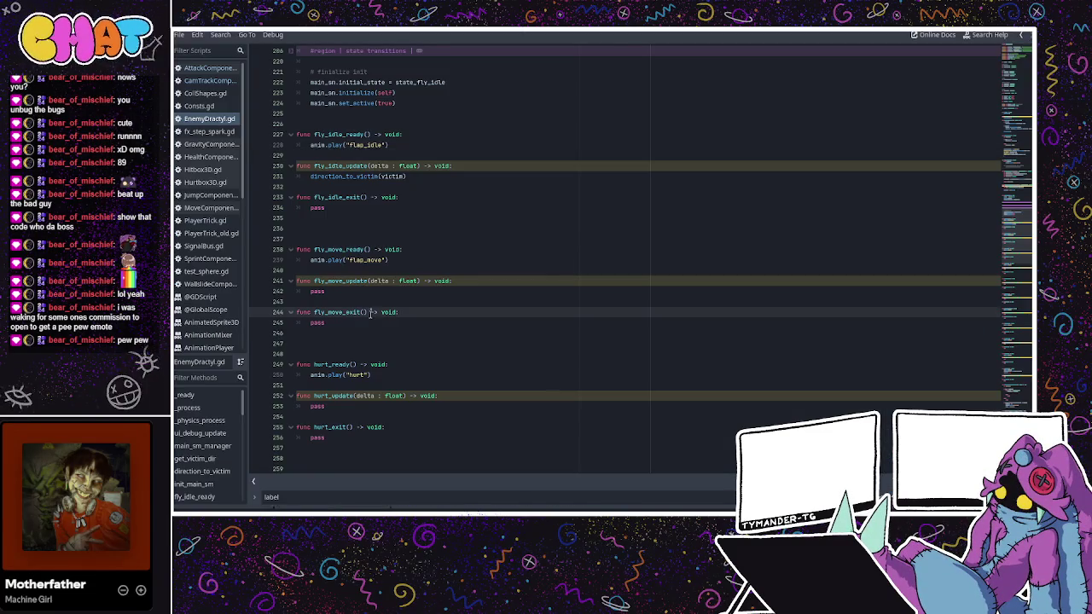
left_click(403, 217)
left_click(404, 175)
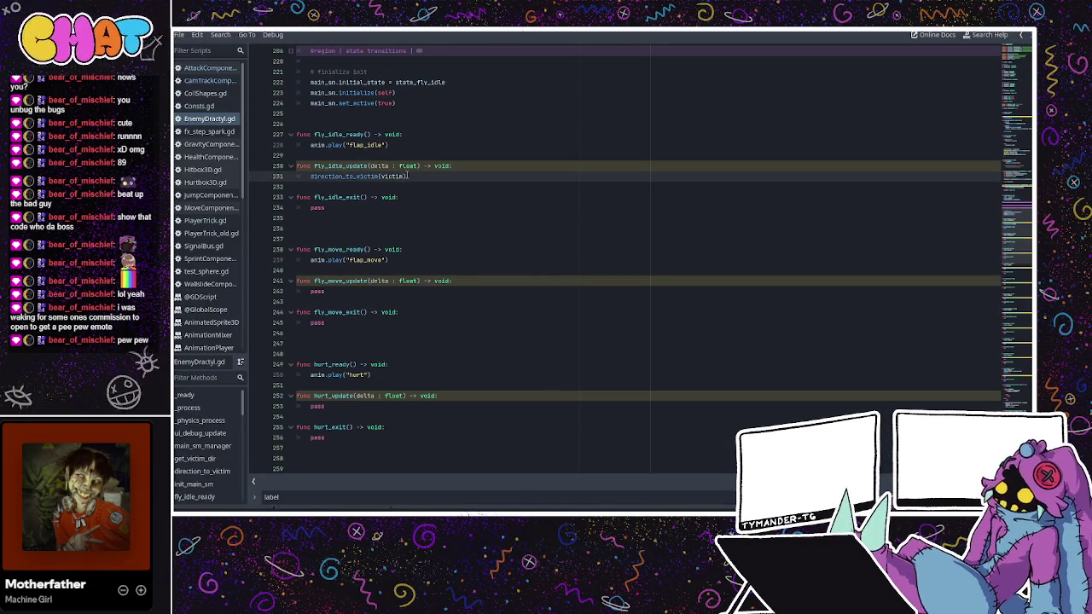
left_click(375, 179, "ctrl")
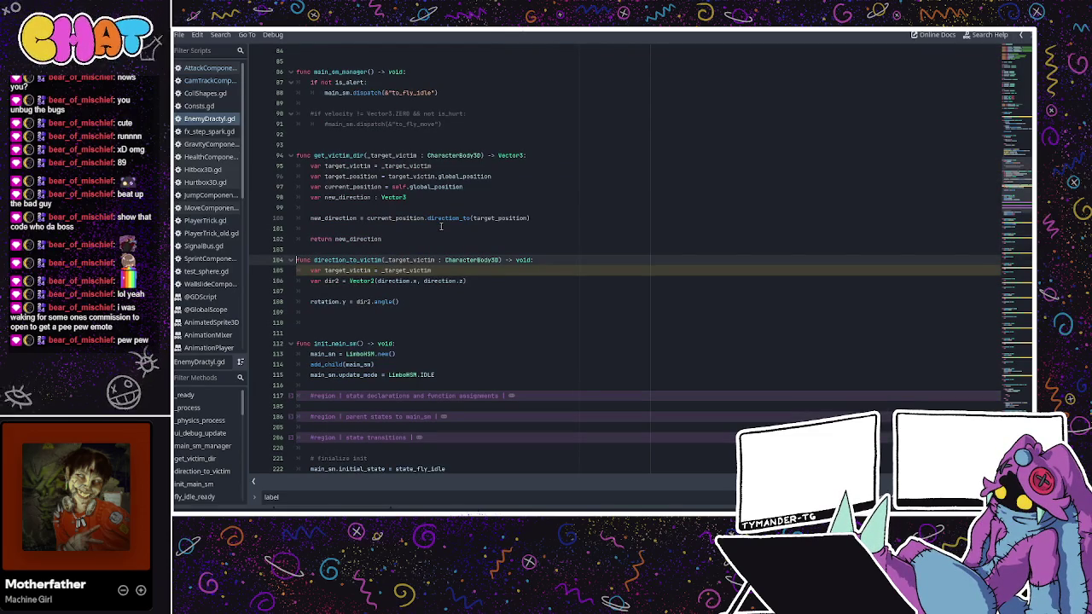
key("Down")
key("End")
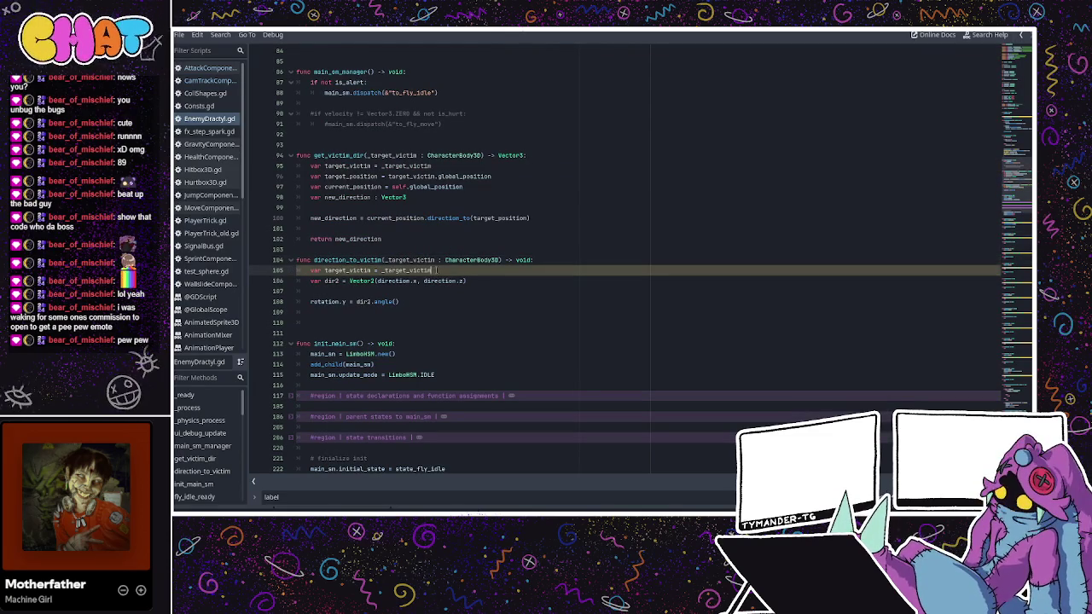
key("Down")
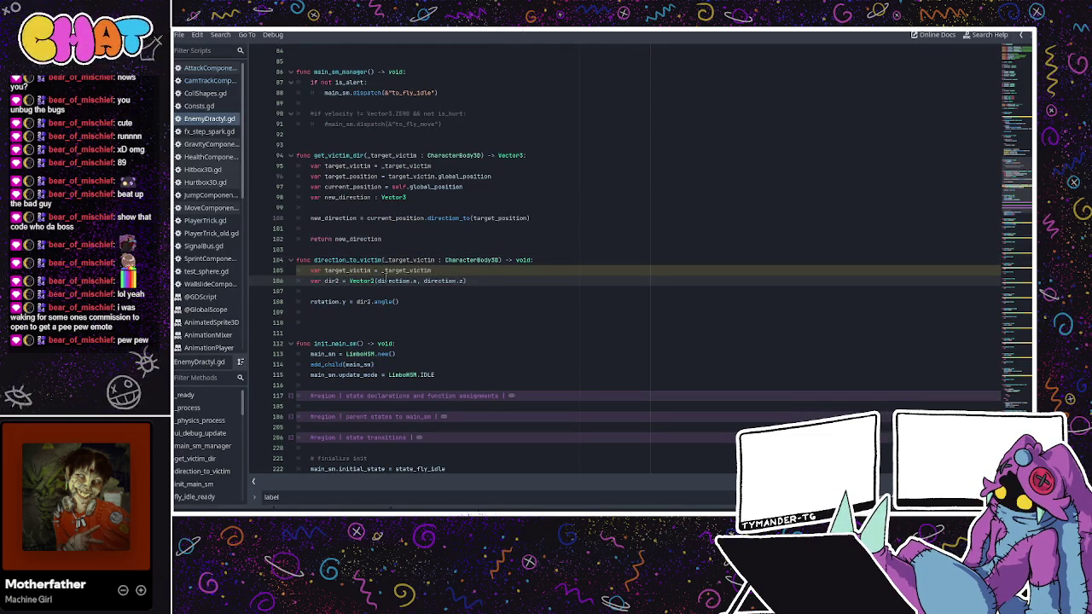
left_click(346, 320)
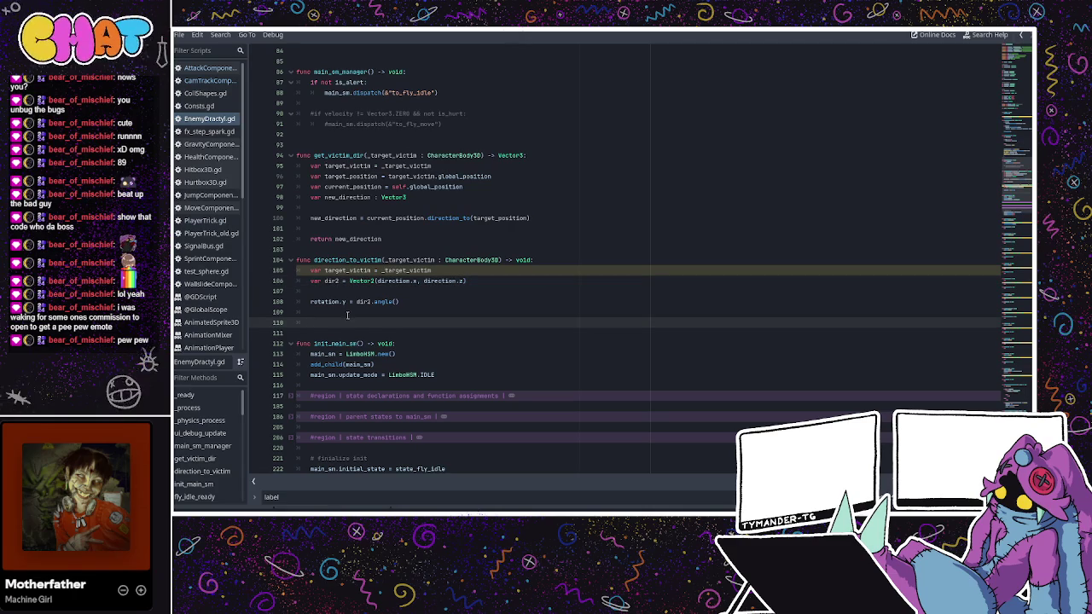
left_click(368, 304)
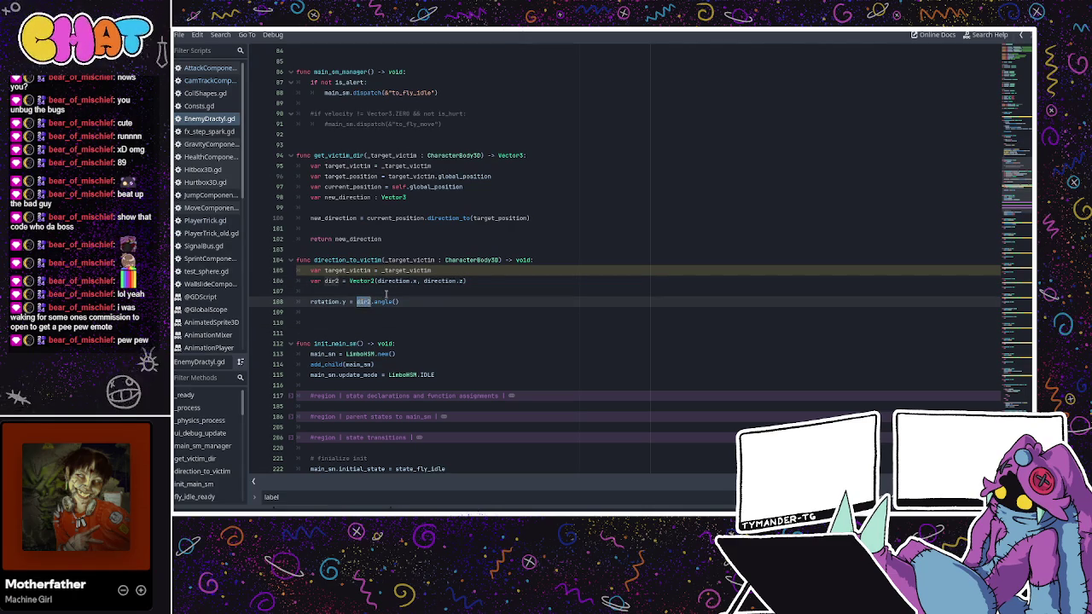
left_click(386, 294)
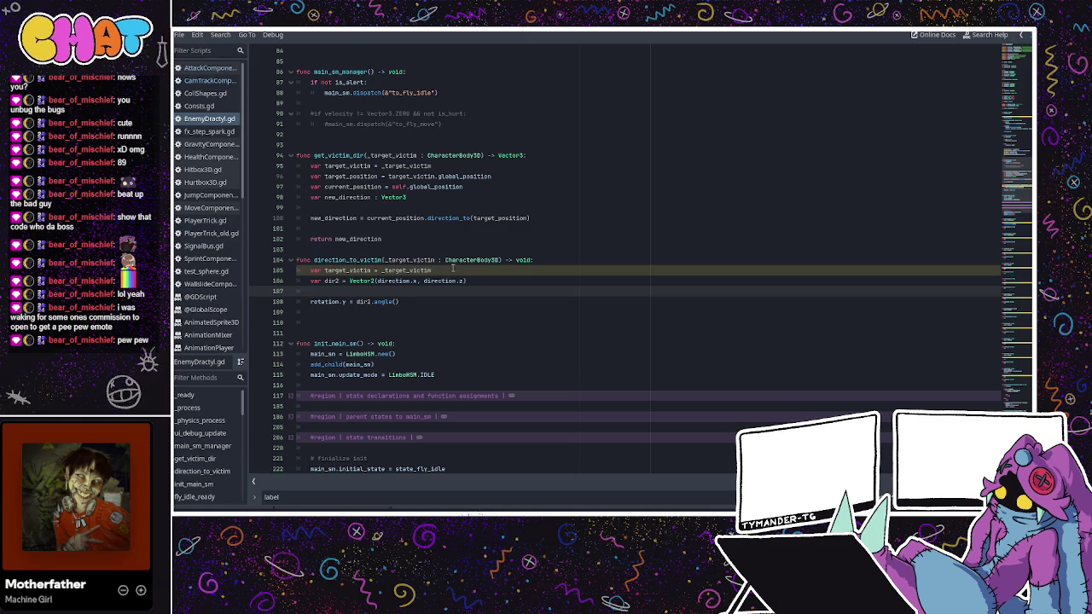
scroll(452, 269, "down", 4)
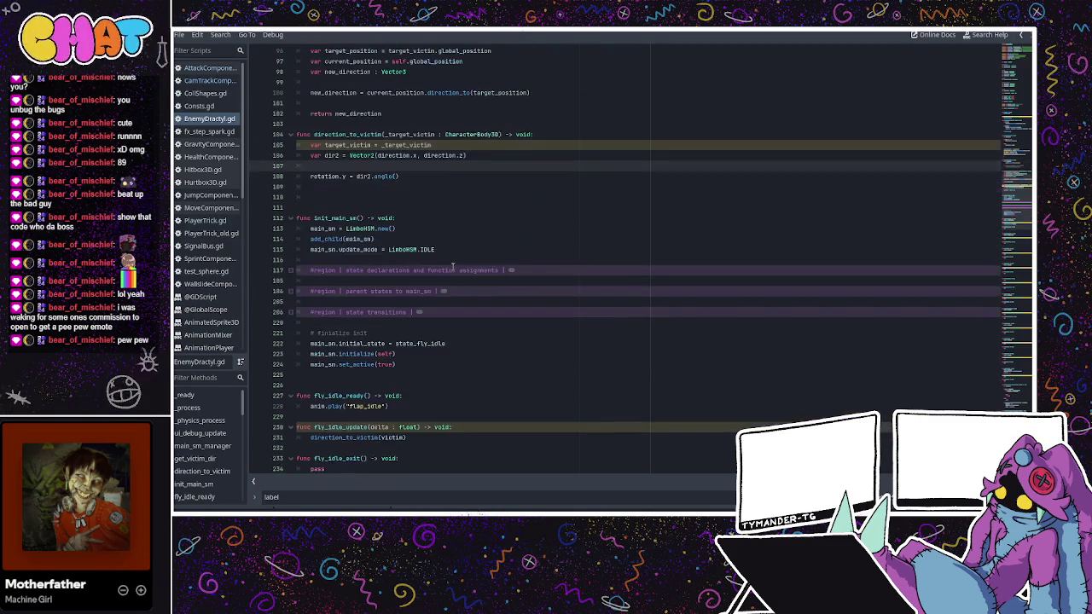
scroll(453, 268, "up", 3)
left_click(421, 249)
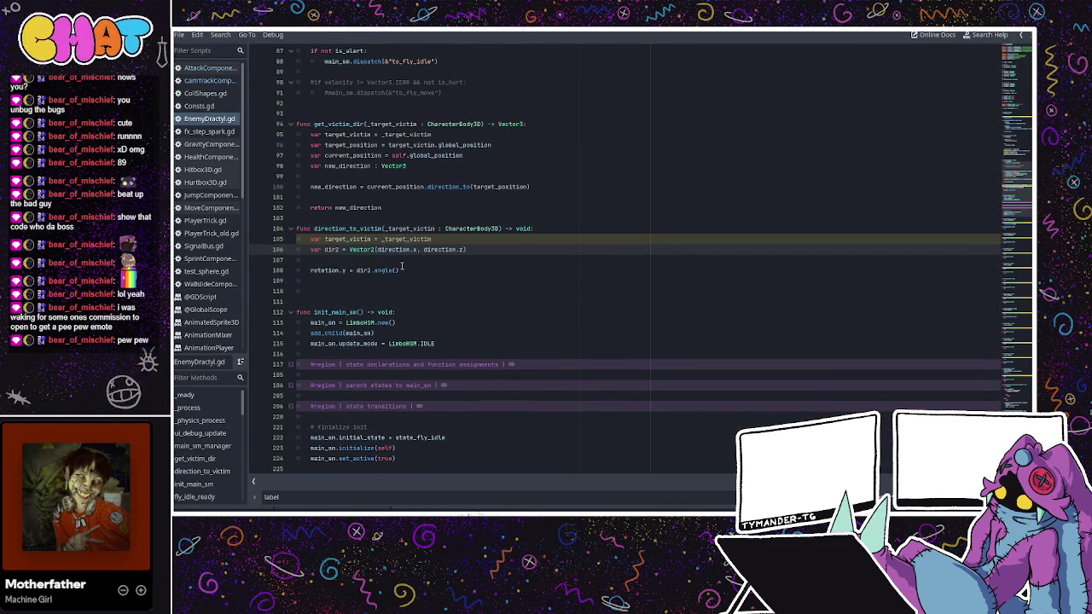
left_click(414, 270)
left_click(309, 270)
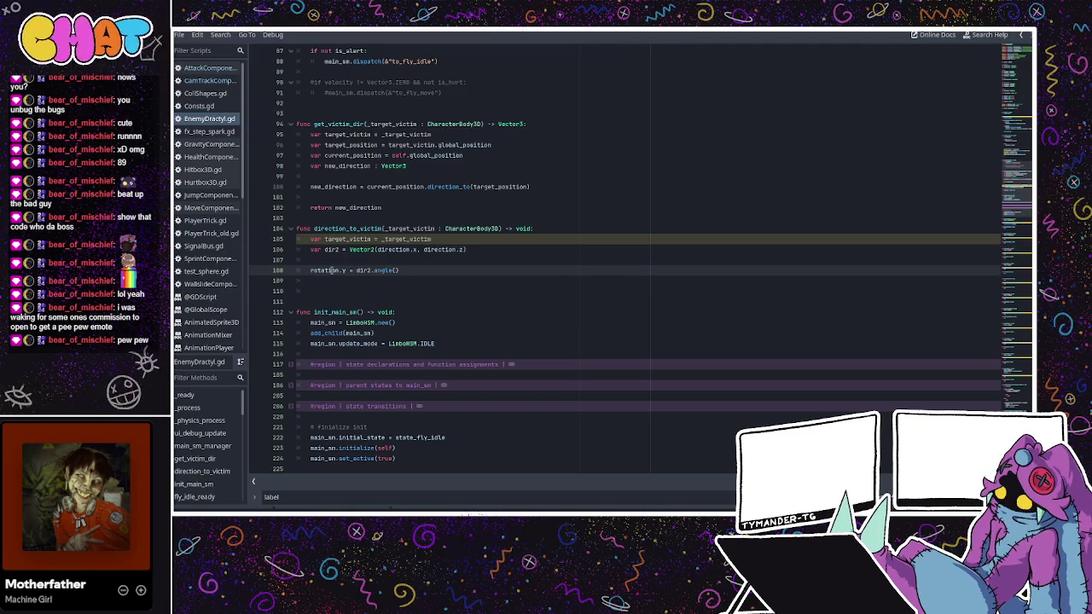
- Change line 108 to rig.rotation.y = direction.y and run the project from the 3D view
type("m.rig.")
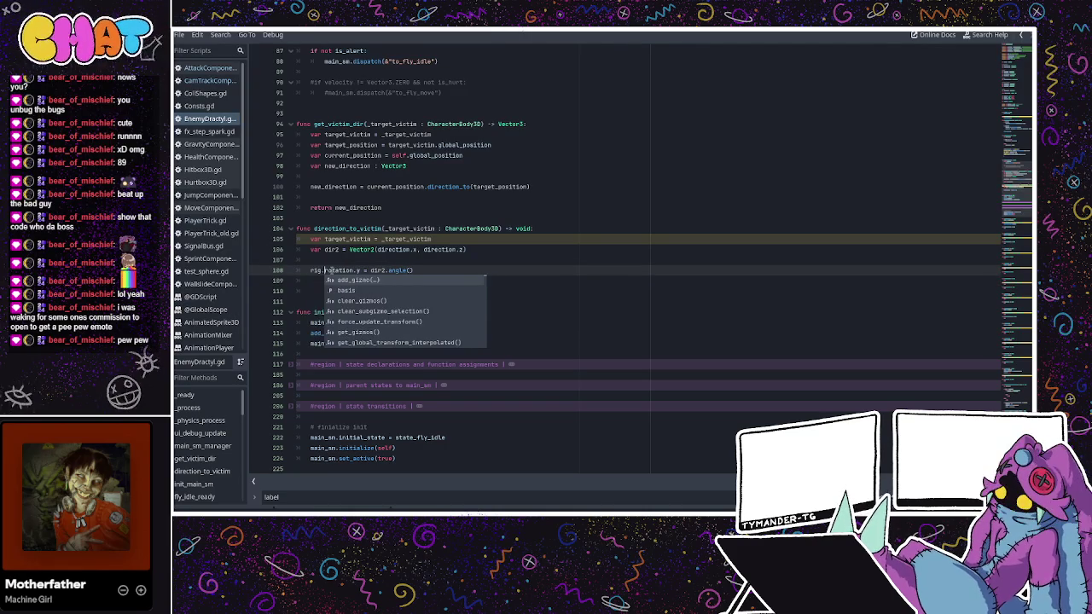
left_click(468, 228)
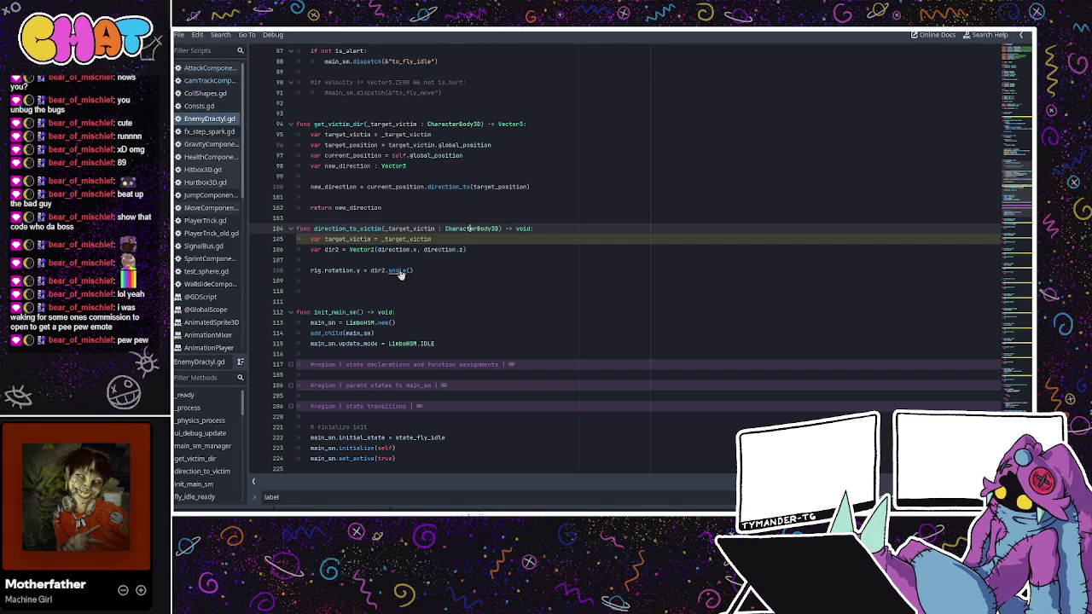
left_click(372, 270)
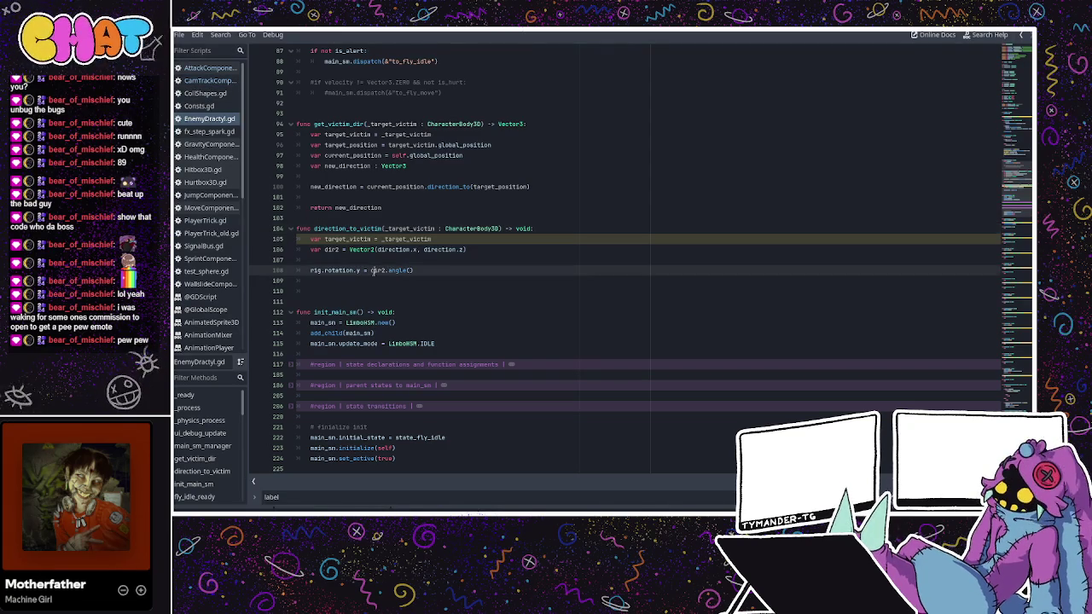
left_click_drag(370, 271, 415, 270)
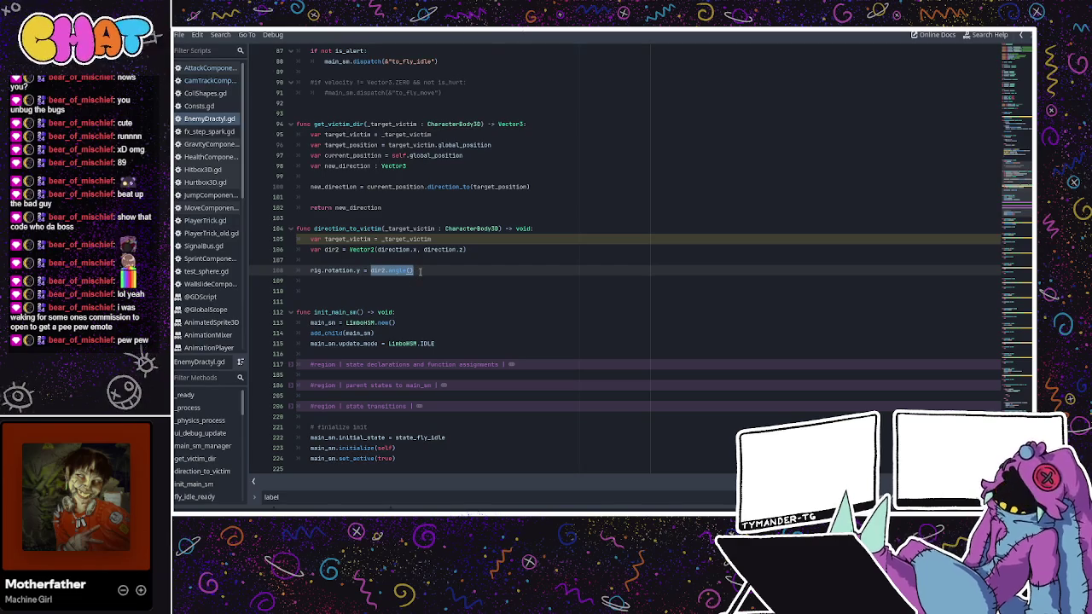
key("BackSpace")
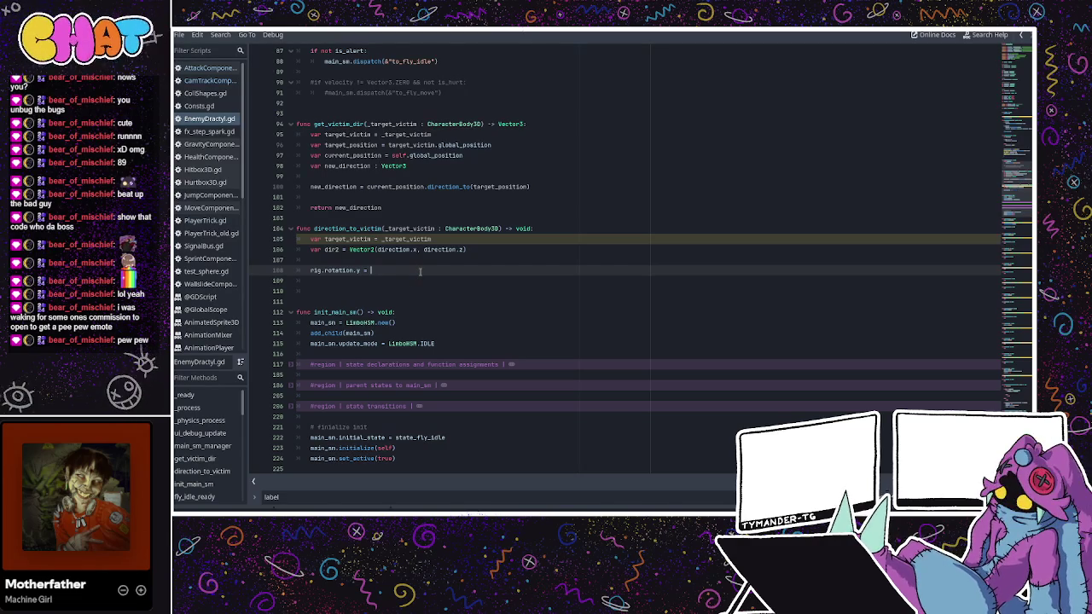
type("direction.y")
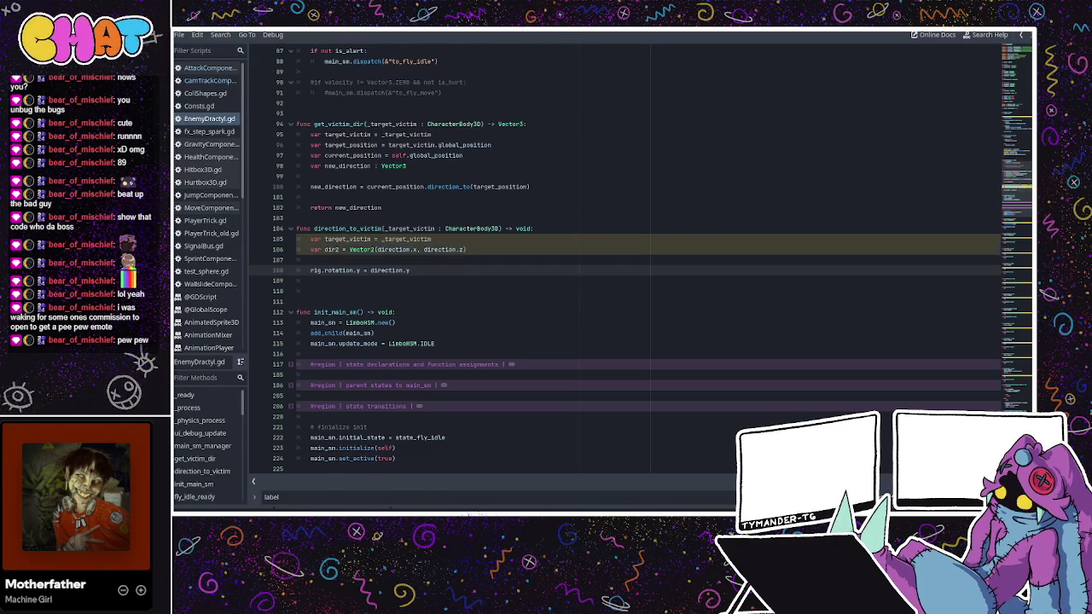
key("ctrl+F2")
left_click(906, 40)
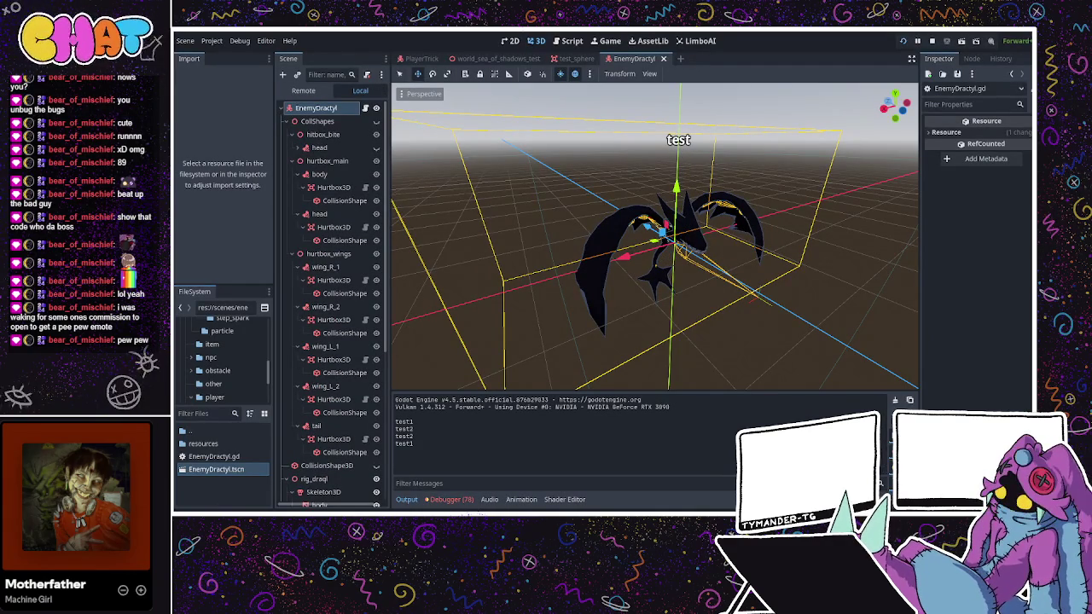
- Stop the running game with F8 and switch back to EnemyDractyl.gd
key("F8")
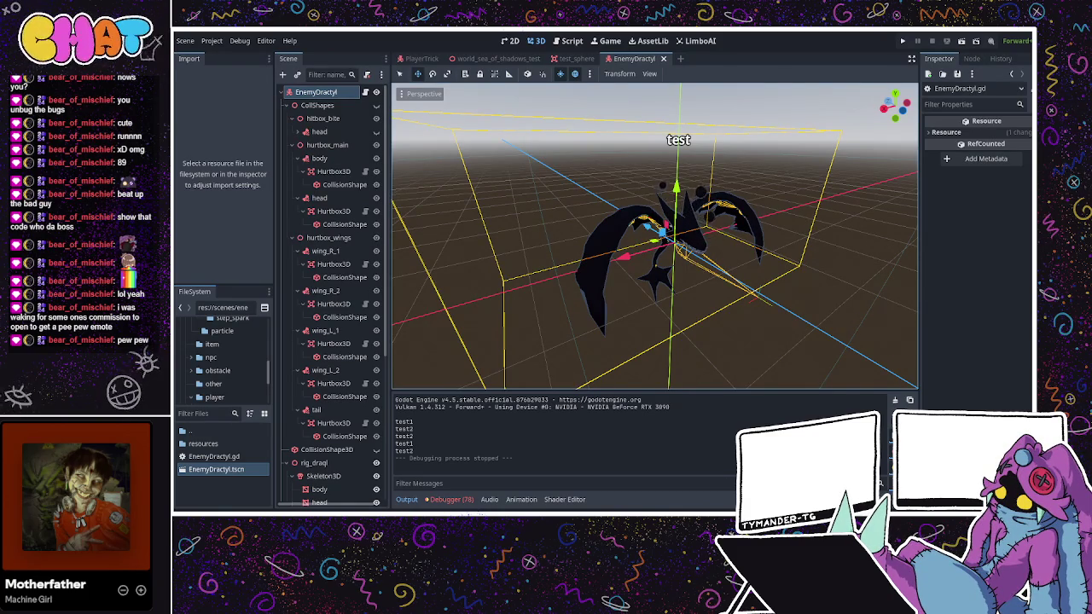
key("ctrl+F3")
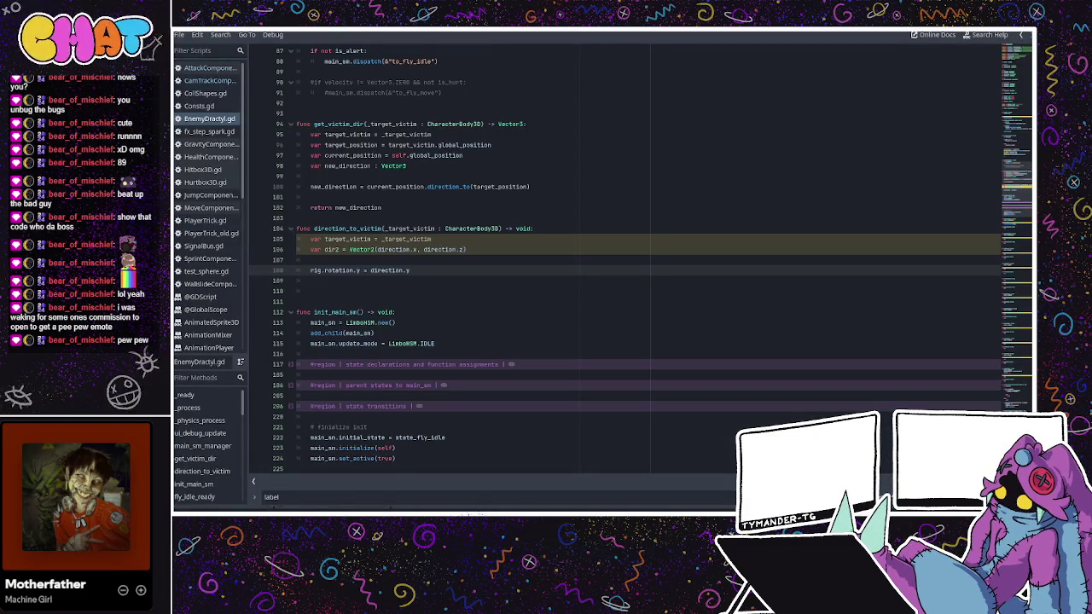
- Place the caret on line 108 and select its rig prefix
left_click(549, 297)
left_click(426, 273)
left_click(315, 278)
left_click(326, 275)
left_click_drag(324, 270, 311, 270)
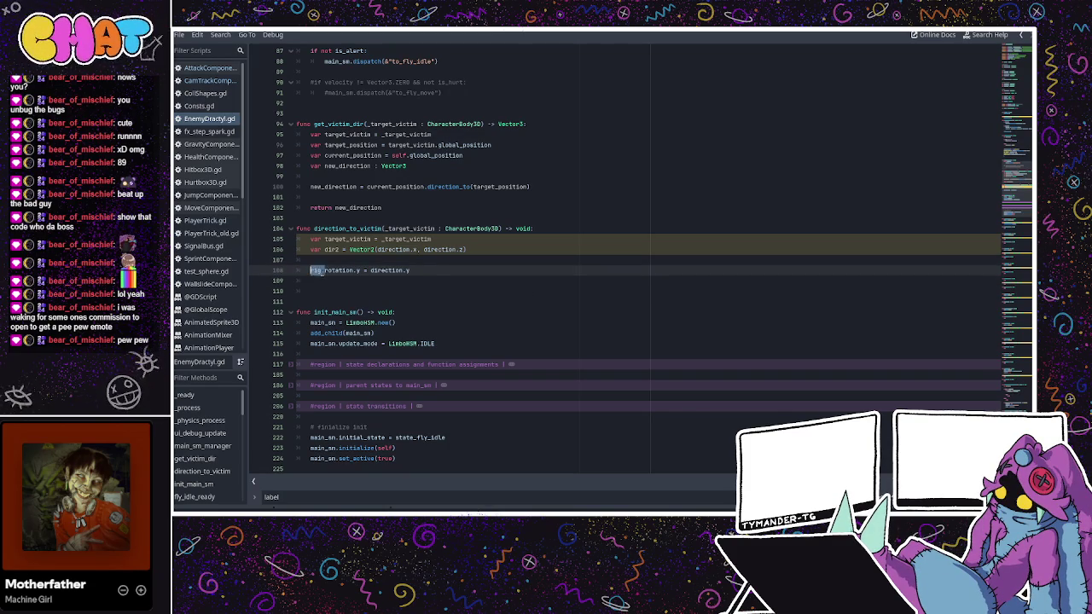
- In CamTrackComponent, highlight self, rotation and node in node_snap_to_direction's line 131
left_click(227, 81)
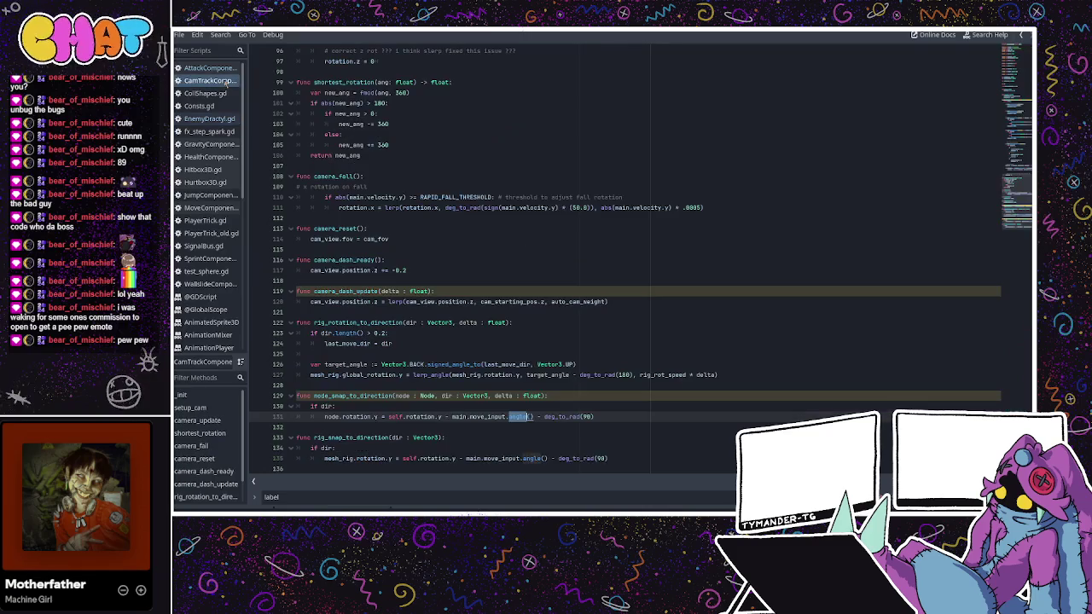
scroll(368, 343, "down", 1)
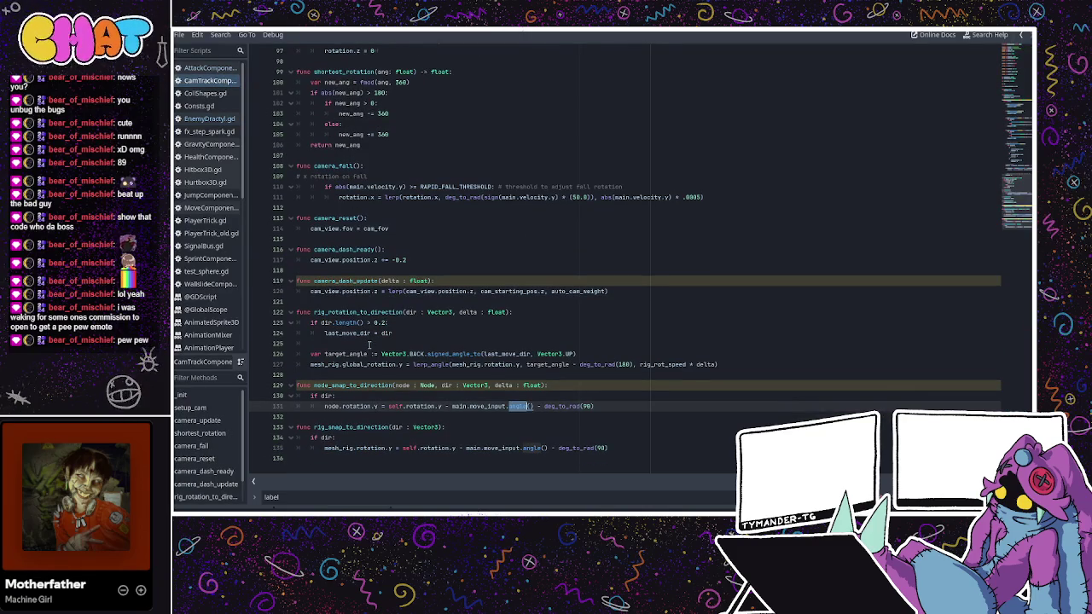
left_click(330, 406)
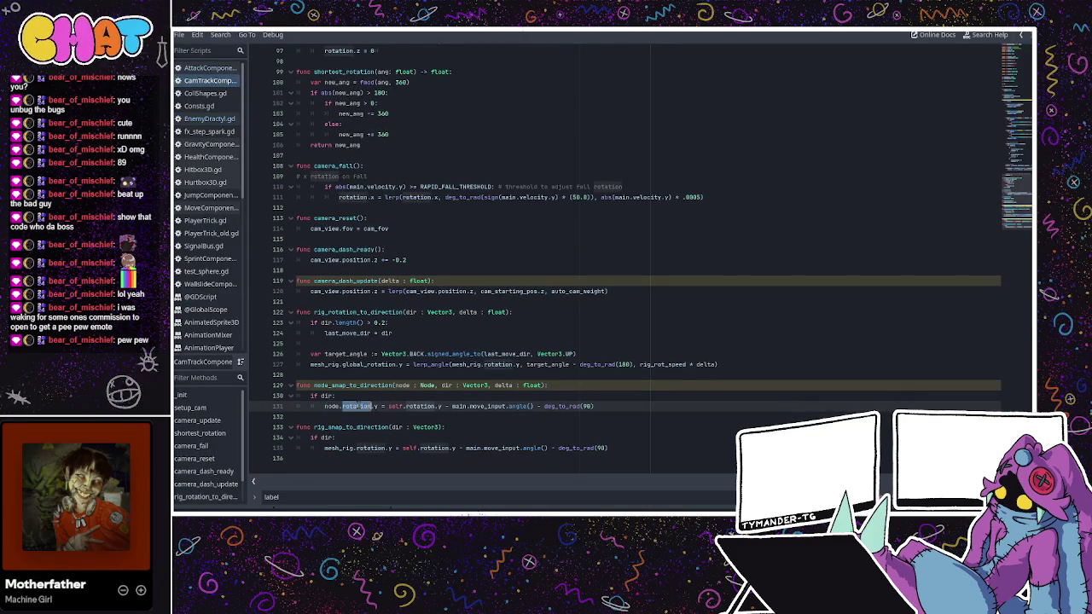
double_click(395, 406)
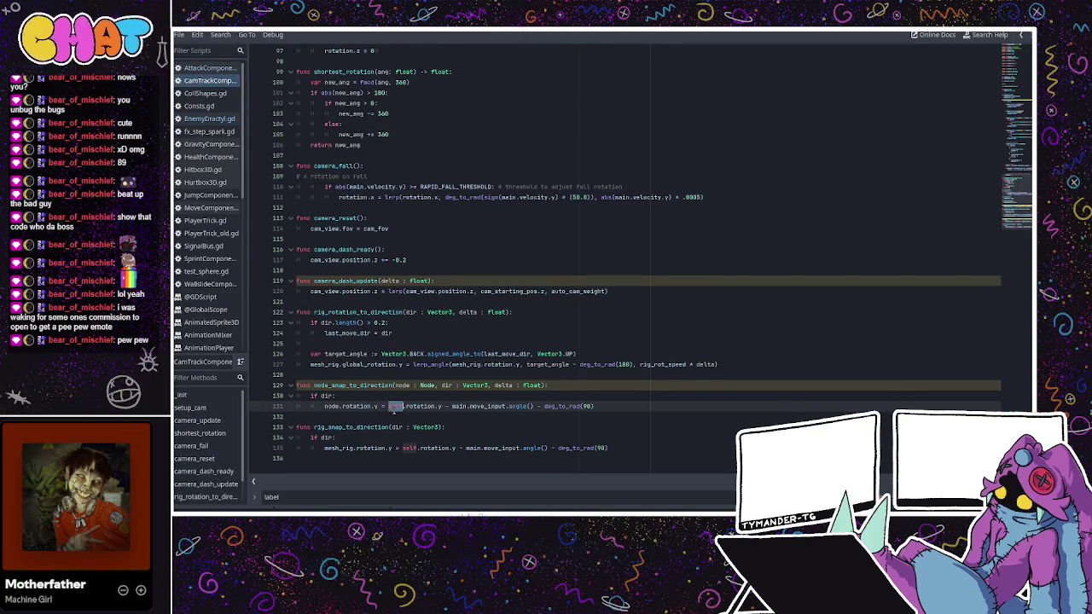
left_click_drag(421, 406, 435, 406)
double_click(367, 406)
left_click(387, 396)
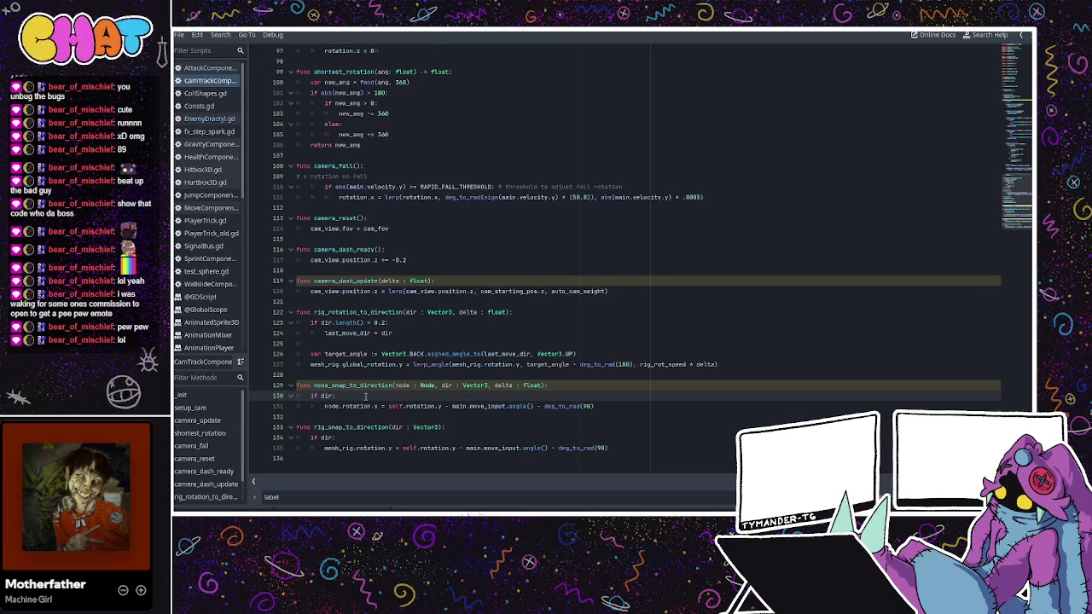
left_click(364, 406)
double_click(333, 406)
left_click(356, 406)
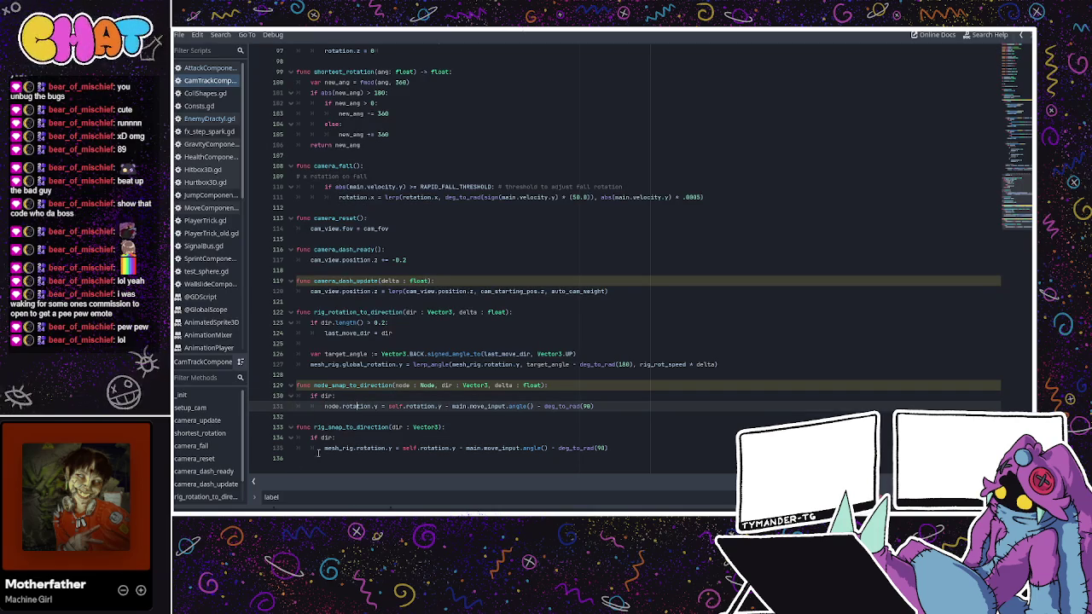
- Highlight mesh_rig.rotation.y and move_input on line 135, then return to EnemyDractyl.gd
left_click(328, 448)
double_click(339, 448)
double_click(371, 448)
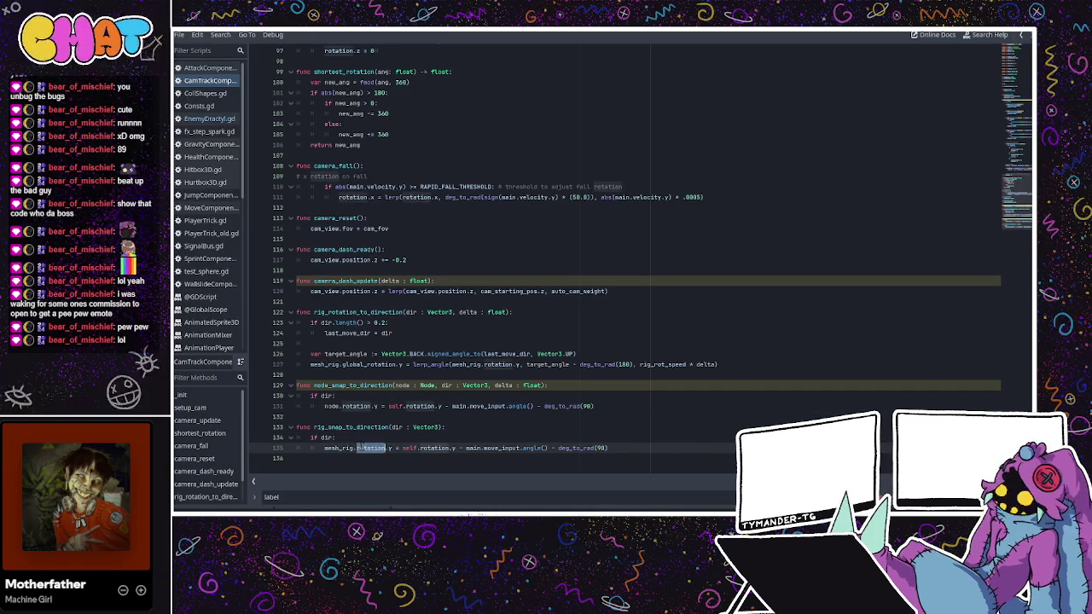
double_click(390, 448)
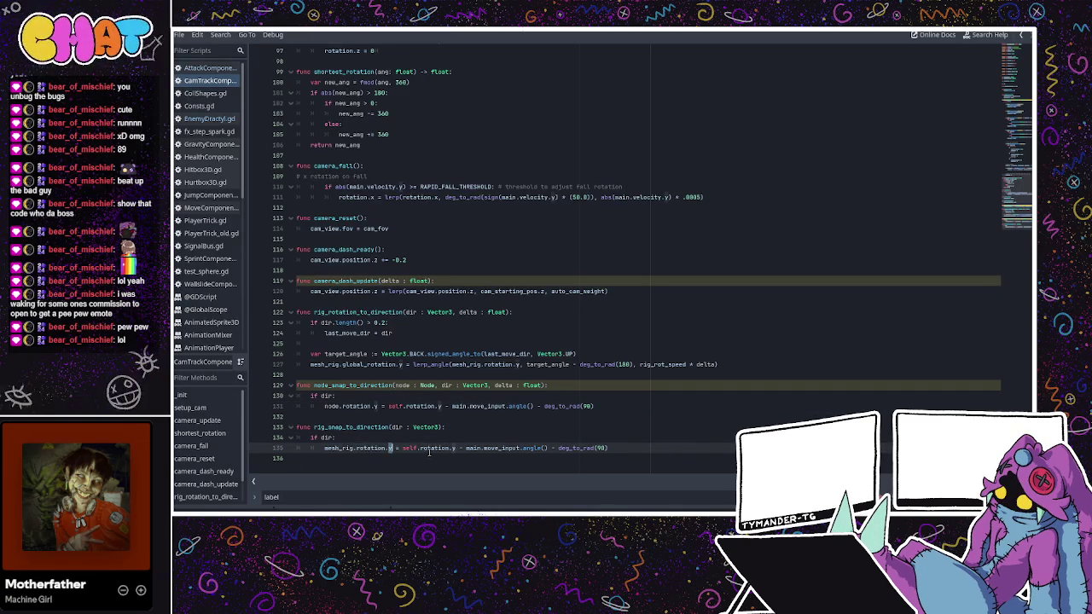
double_click(490, 448)
left_click(503, 448)
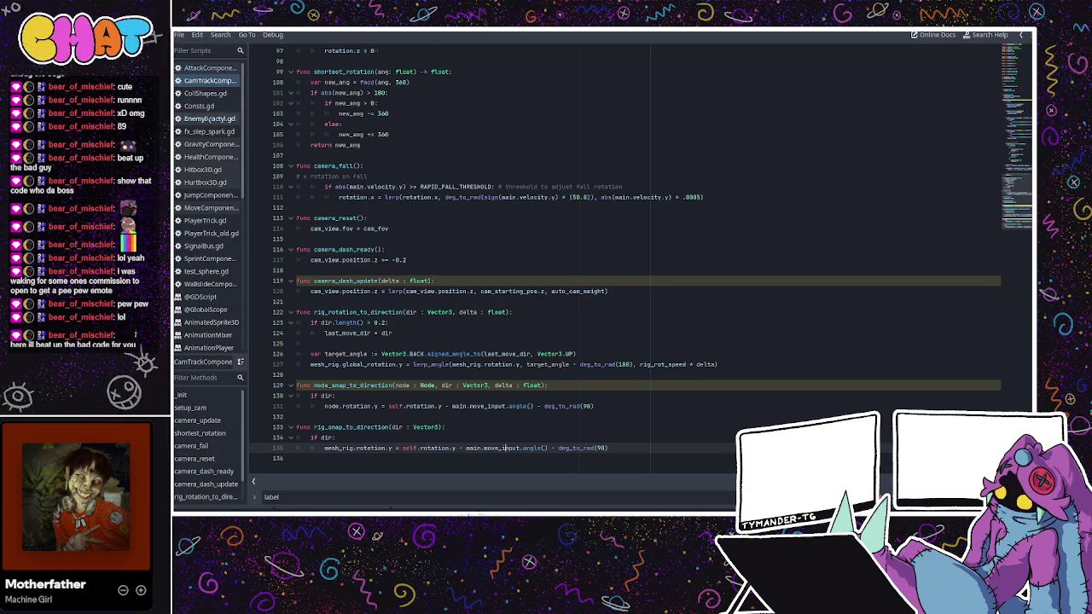
left_click(208, 131)
left_click(207, 119)
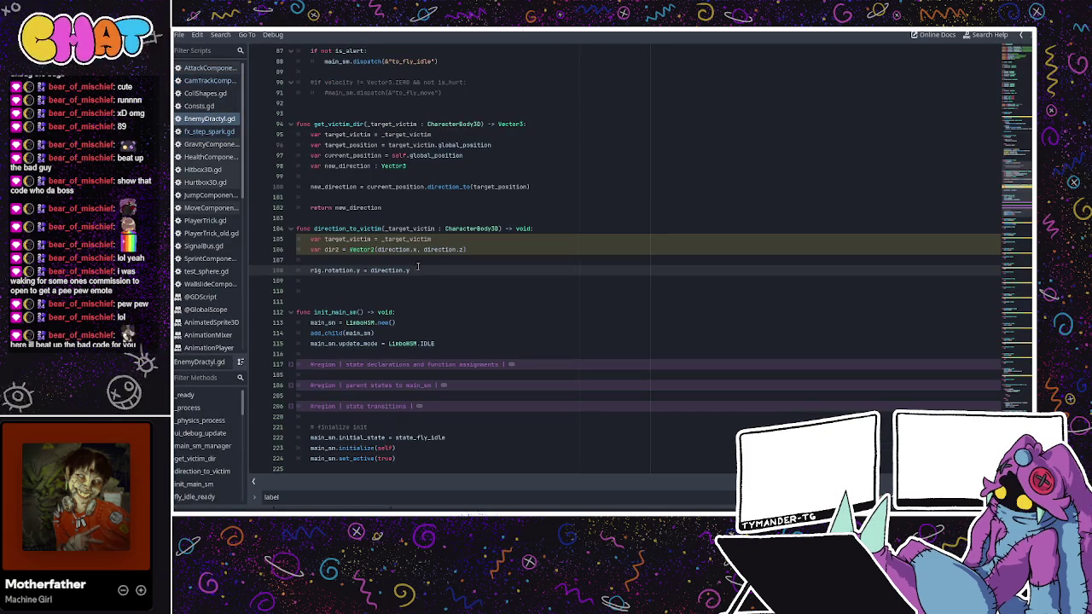
- Make line 108 read rig.rotation.y = direction.x and switch to the 3D view
left_click_drag(372, 271, 364, 270)
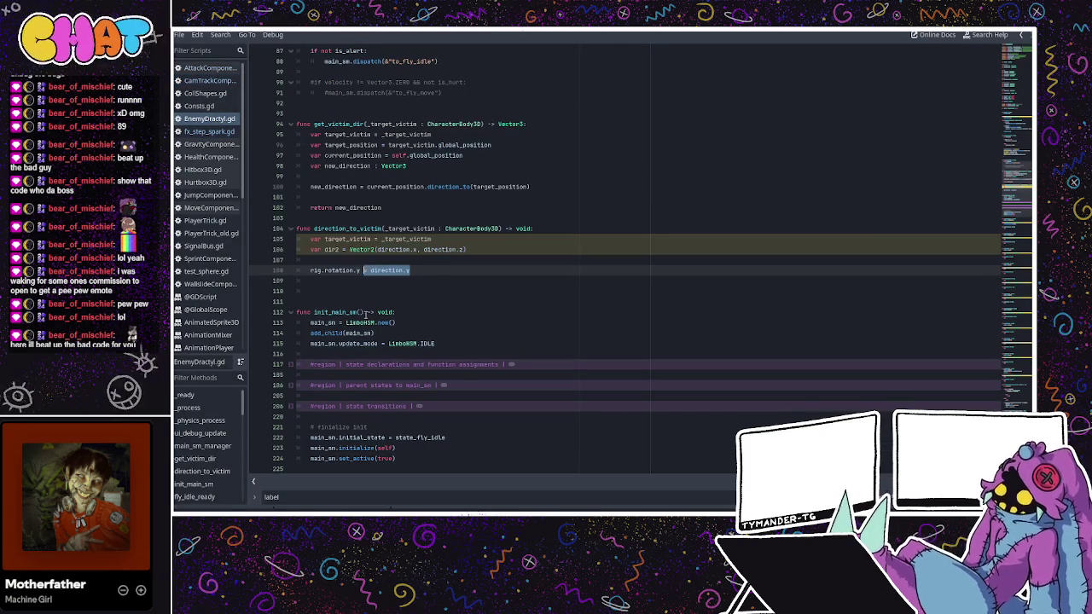
key("BackSpace")
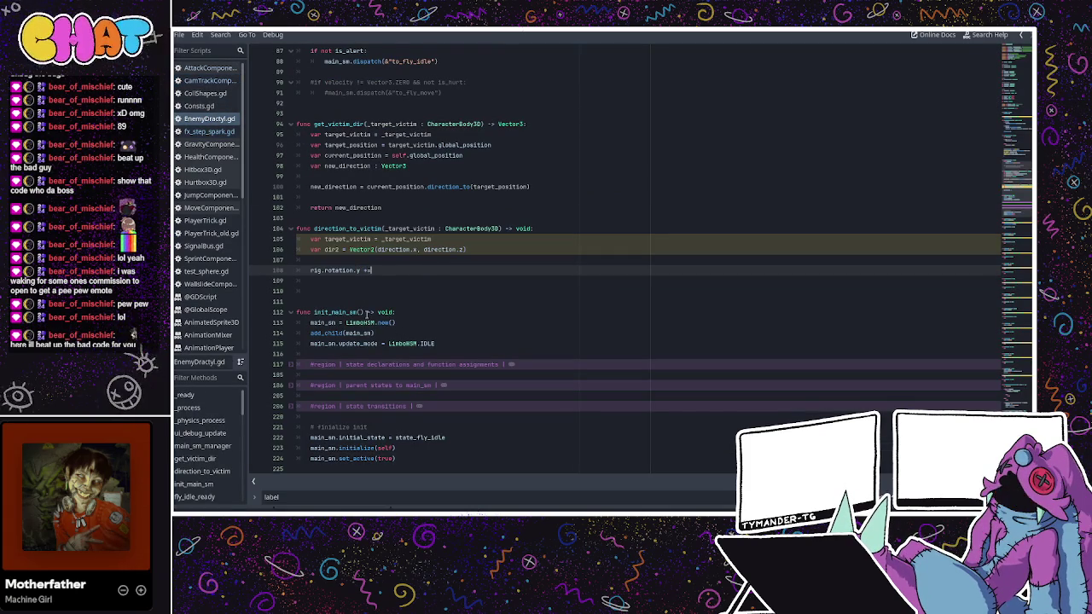
type("= ")
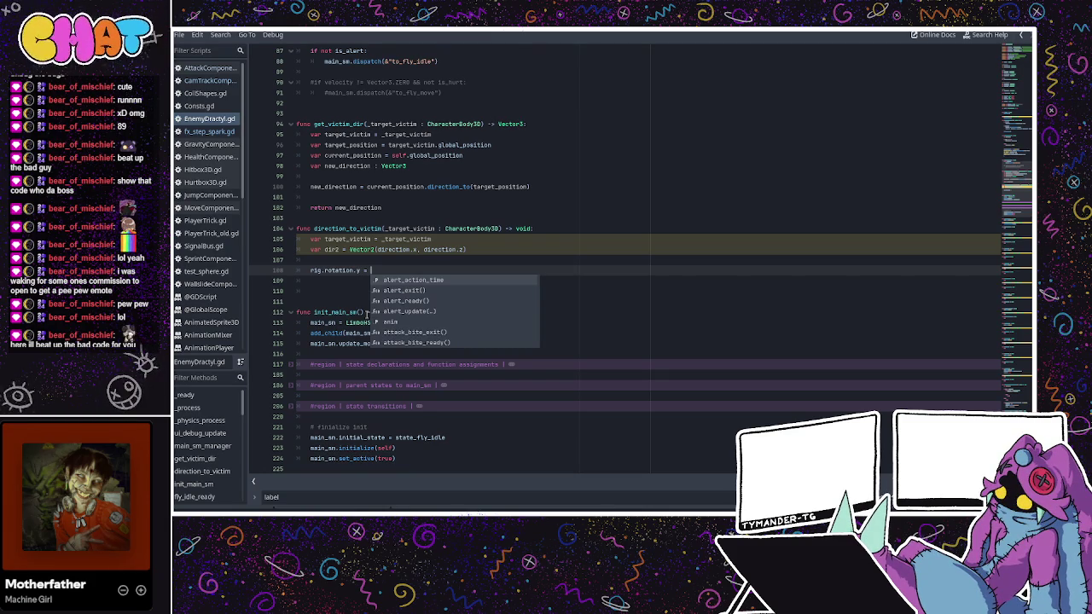
type("direction")
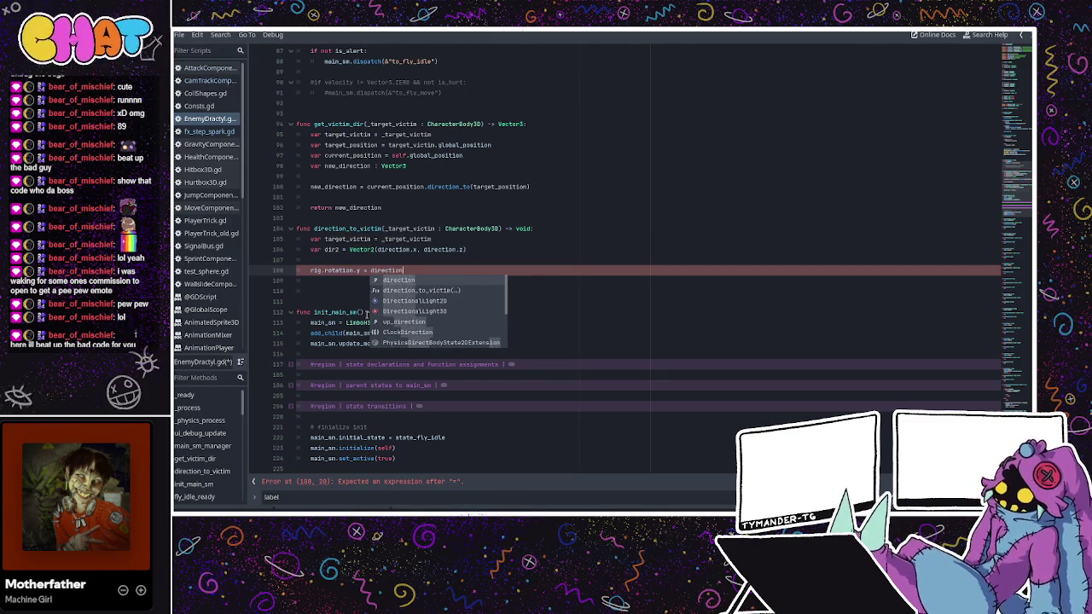
type(".x")
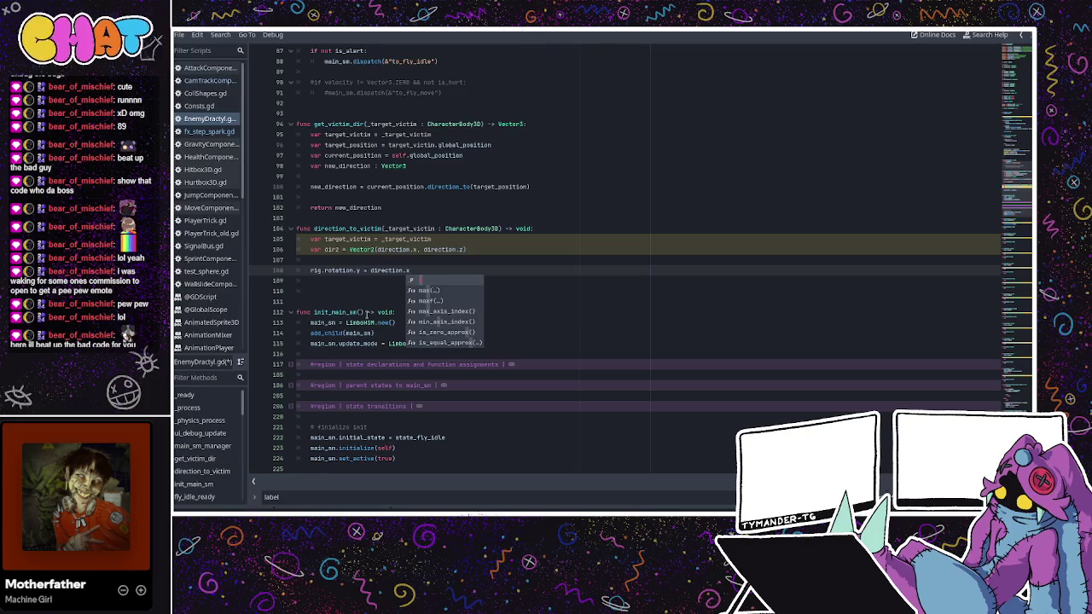
key("ctrl+F2")
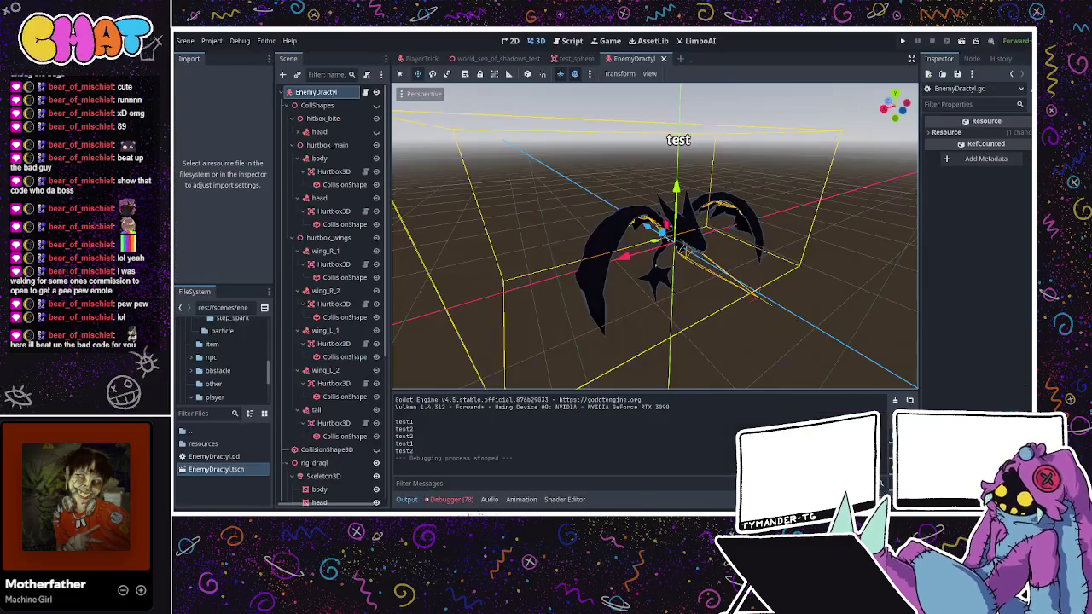
- Run the project with F5 to test the direction.x rotation, then return to EnemyDractyl.gd
key("F5")
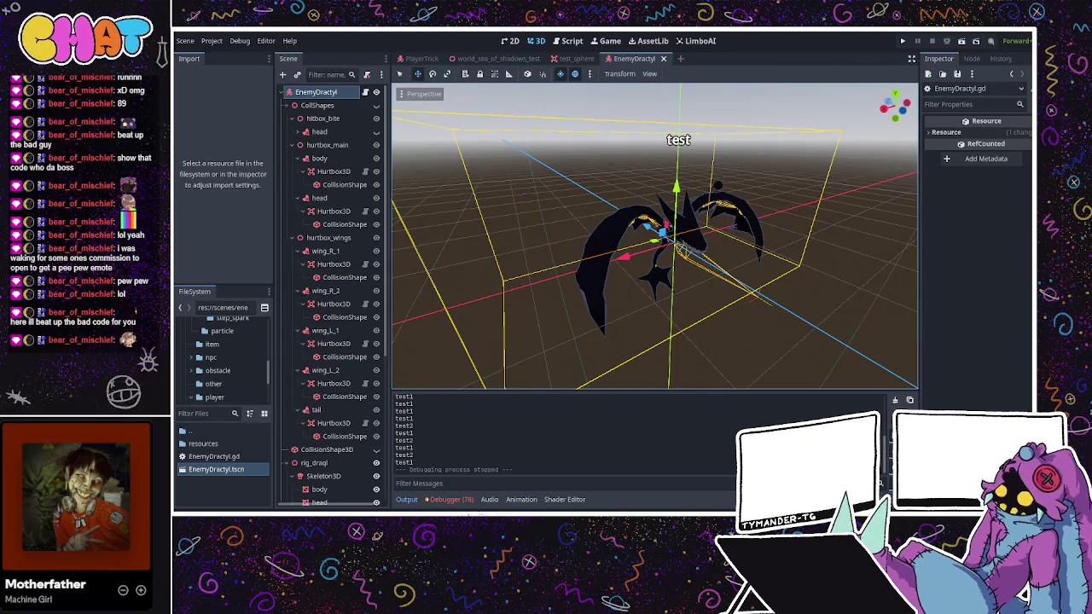
key("ctrl+F3")
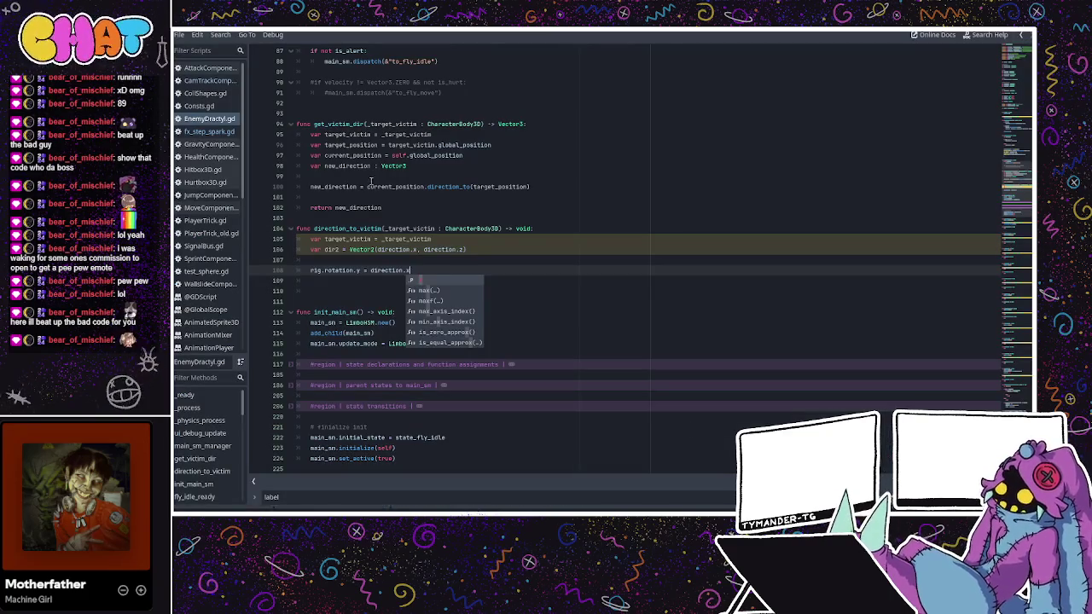
- Add print("rotation") as direction_to_victim's first line and run the game
left_click(386, 215)
left_click(577, 229)
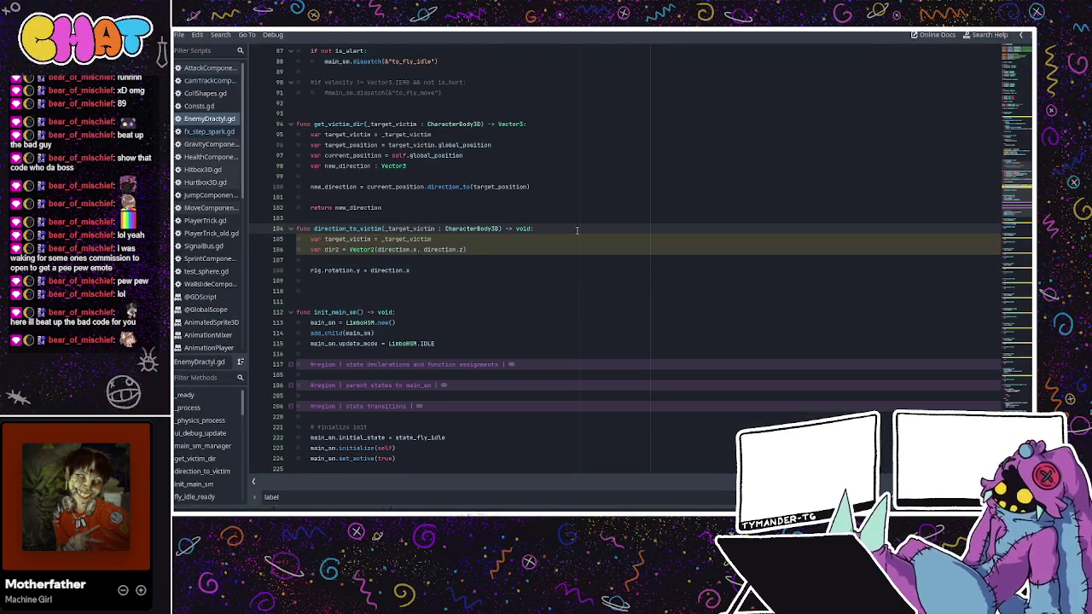
key("Return")
type("print")
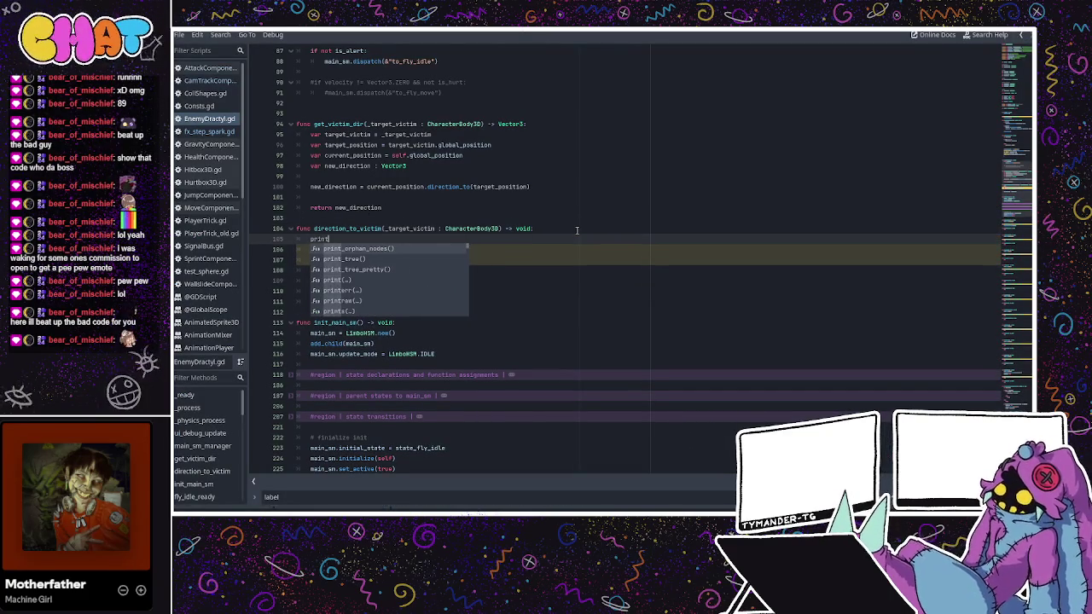
type("(\"rotation")
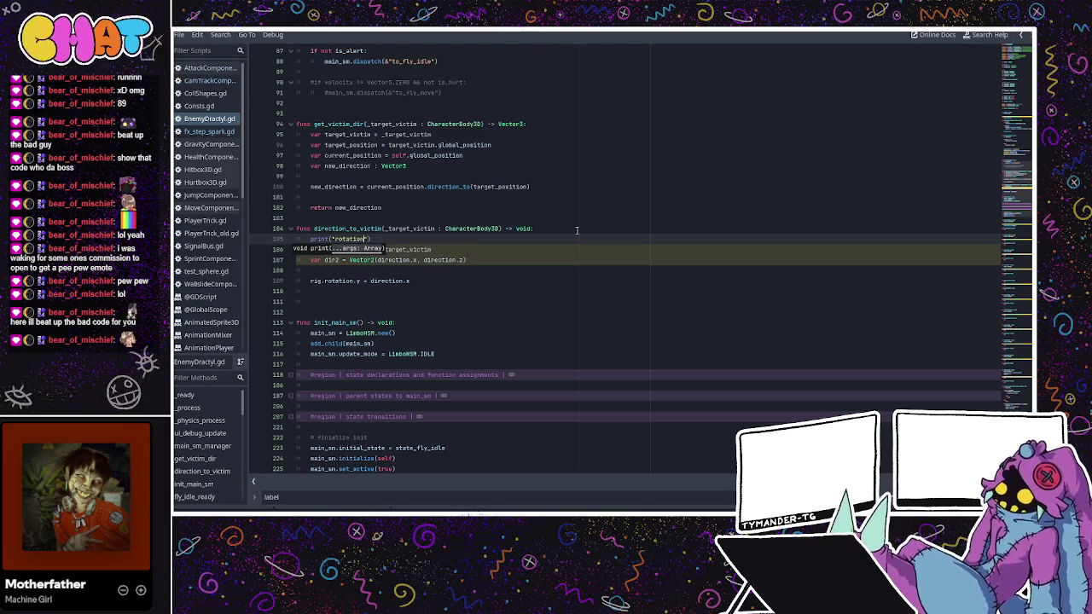
key("ctrl+F2")
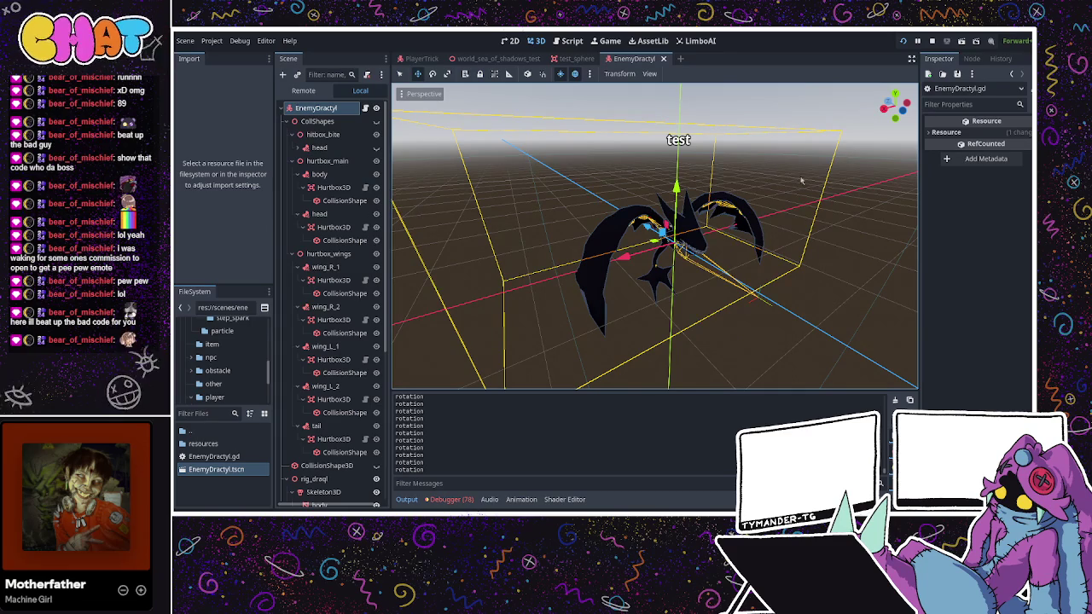
- Stop the game and delete the print("rotation") line from direction_to_victim
key("F8")
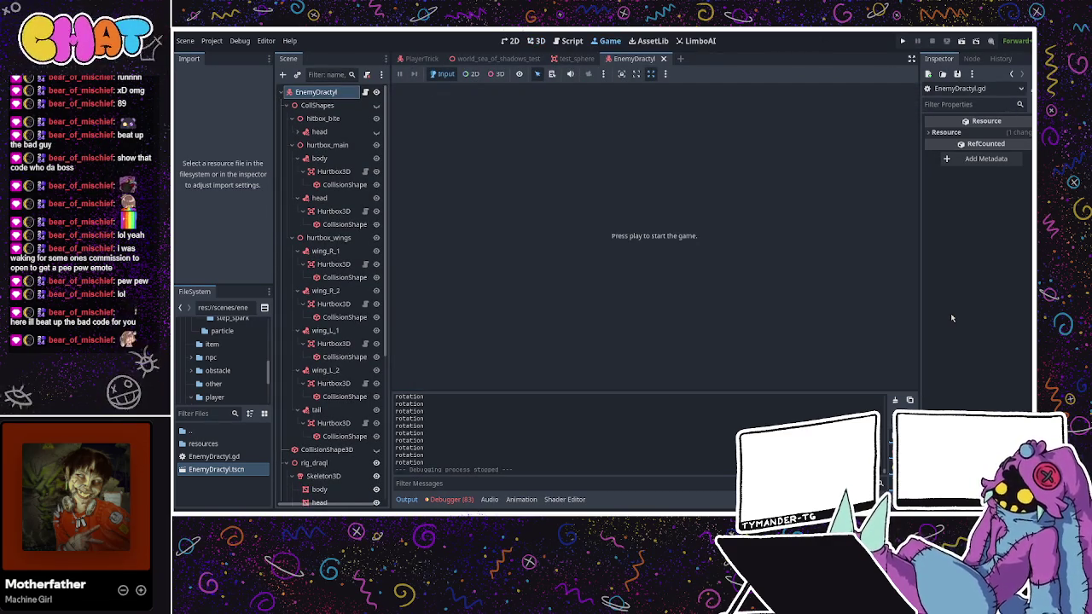
left_click(333, 92)
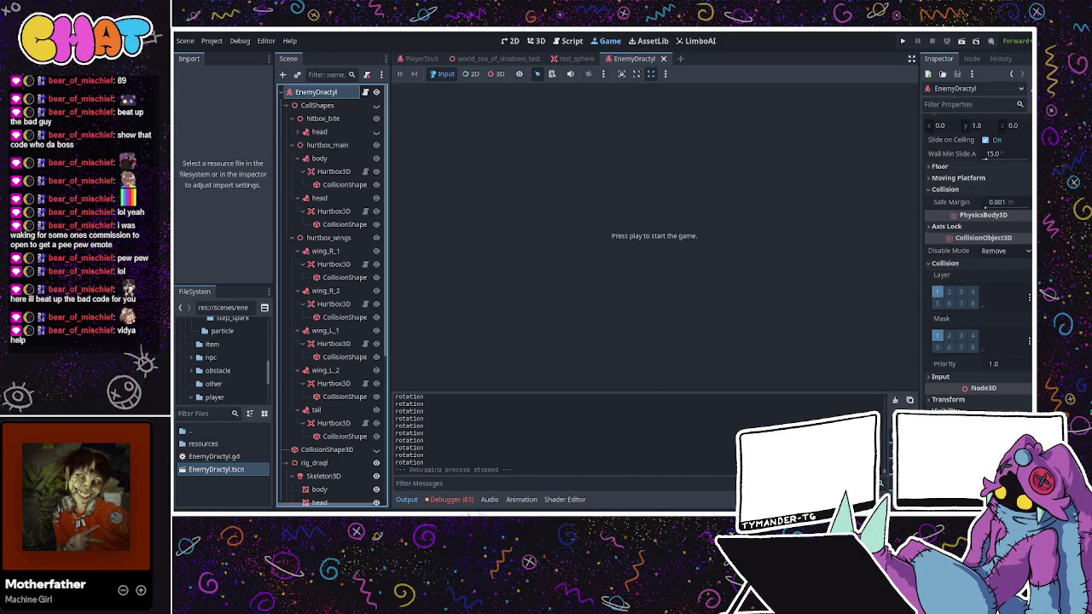
key("ctrl+F3")
left_click_drag(372, 239, 296, 239)
key("BackSpace")
key("BackSpace")
key("BackSpace")
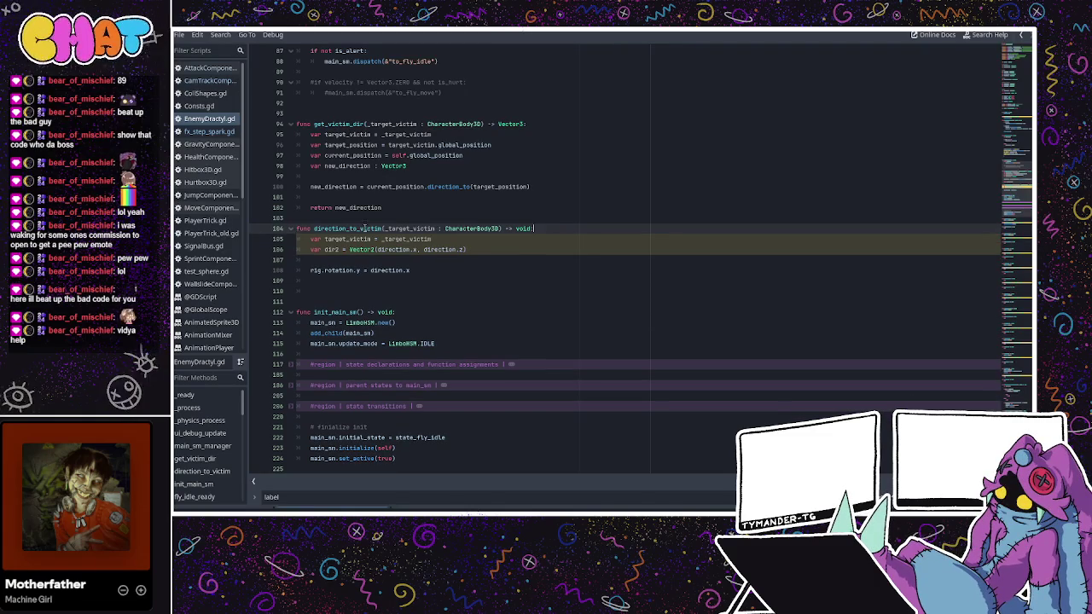
- Delete direction.x from line 108, leaving an unfinished "rig.rotation.y ="
left_click(373, 241)
left_click_drag(381, 239, 431, 239)
left_click(480, 249)
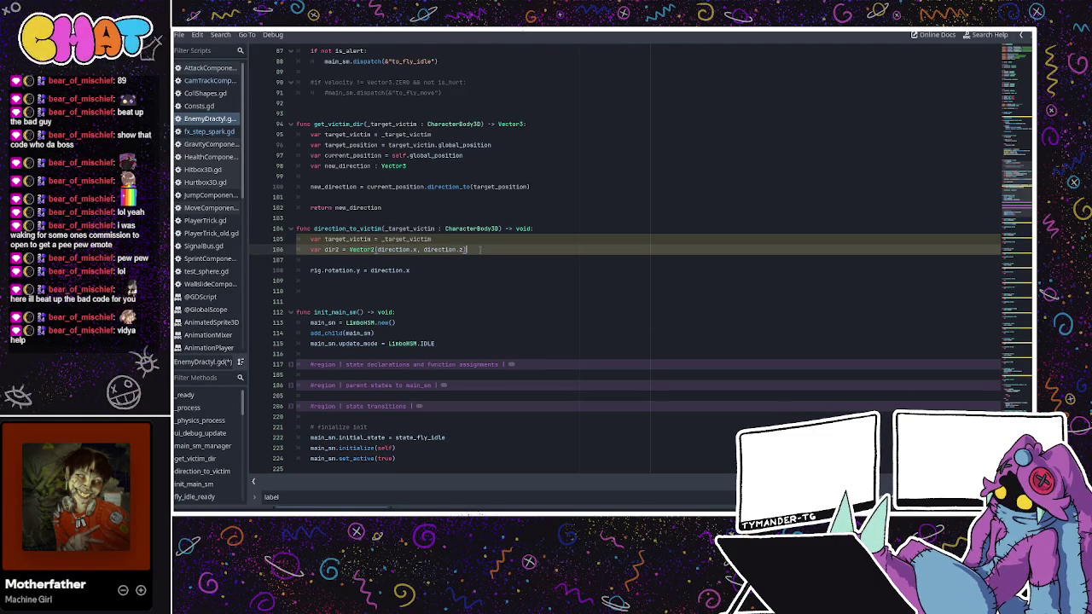
left_click_drag(410, 270, 371, 270)
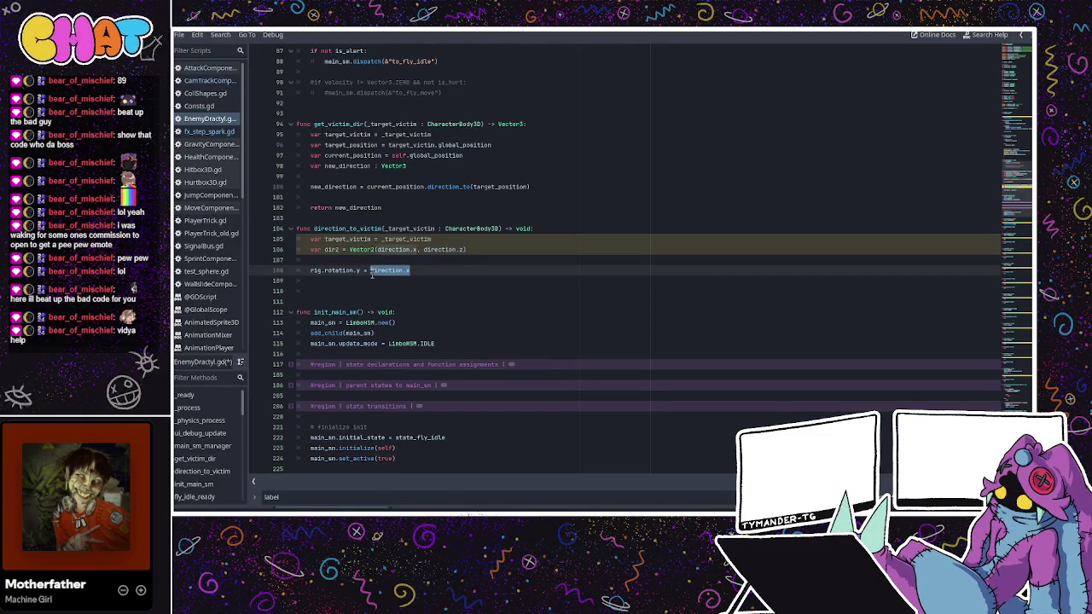
left_click(397, 270)
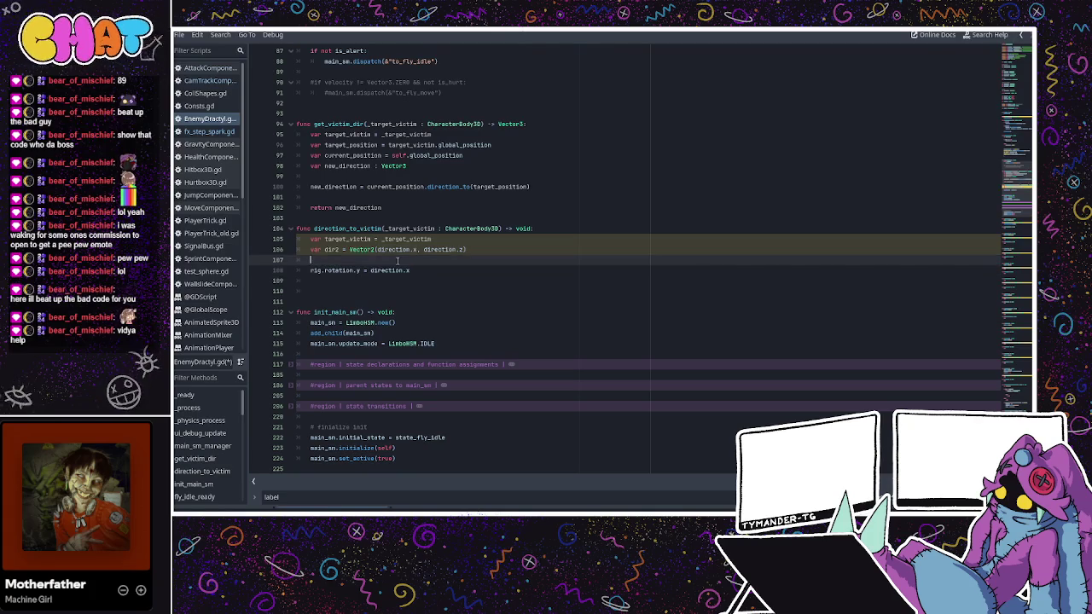
left_click_drag(410, 271, 373, 270)
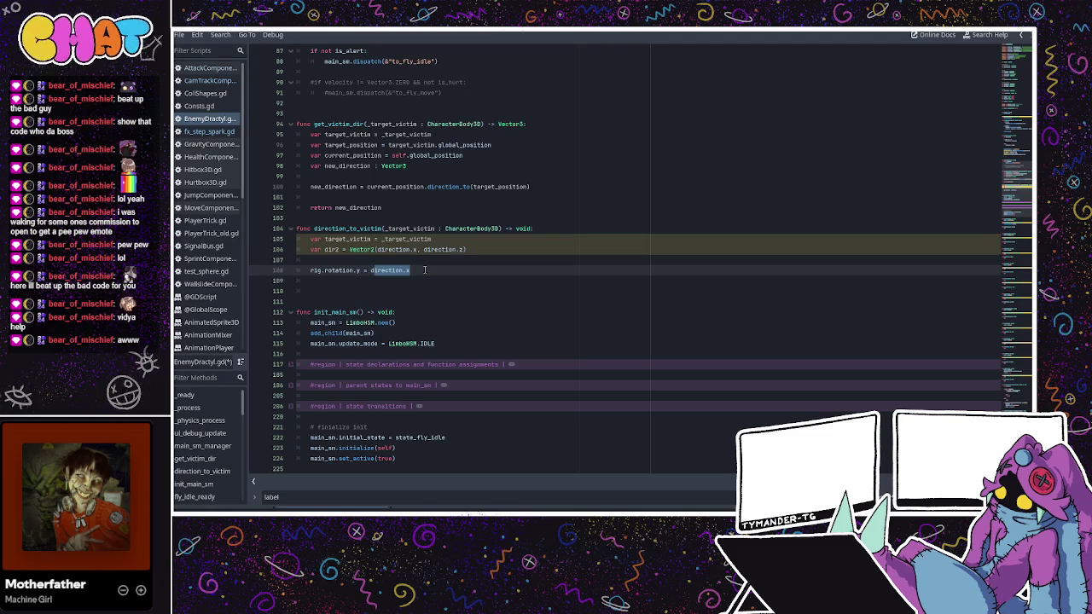
key("BackSpace")
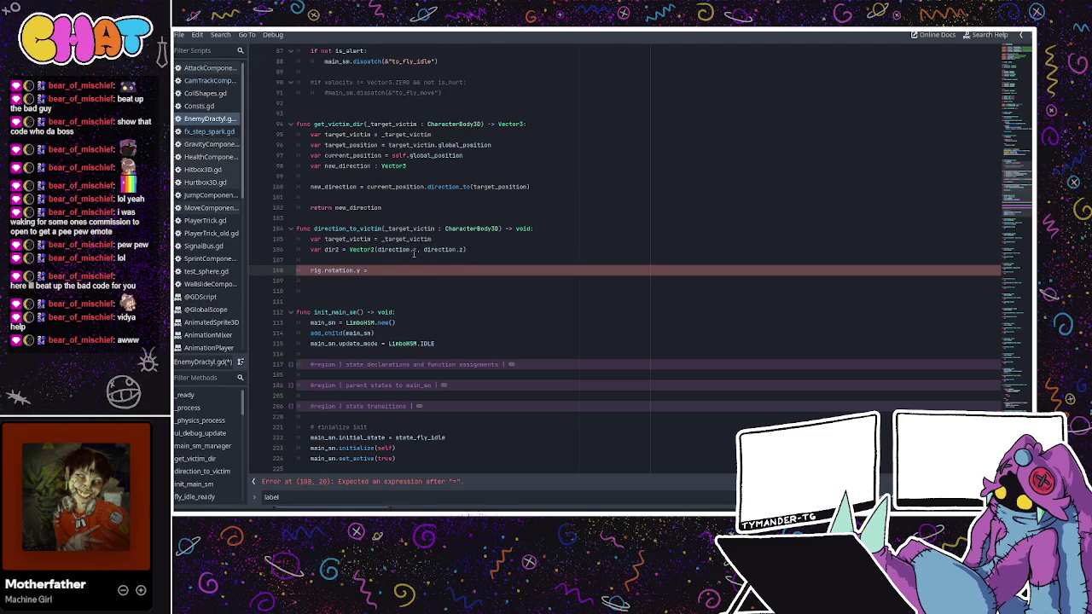
left_click(369, 261)
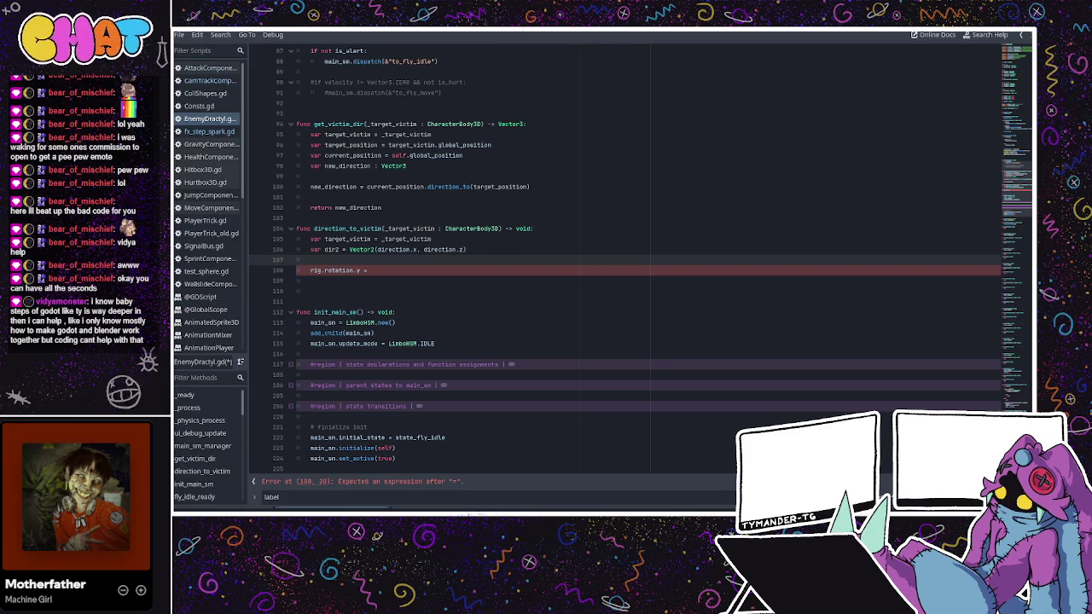
left_click(386, 272)
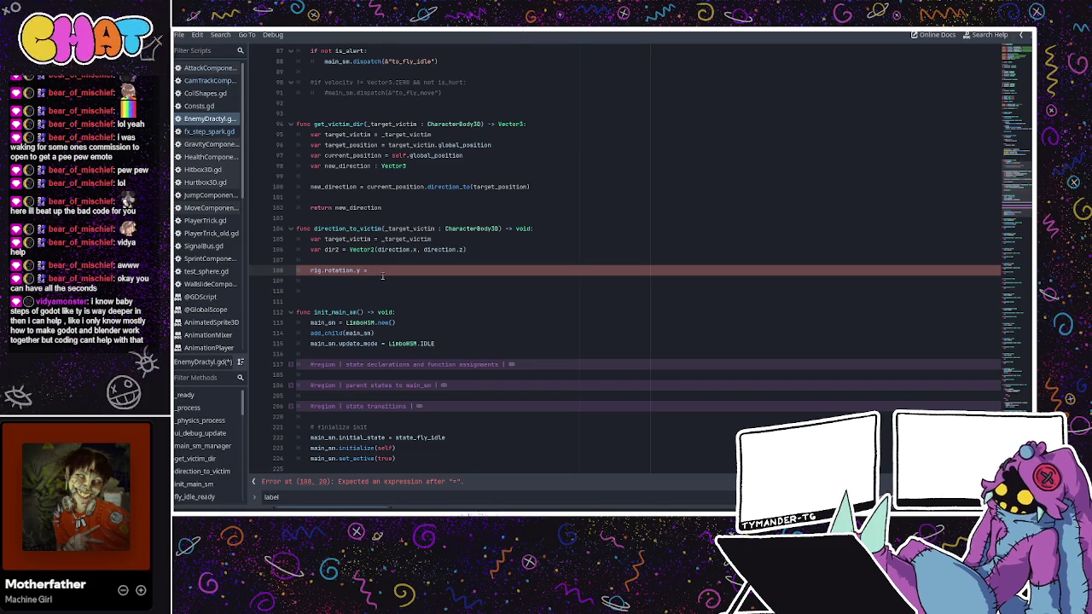
- Erase the leftover "rig.rotation.y =" text from line 108, leaving only target_victim and dir2
left_click_drag(376, 274, 329, 273)
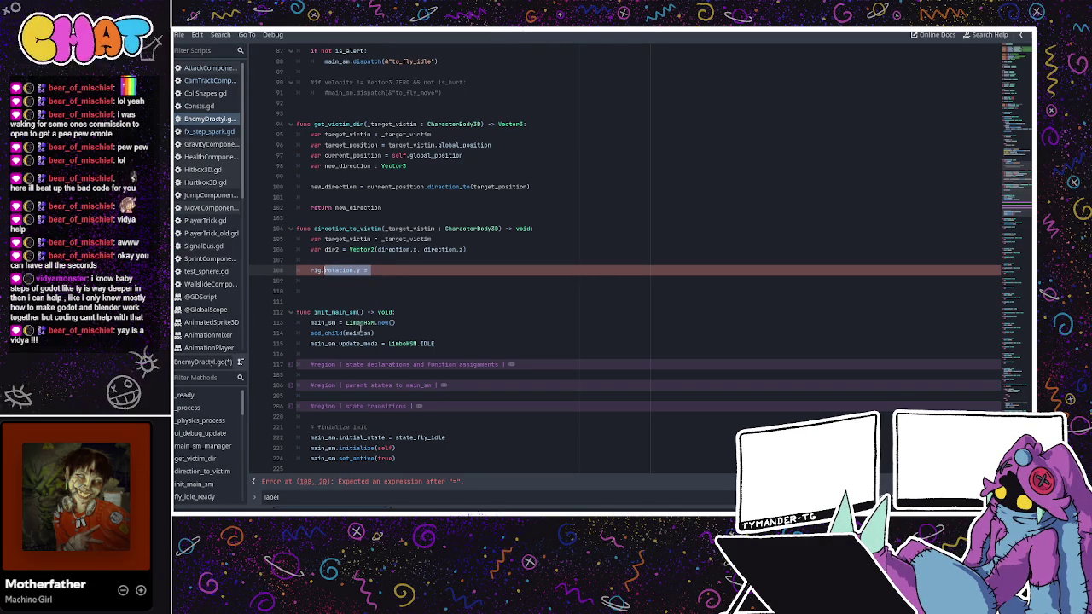
key("BackSpace")
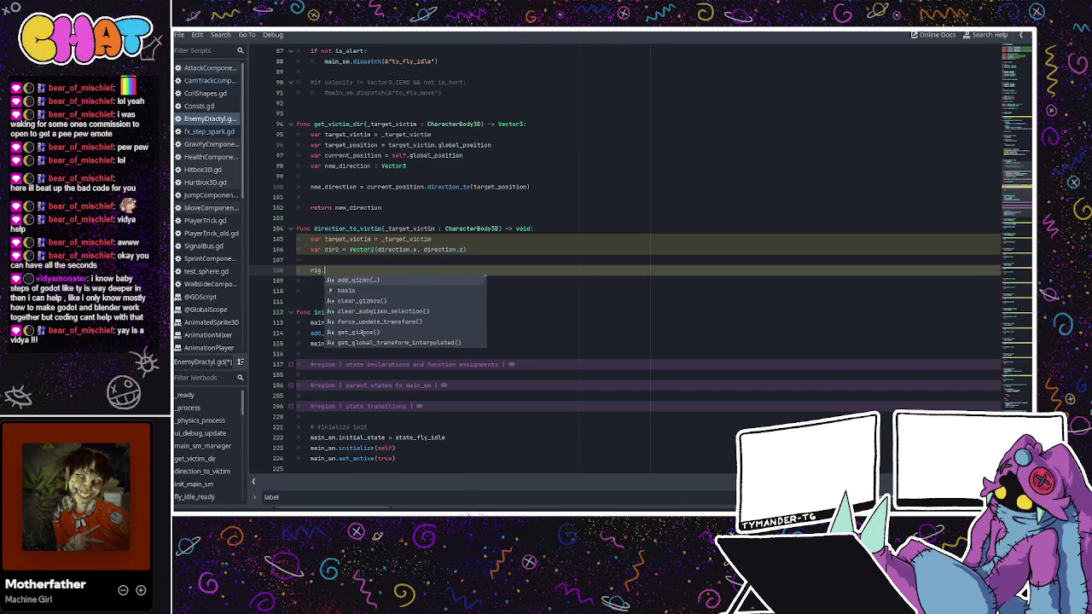
key("BackSpace")
key("BackSpace")
key("BackSpace")
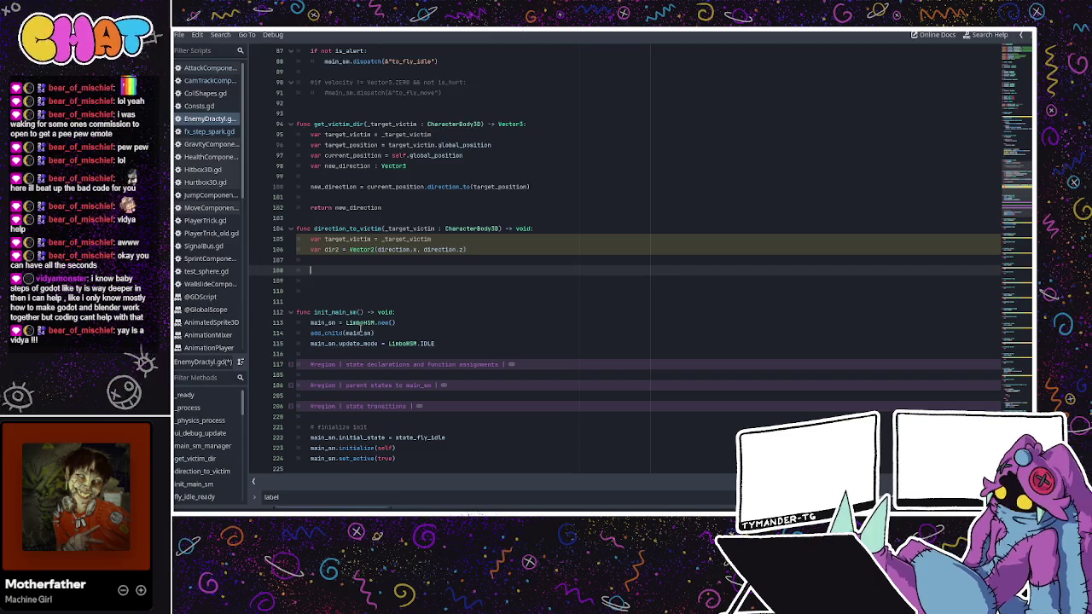
scroll(488, 122, "up", 20)
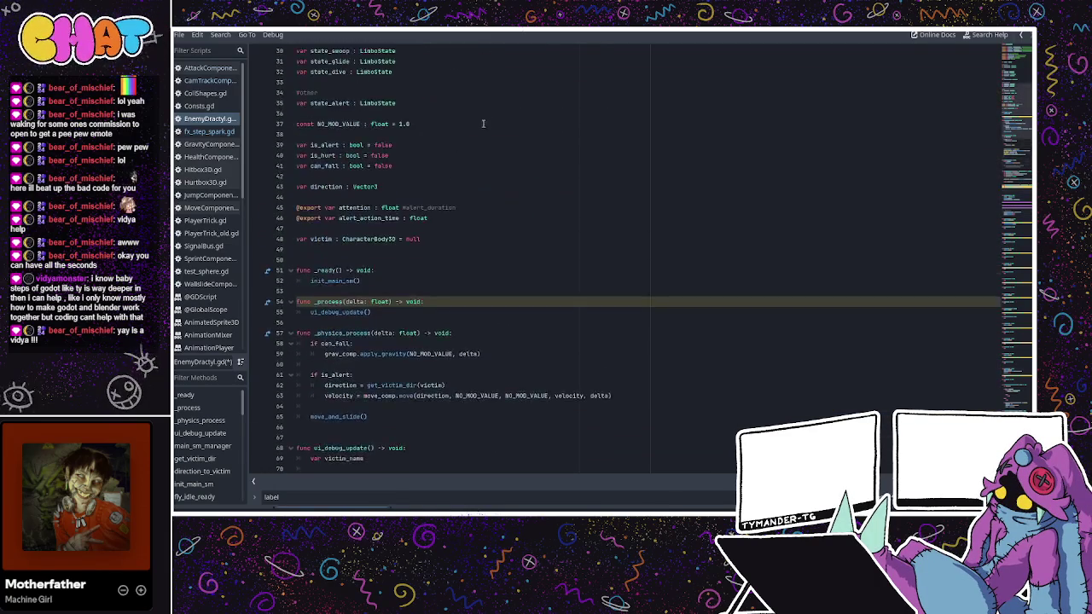
scroll(488, 122, "up", 3)
left_click(550, 103)
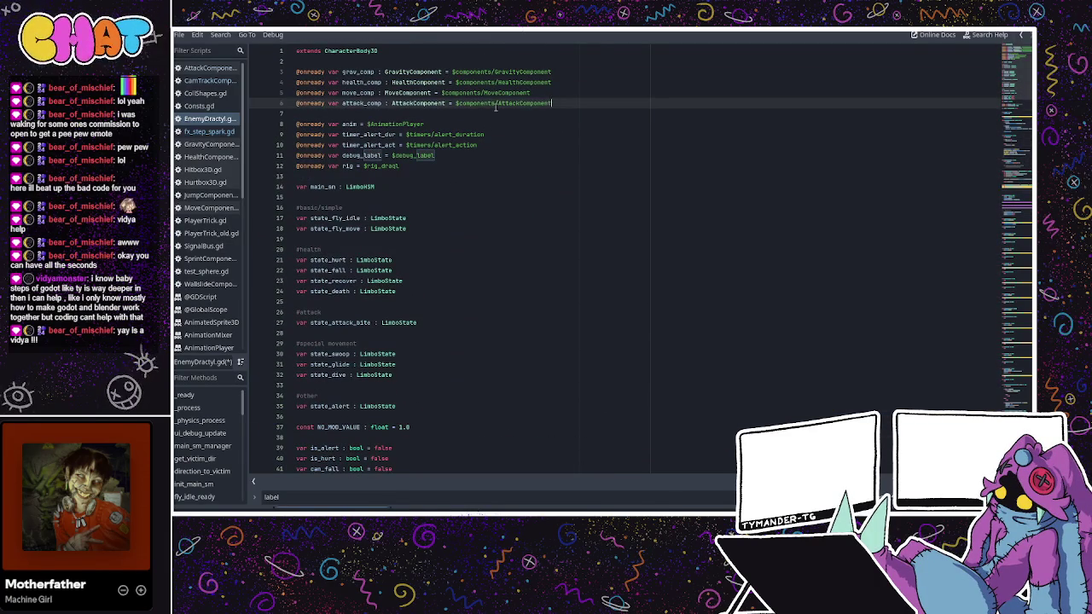
left_click(404, 156)
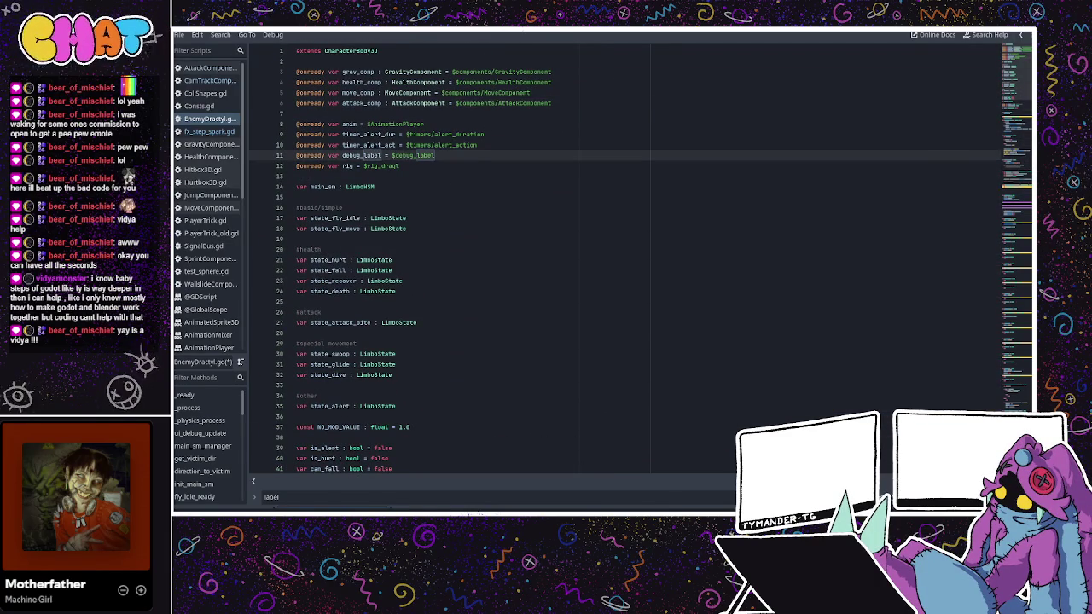
key("alt+Tab")
left_click(288, 106)
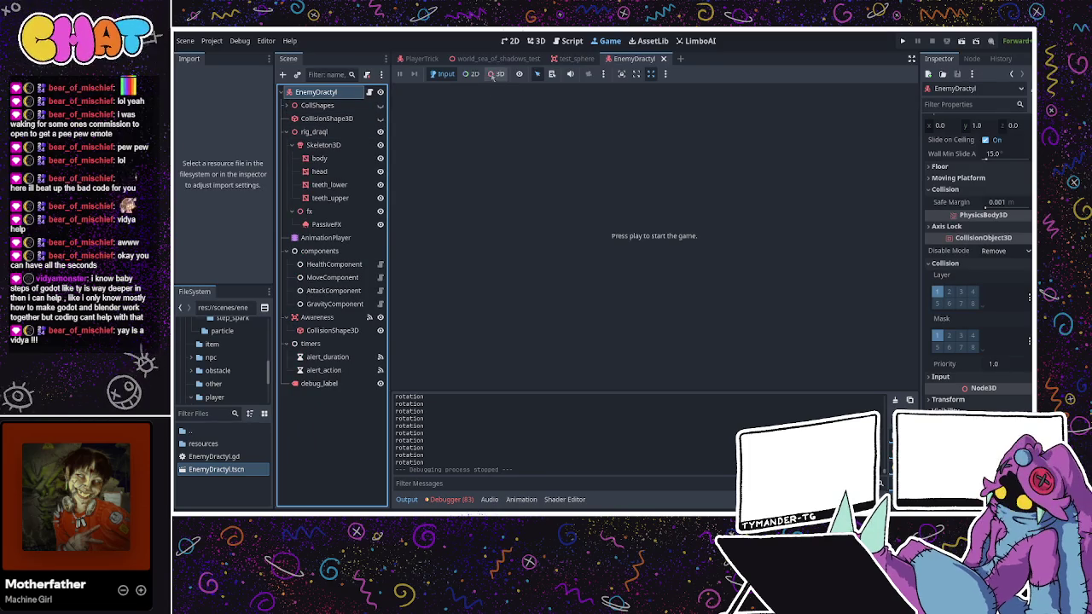
left_click(418, 58)
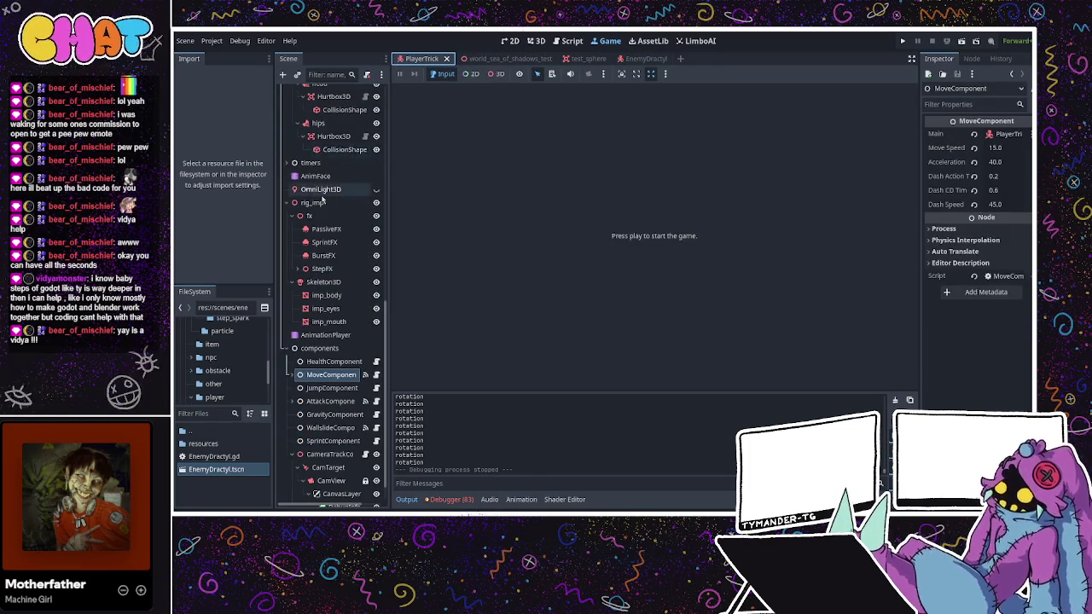
scroll(326, 192, "down", 3)
scroll(327, 192, "up", 5)
left_click(311, 91)
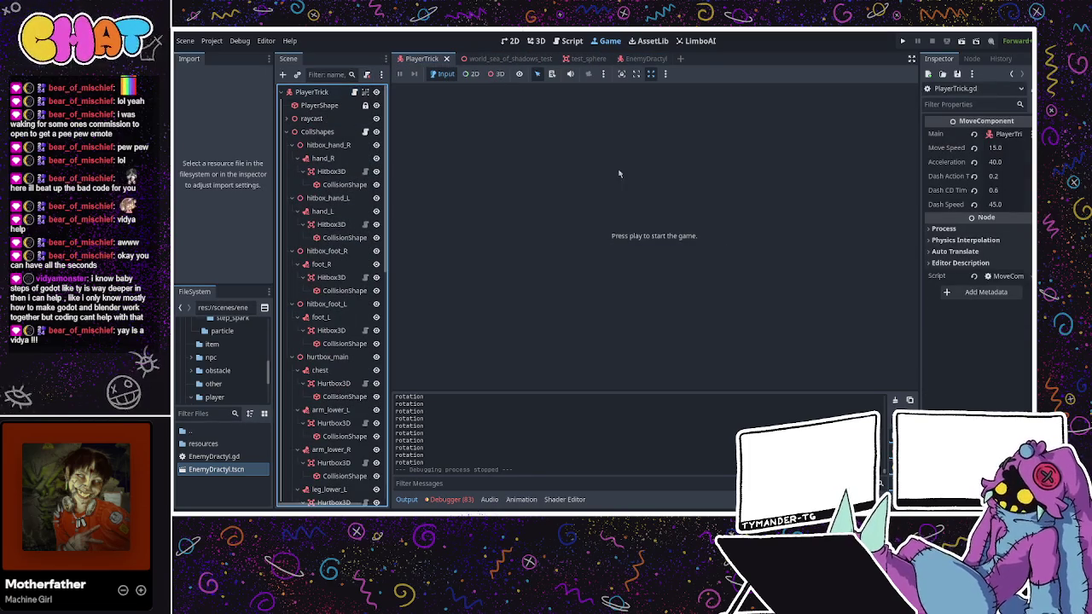
left_click(354, 91)
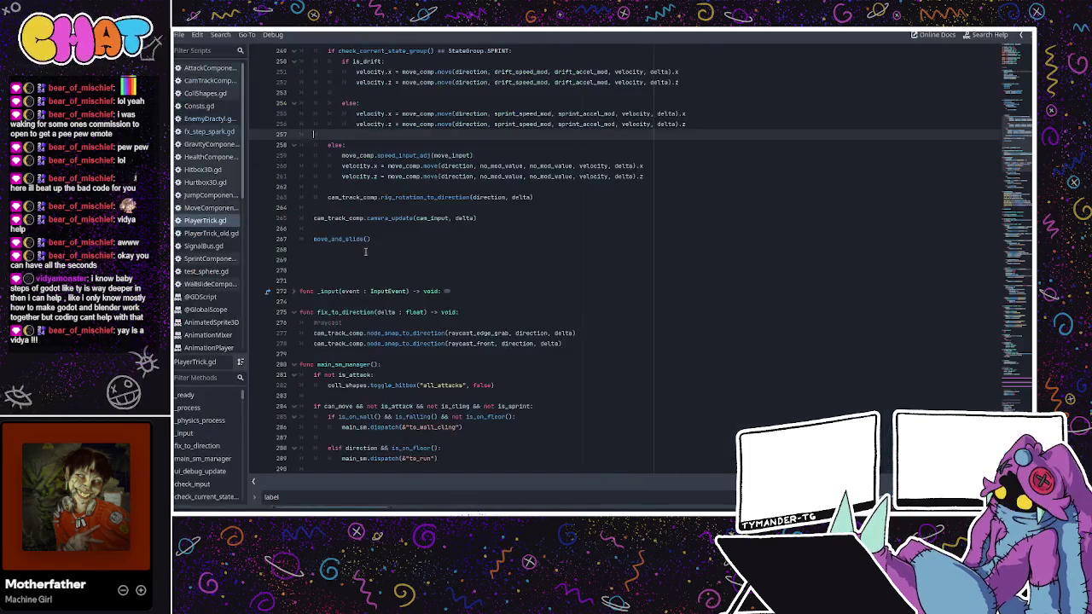
scroll(622, 255, "up", 10)
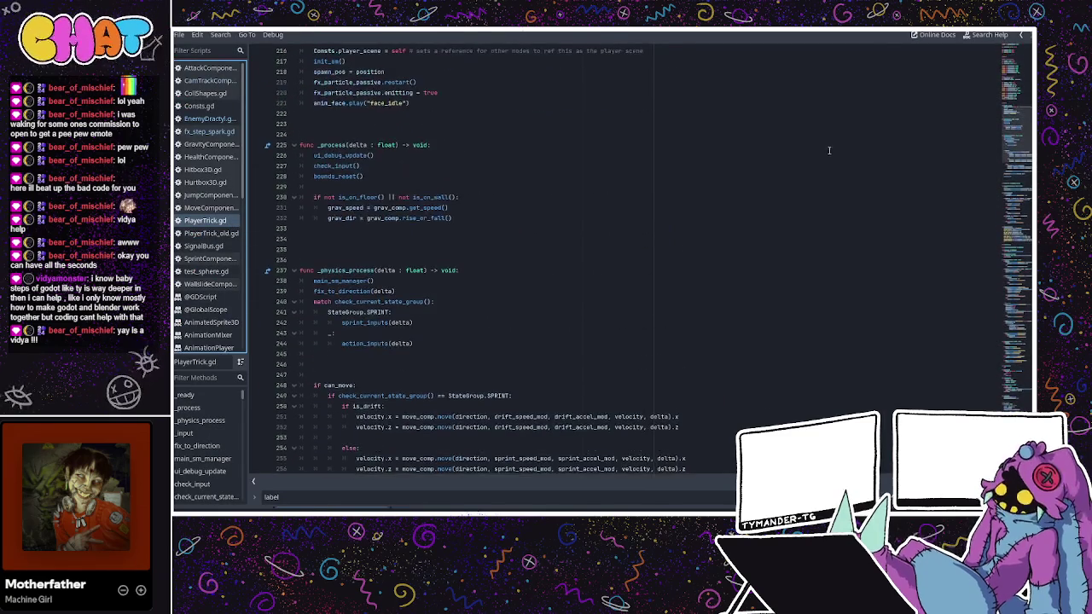
scroll(484, 210, "up", 20)
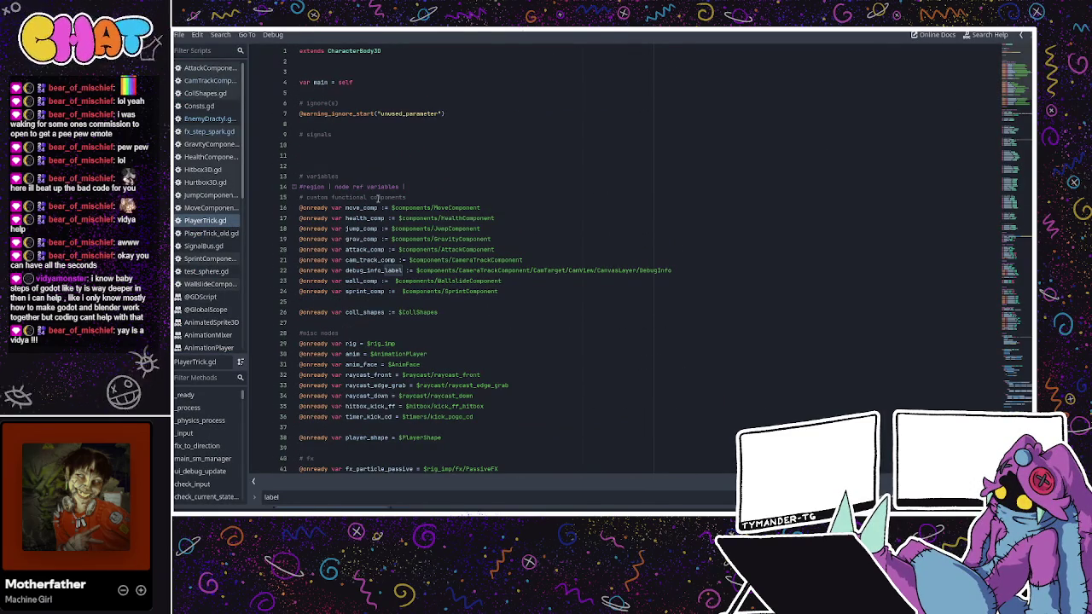
scroll(382, 198, "down", 3)
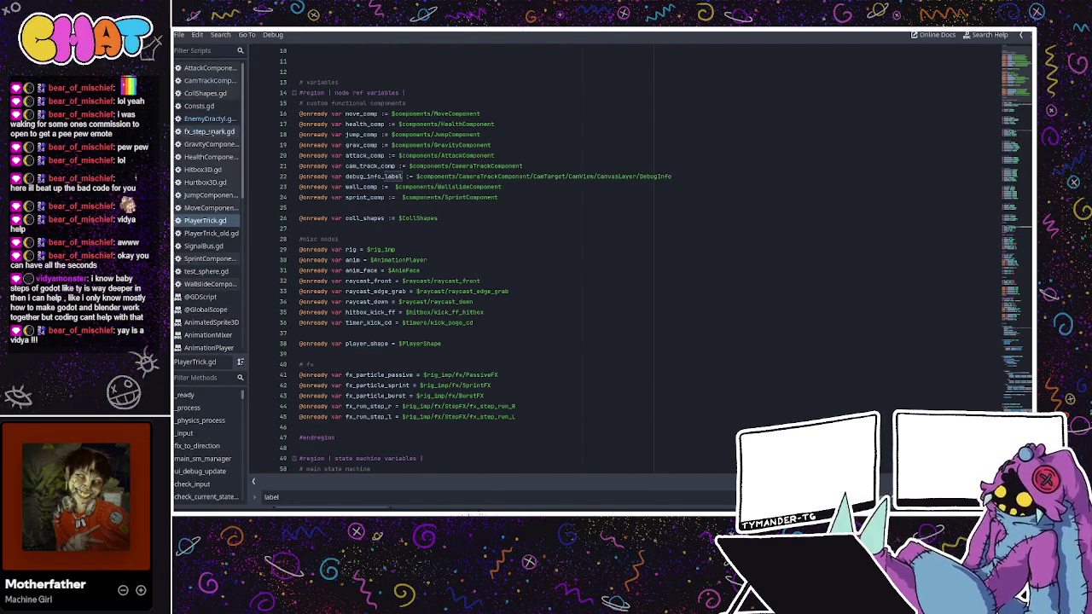
left_click(211, 119)
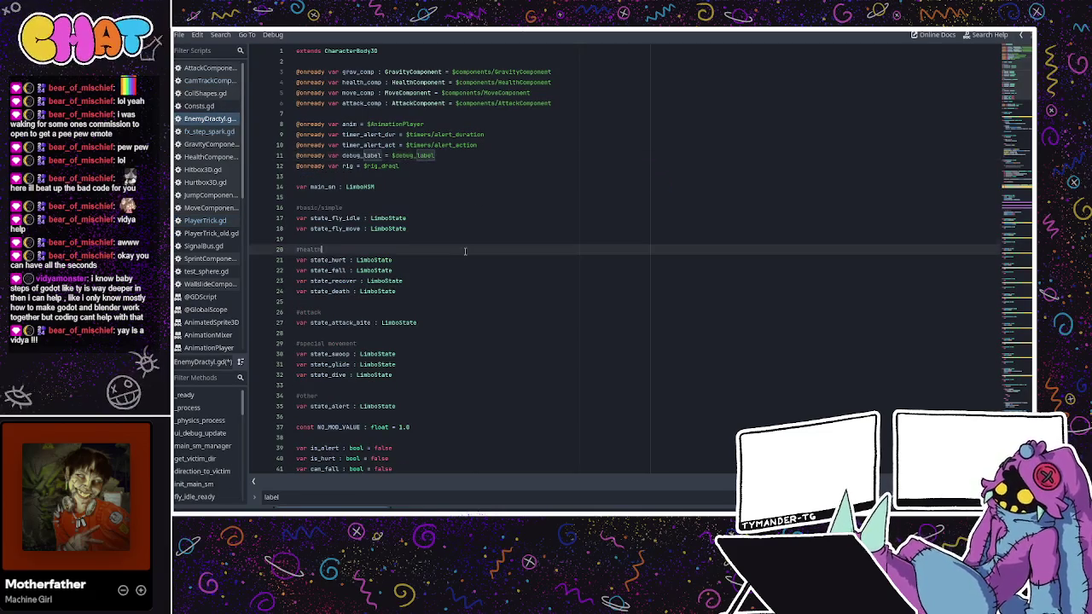
scroll(465, 251, "down", 5)
scroll(393, 265, "down", 6)
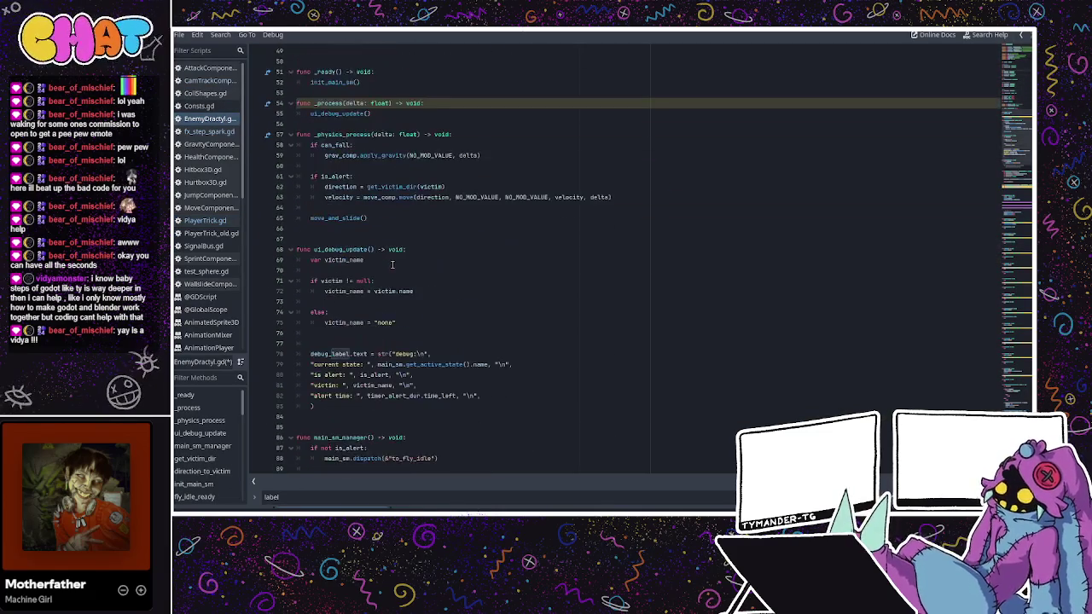
scroll(394, 265, "down", 8)
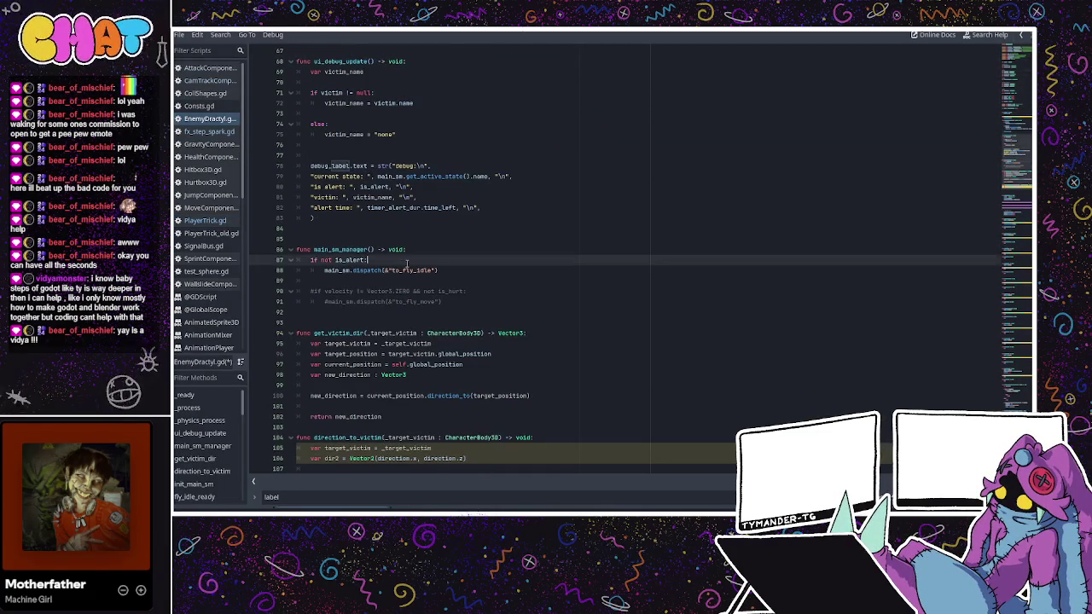
scroll(436, 267, "down", 1)
left_click(435, 302)
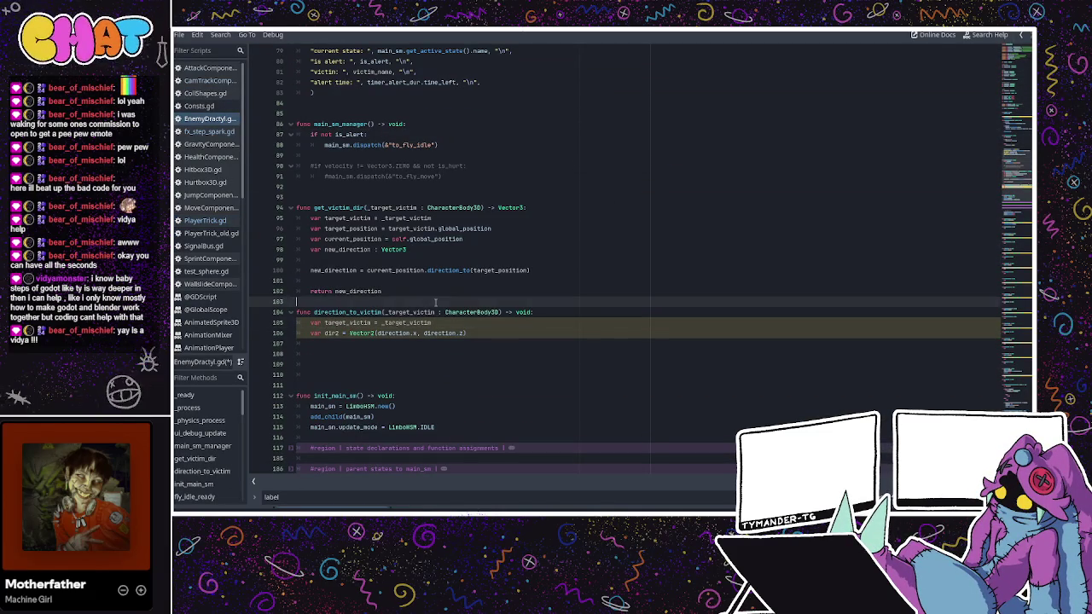
left_click(363, 323)
left_click(399, 313)
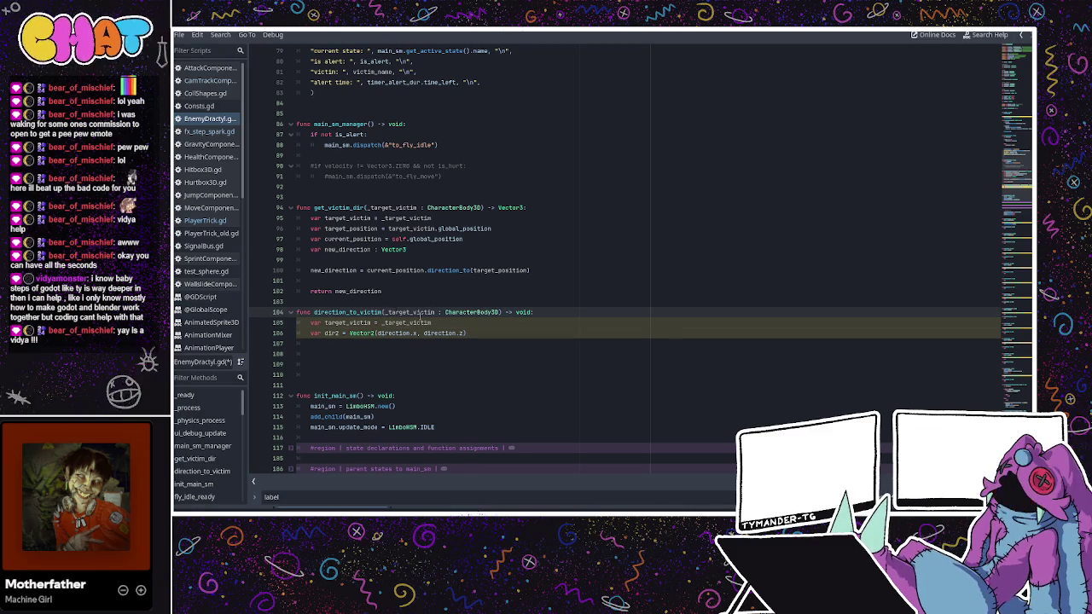
left_click(459, 322)
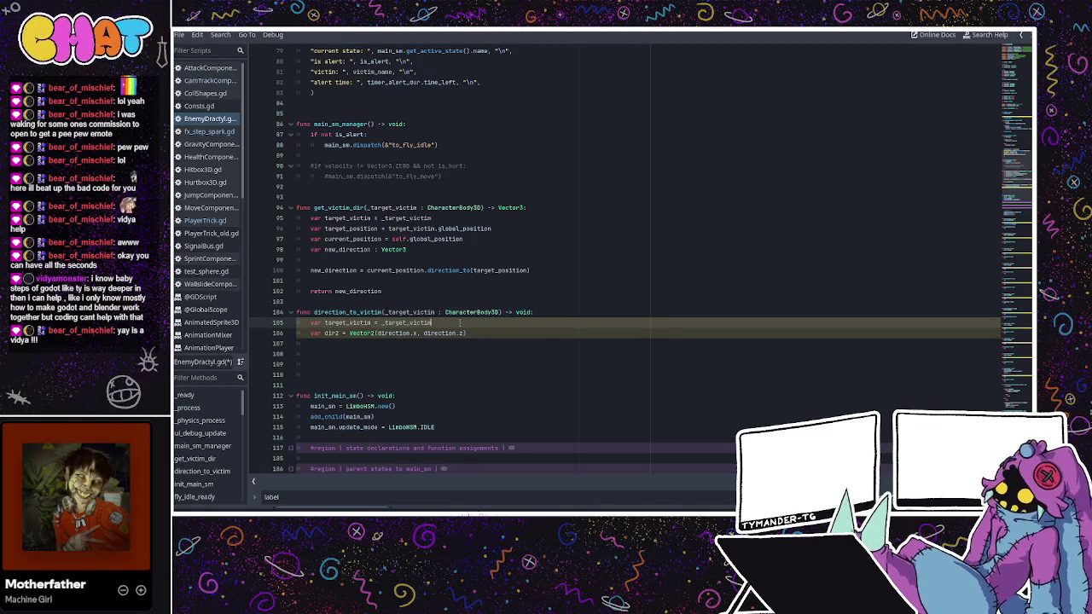
left_click_drag(473, 331, 312, 332)
left_click(463, 333)
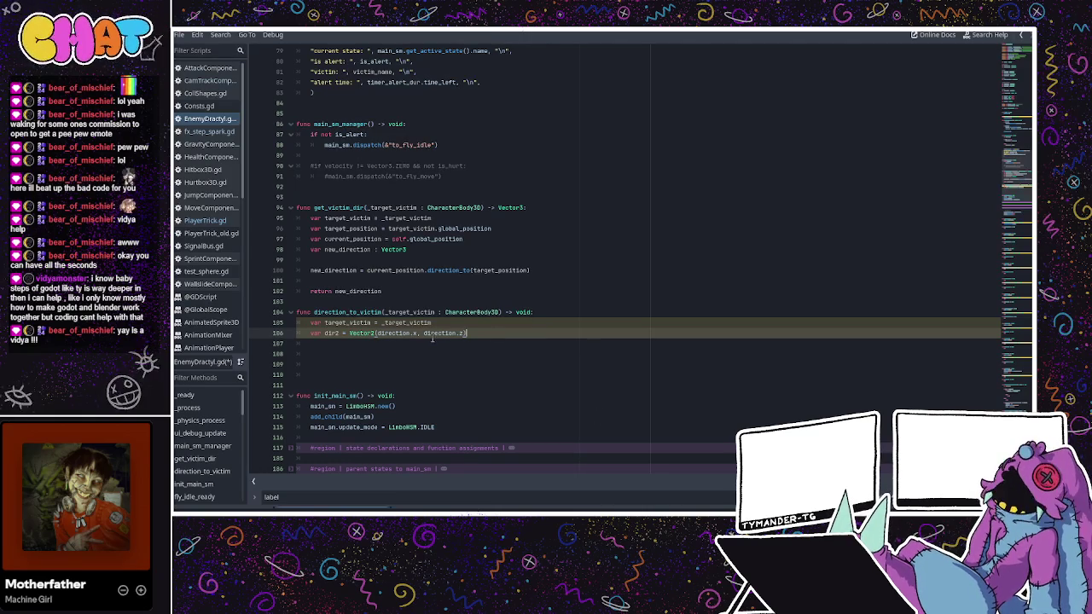
left_click(360, 342)
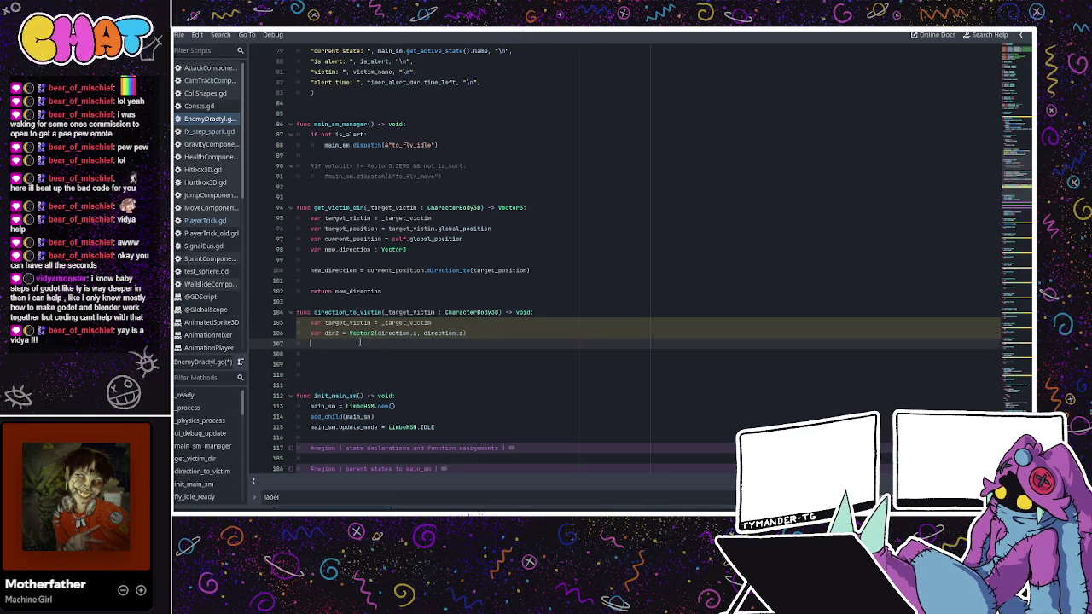
- Add a print(dir2.x, " ", dir2.y) debug line to direction_to_victim and switch to the Game view
key("Return")
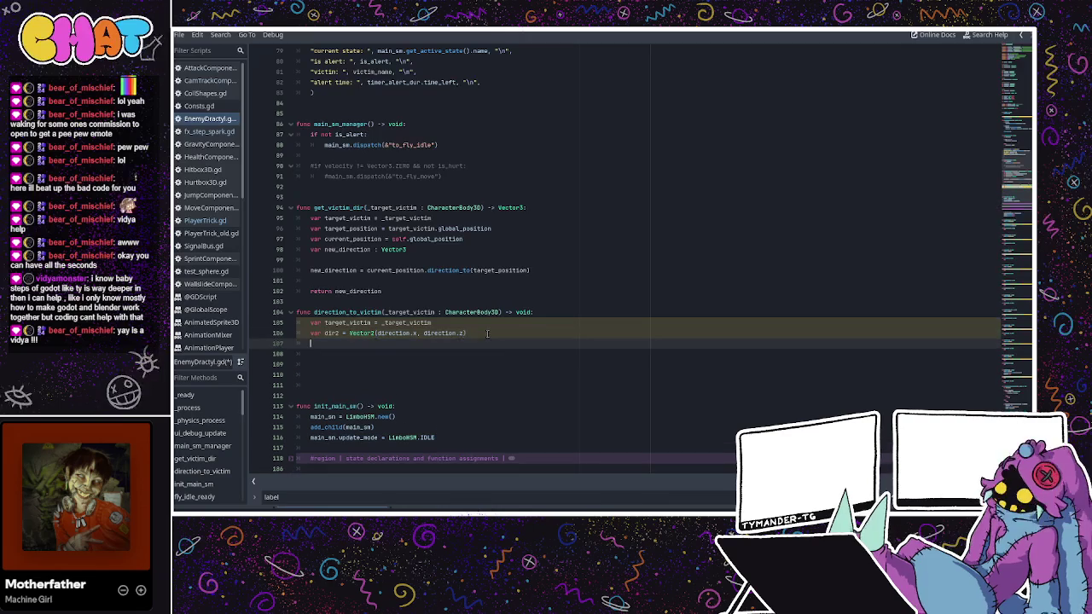
type("print(\"")
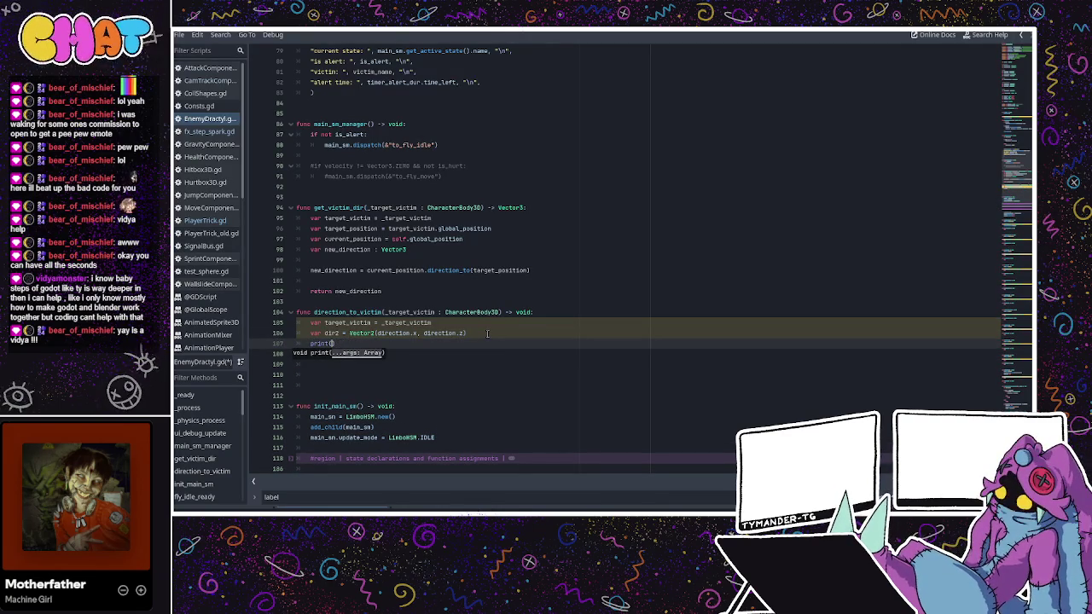
type("2.x")
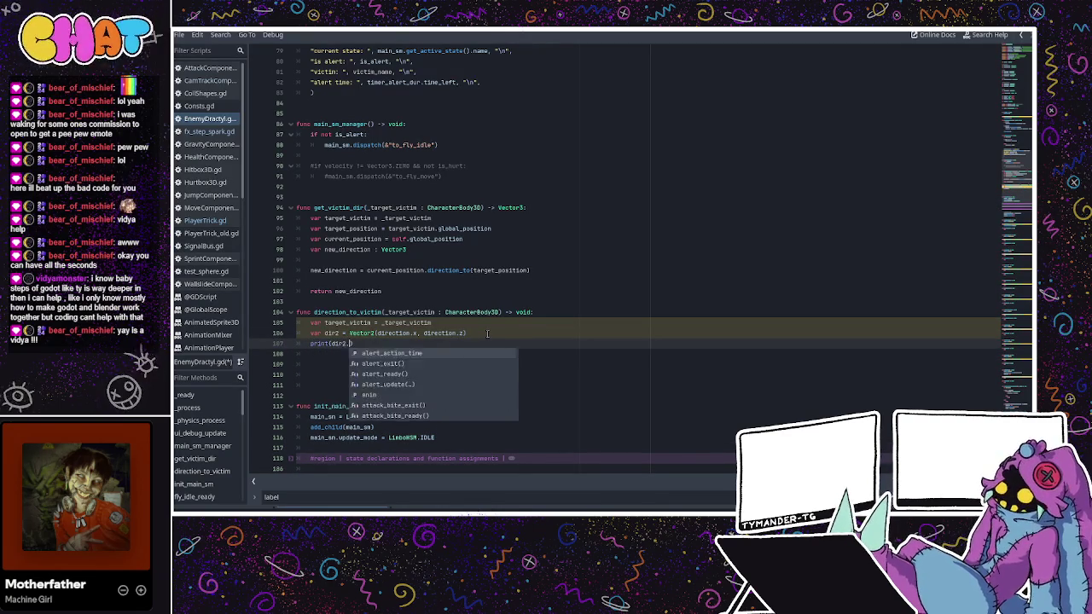
type(", \"")
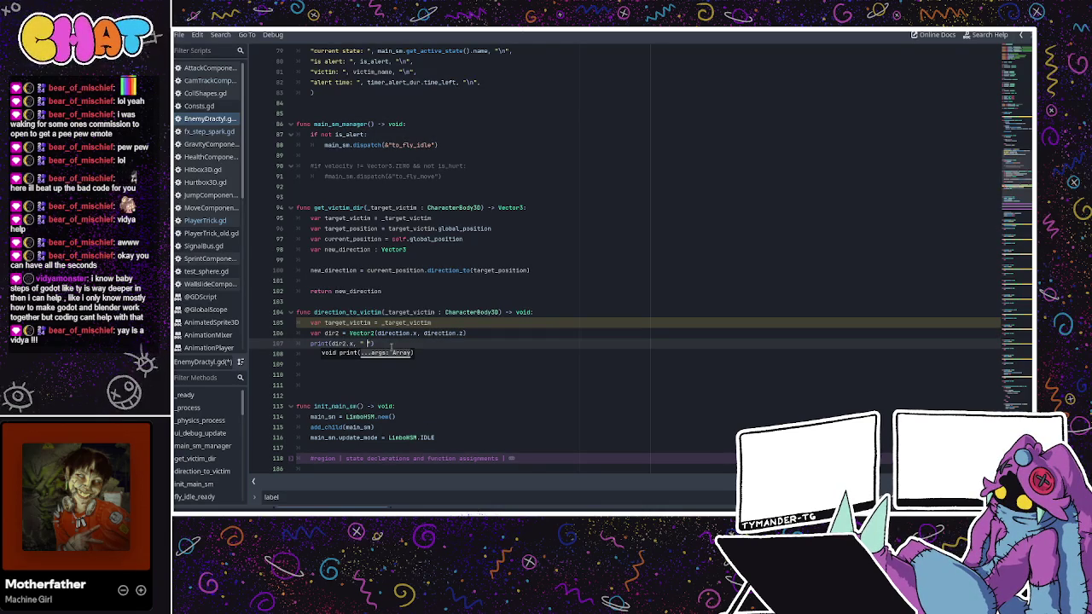
left_click(369, 343)
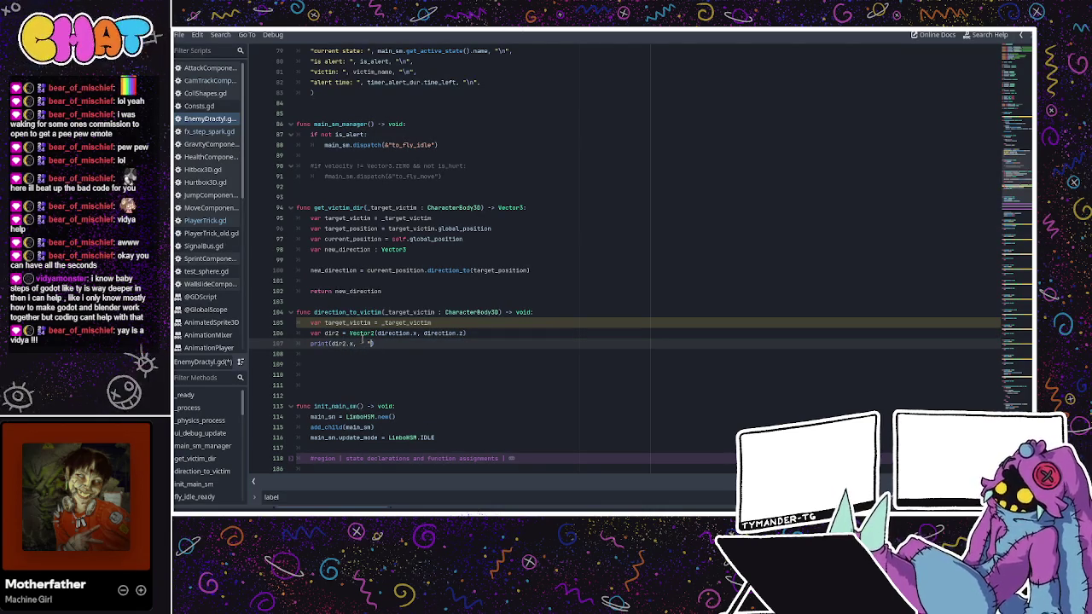
type(", dir2.")
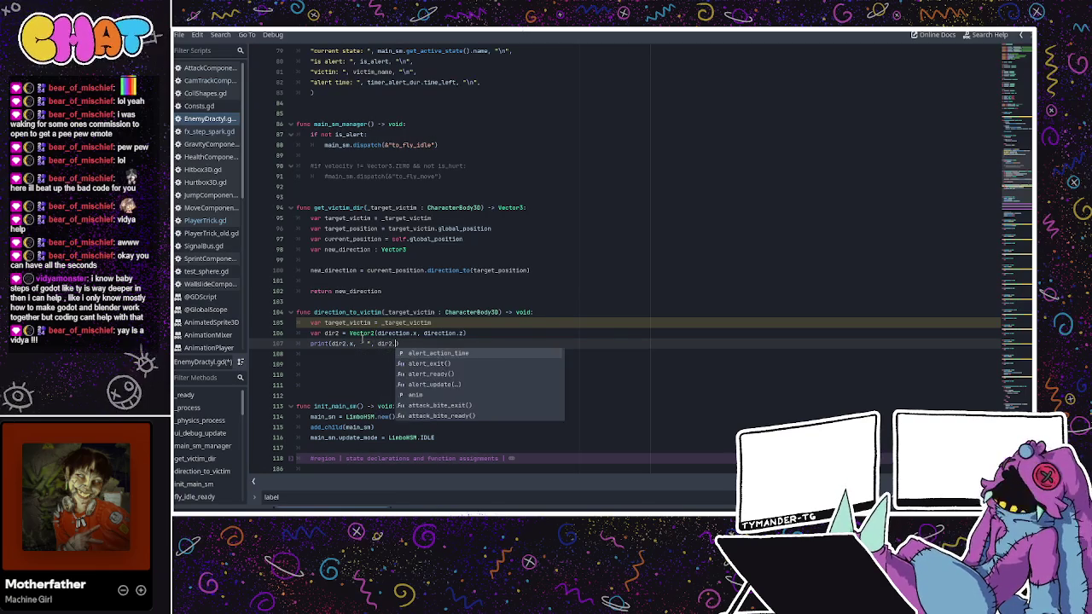
type("y")
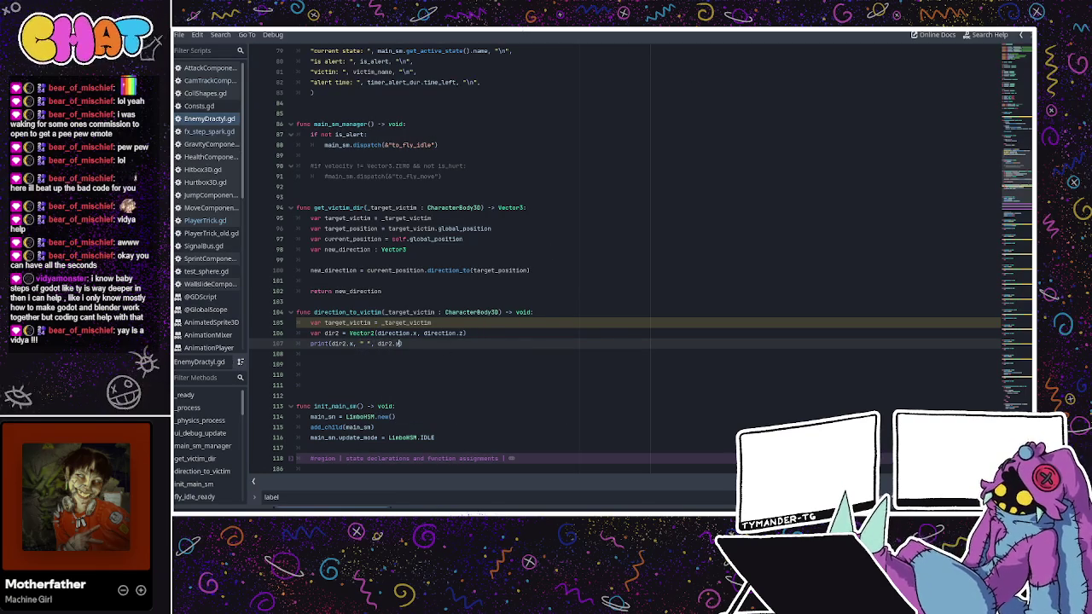
key("F5")
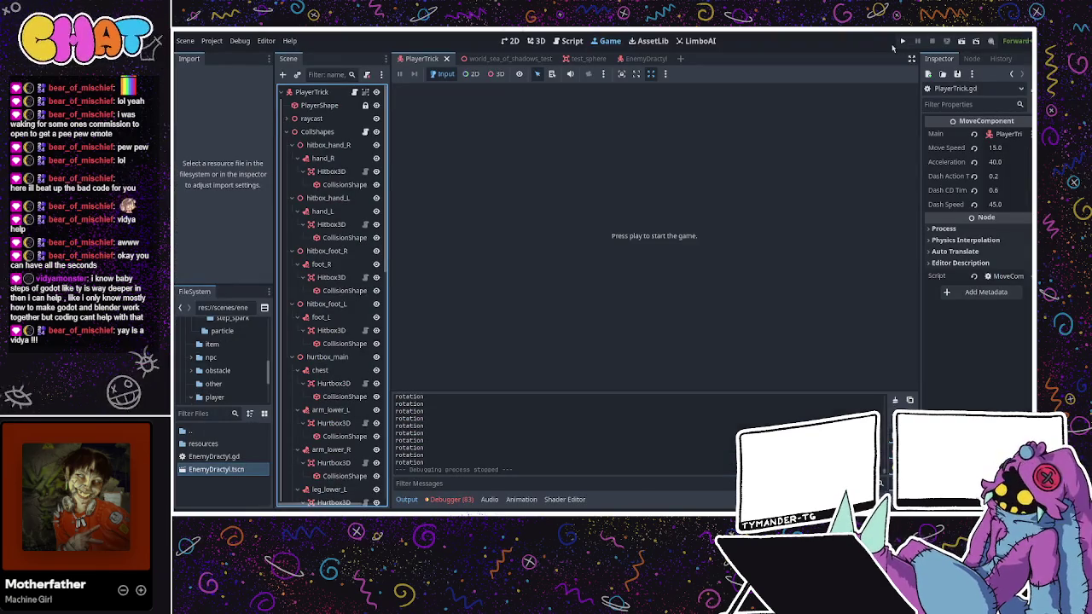
- Run the game, see it print repeated 0.0 0.0, stop it and return to PlayerTrick.gd
left_click(903, 41)
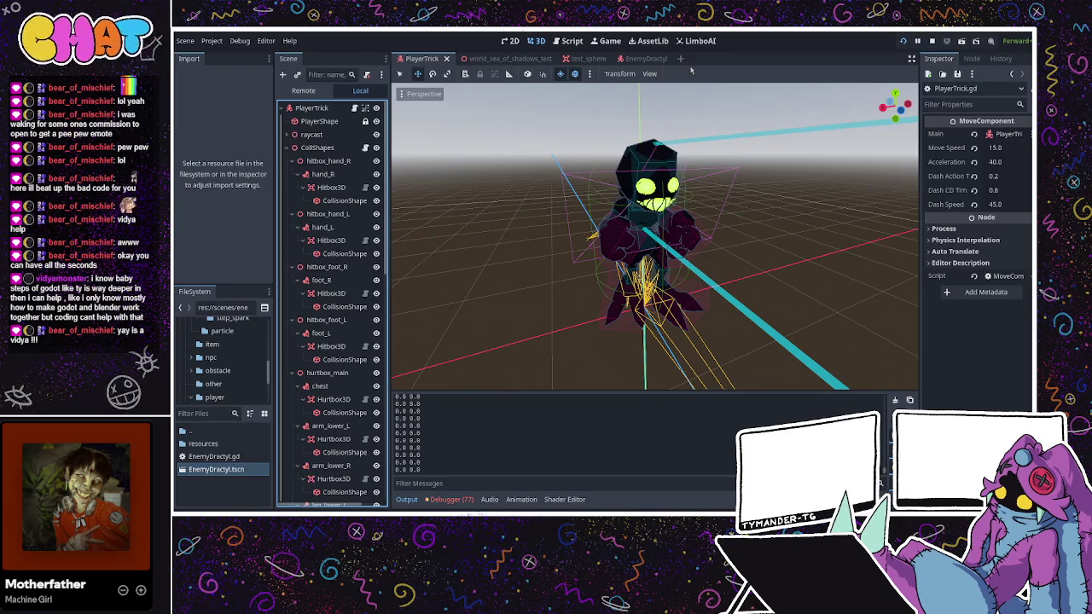
key("F8")
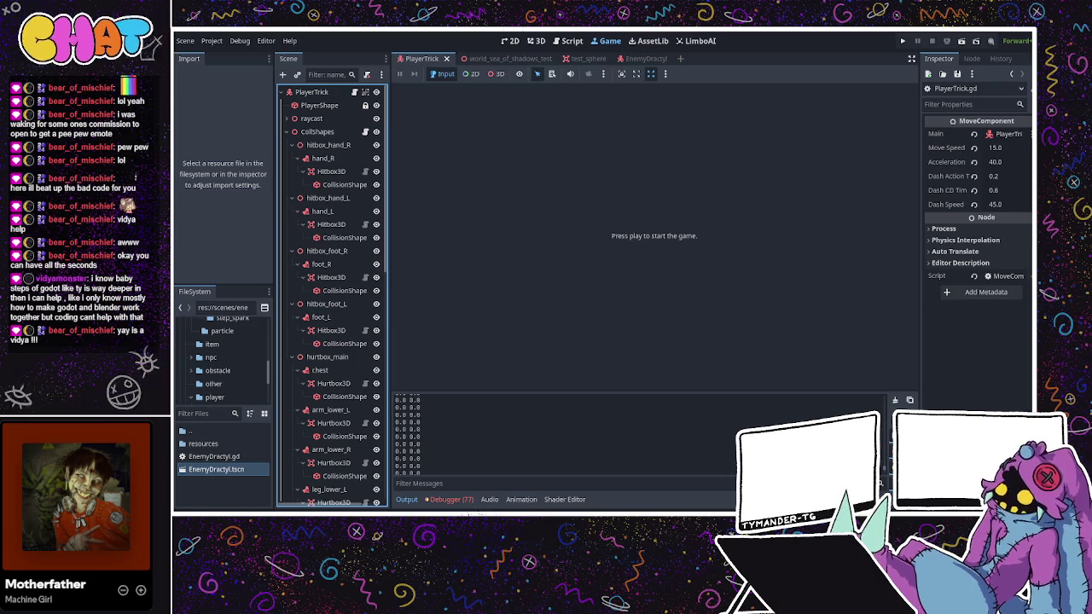
key("ctrl+F3")
scroll(429, 293, "down", 2)
scroll(429, 292, "down", 20)
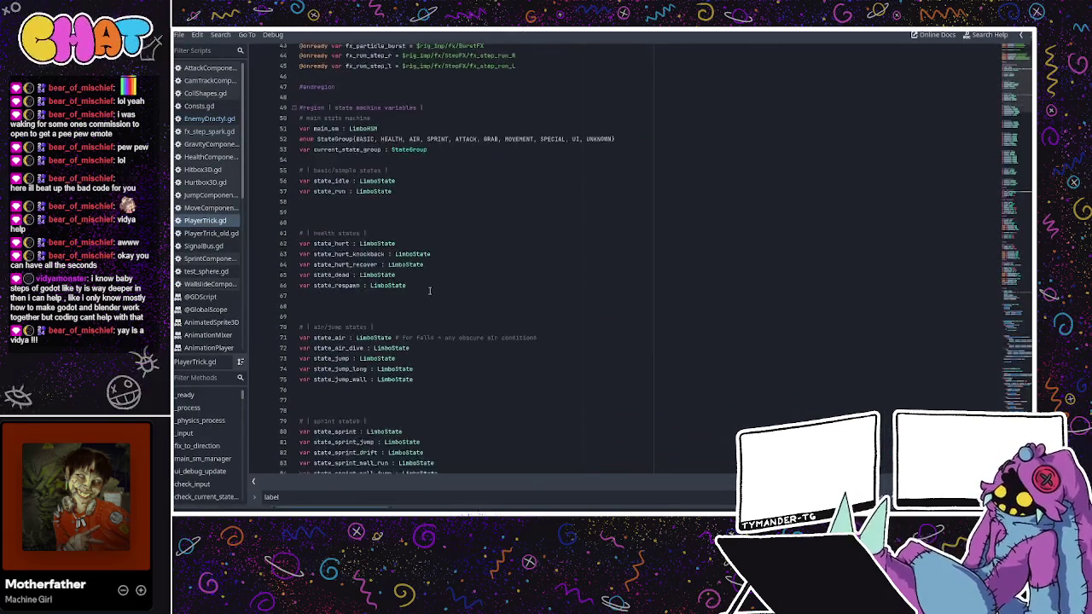
- Scroll through PlayerTrick.gd's _physics_process code, then go back to EnemyDractyl.gd
scroll(429, 291, "down", 20)
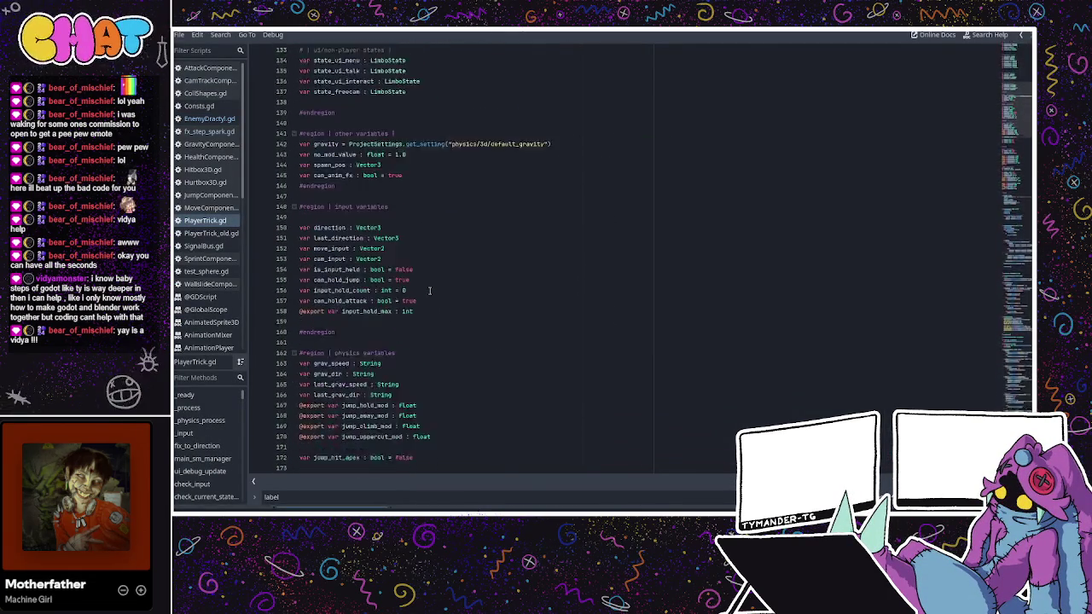
scroll(429, 291, "down", 9)
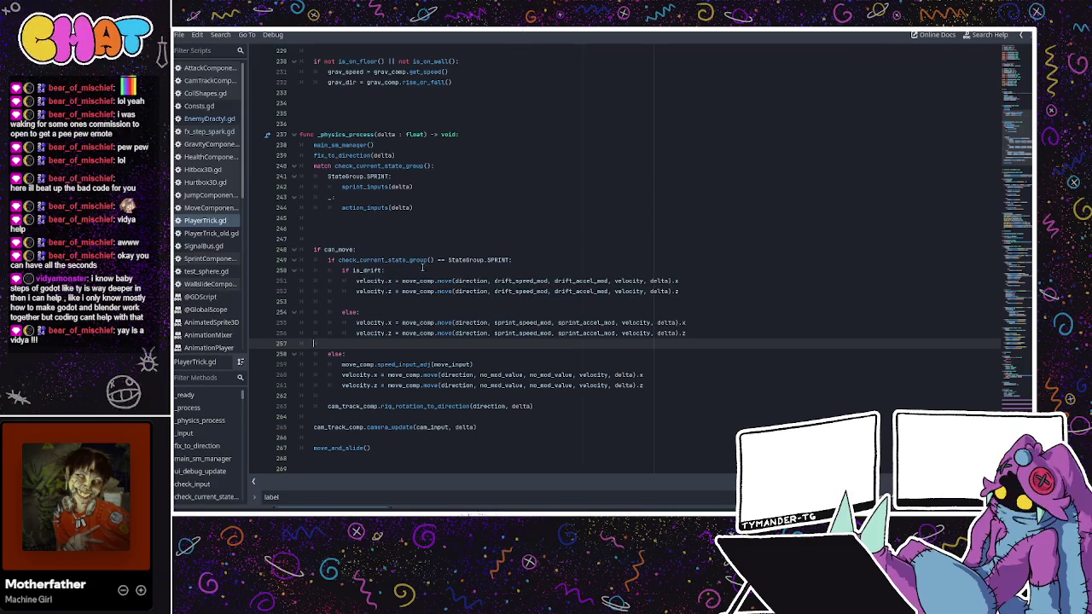
key("alt+Left")
left_click(441, 312)
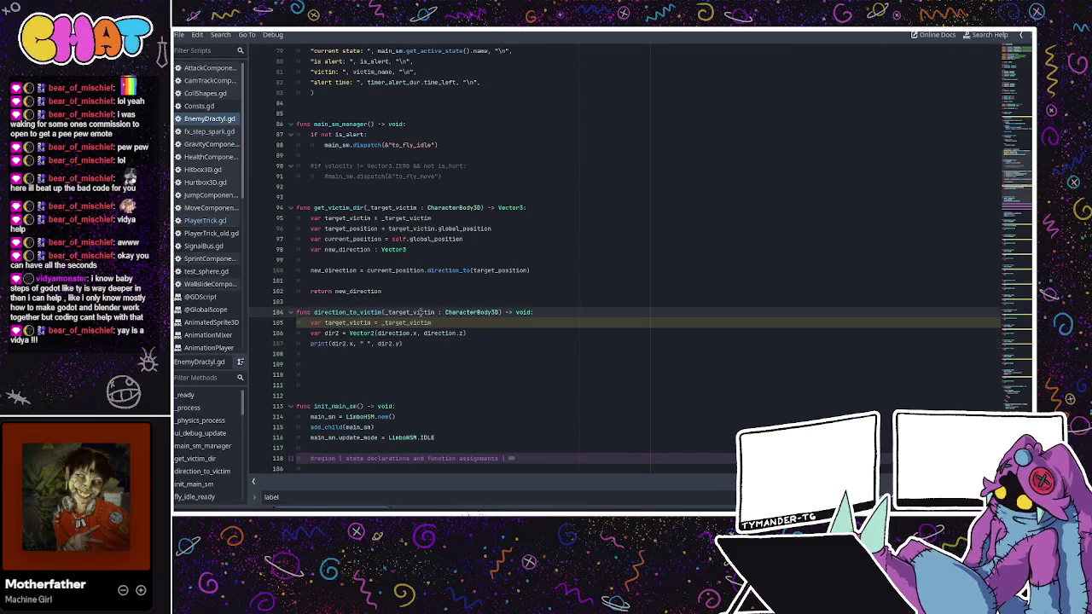
- Change the line 107 print to output direction.x and direction.z, then run the game
left_click(410, 333)
double_click(406, 333)
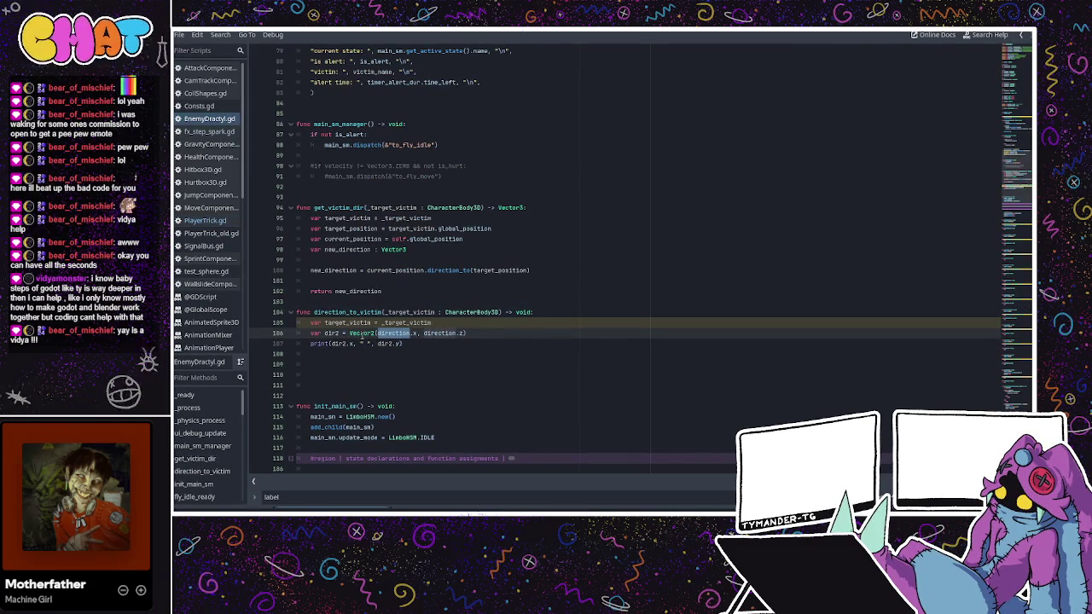
left_click(362, 333)
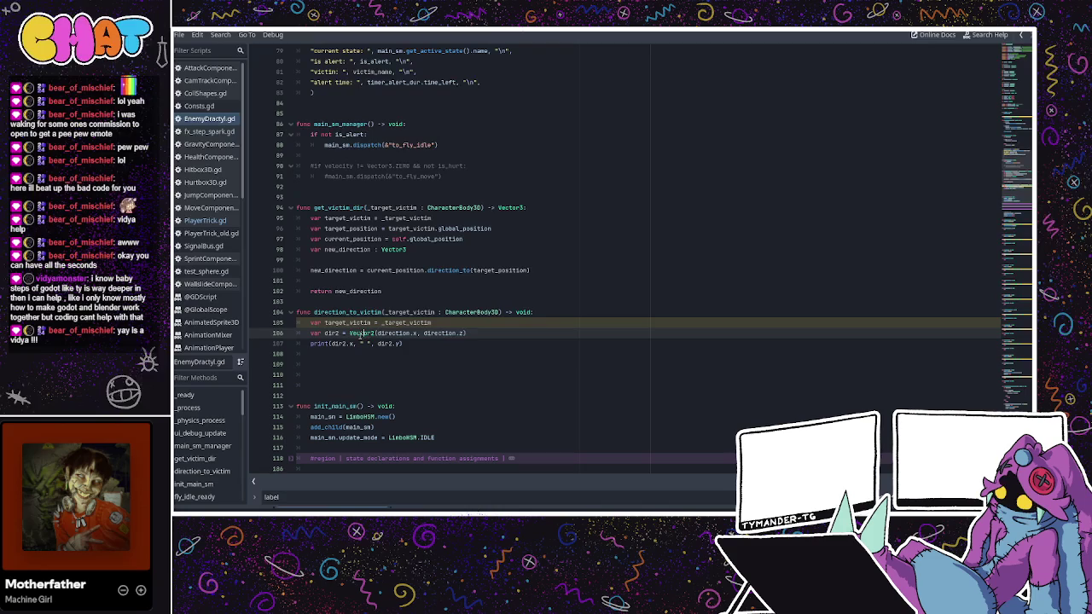
left_click(351, 357)
left_click(343, 342)
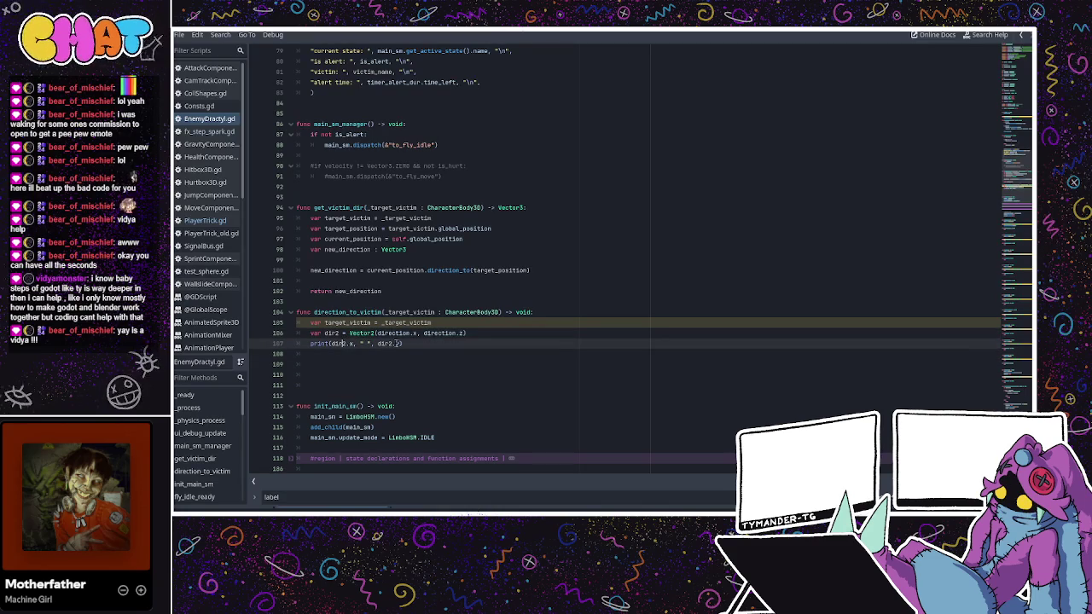
left_click_drag(401, 343, 334, 343)
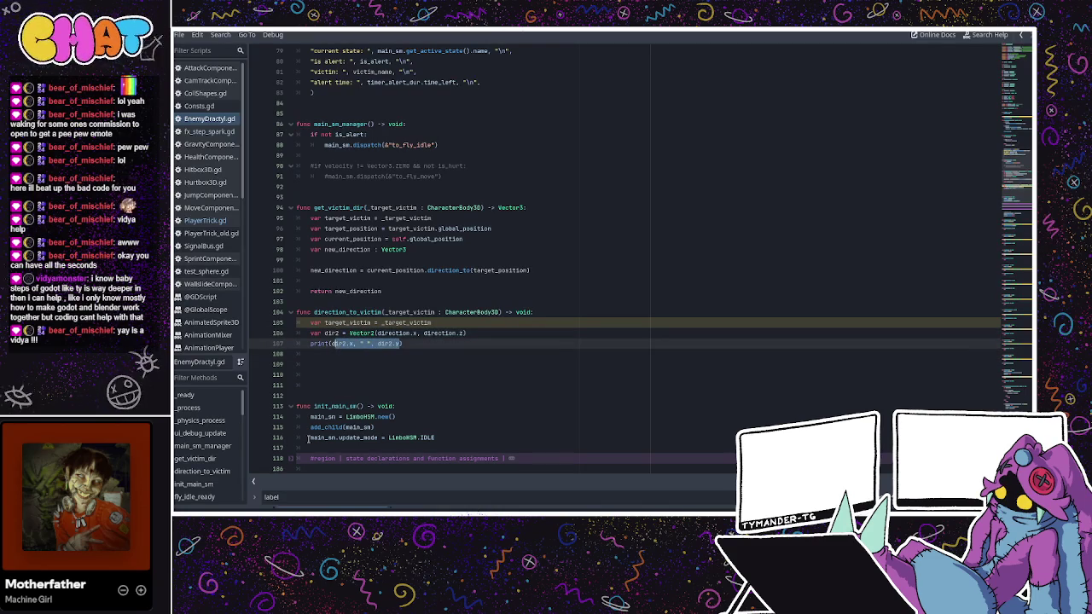
type("direction.x")
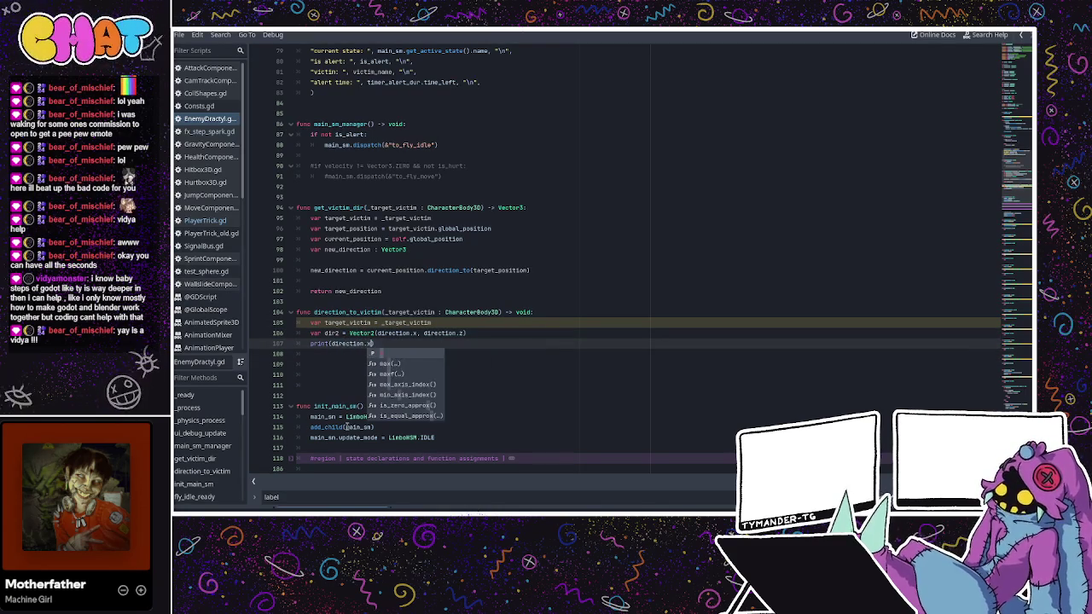
type(", direction.y")
left_click(511, 195)
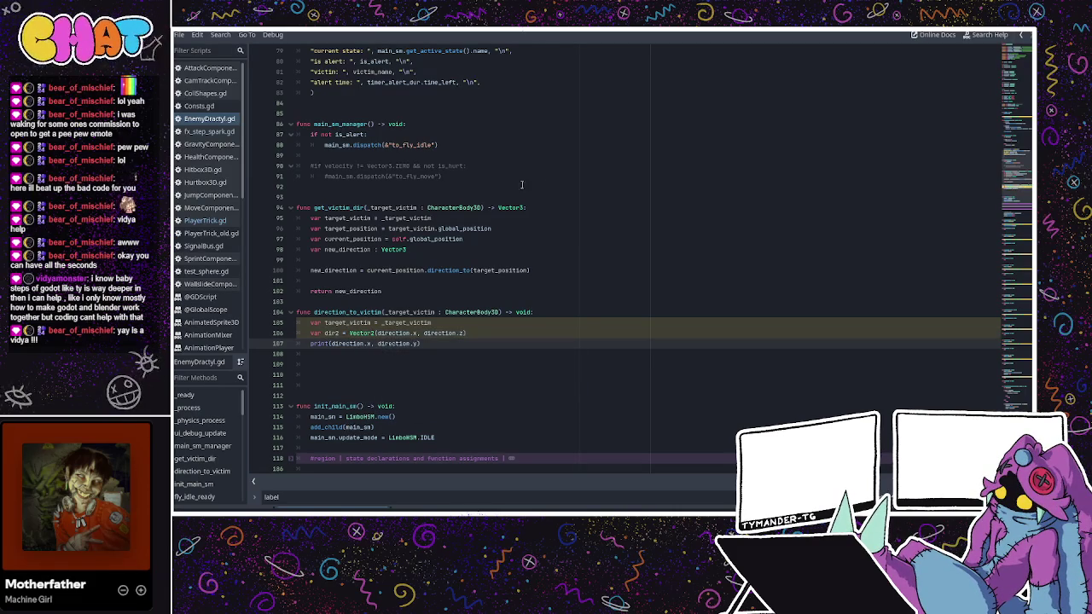
key("BackSpace")
type("z")
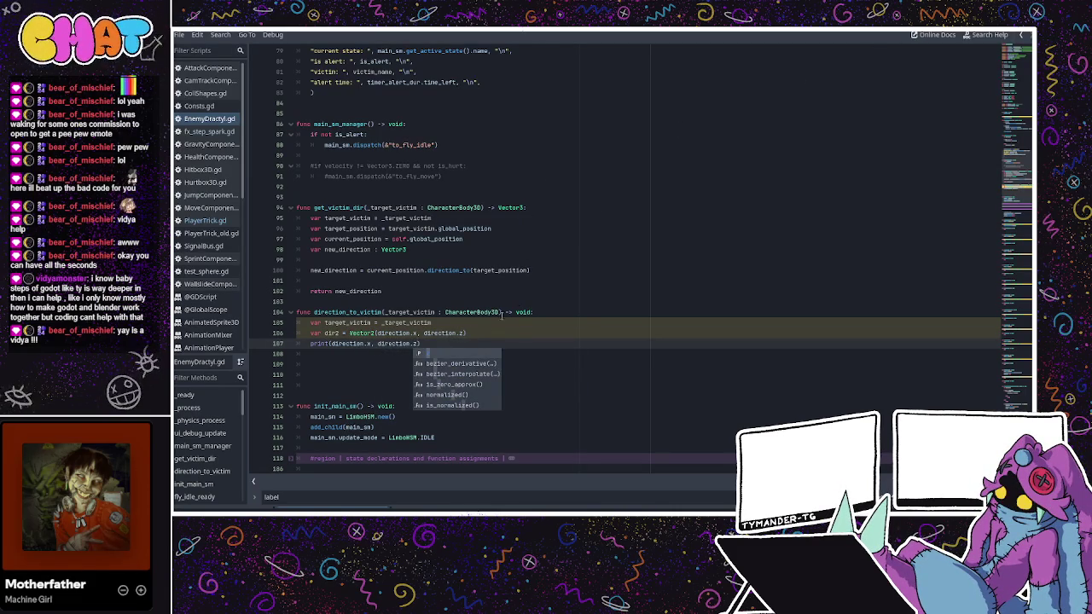
key("F5")
left_click(903, 42)
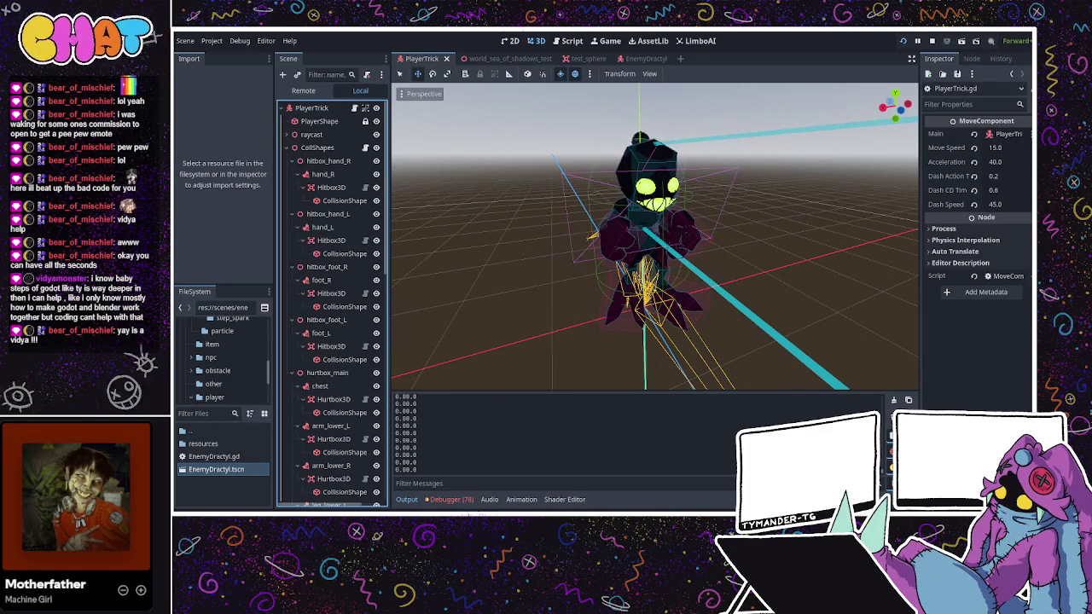
- Stop the game once the direction stays at 0.0 and return to EnemyDractyl.gd
key("F8")
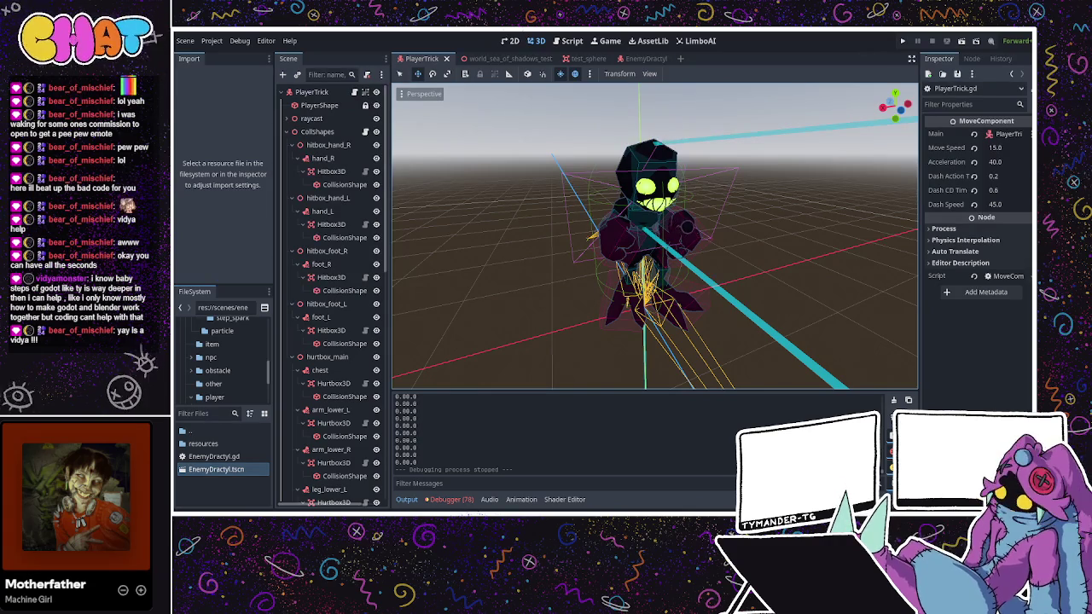
key("ctrl+F3")
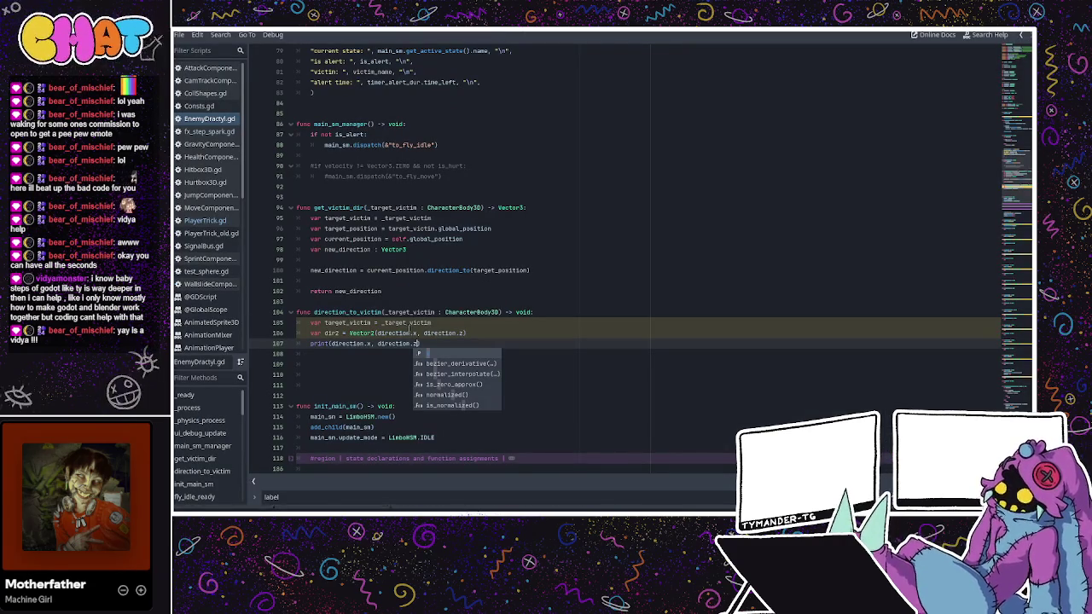
- Print direction.x, direction.z and direction.y separated by " " strings, then run the game
type(")")
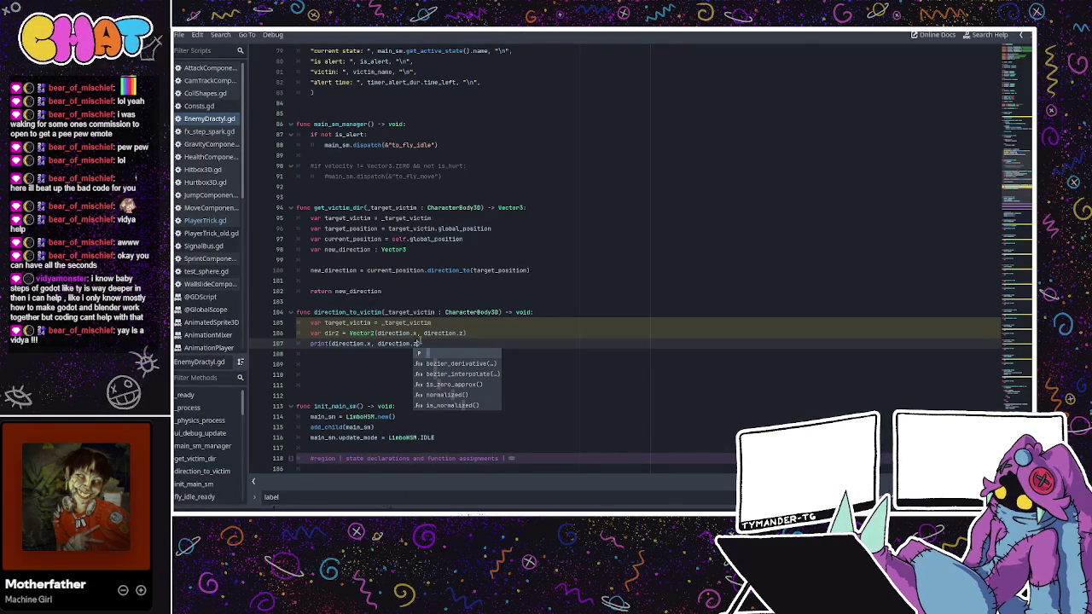
type(", direc")
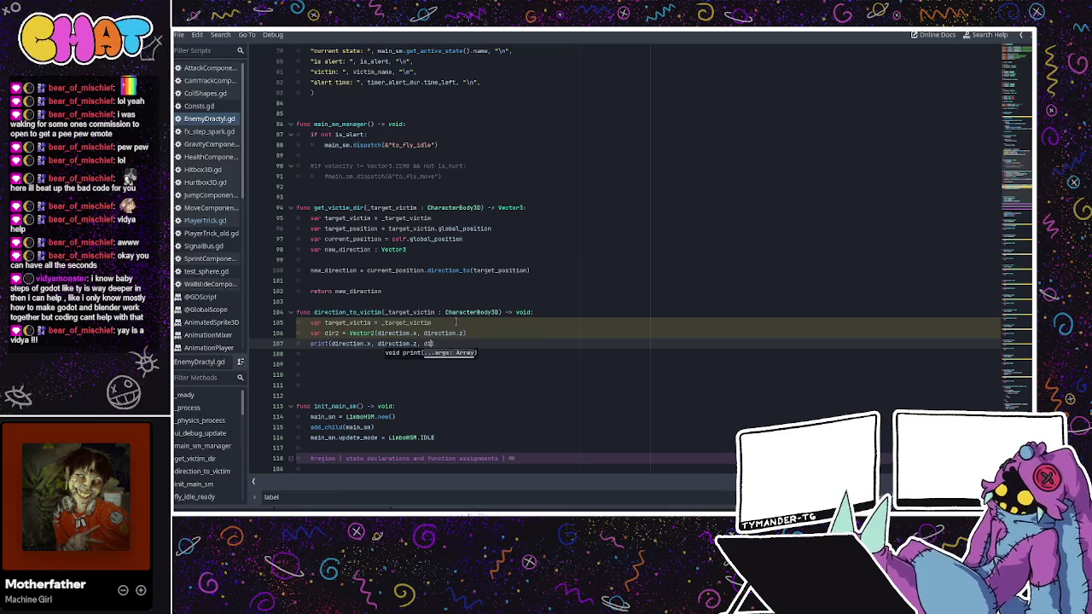
type("tion.y")
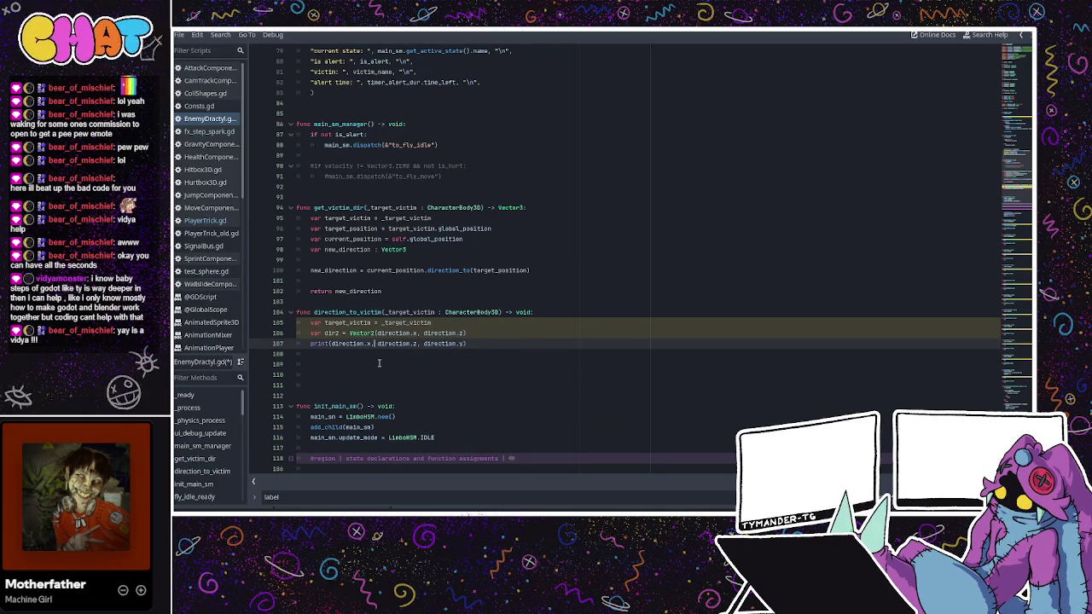
type(" \"")
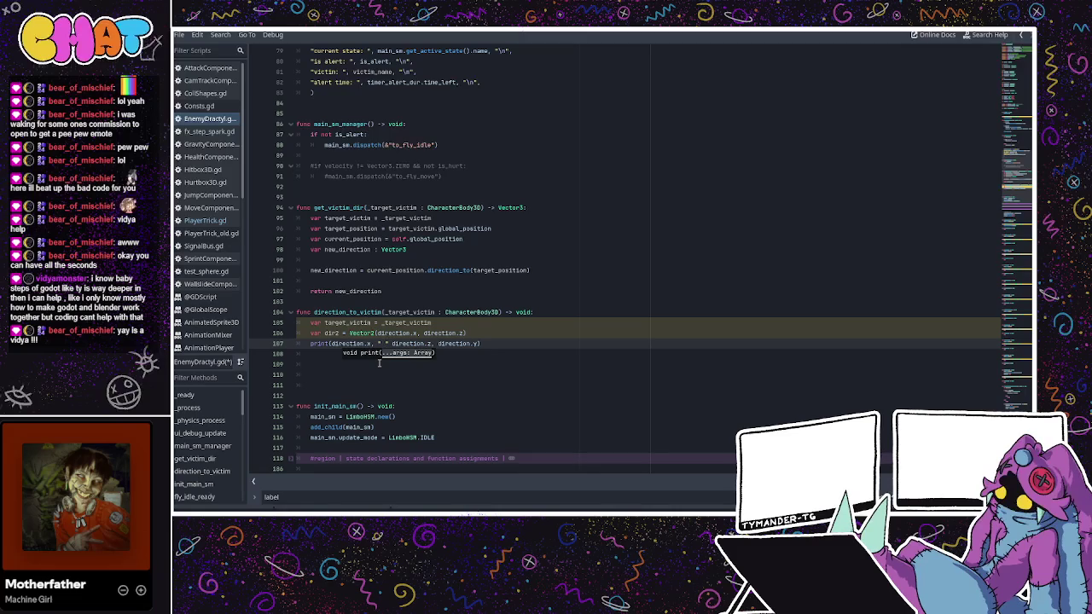
left_click(390, 350)
left_click(389, 342)
type(",")
double_click(386, 343)
left_click(442, 344)
type("\" \",")
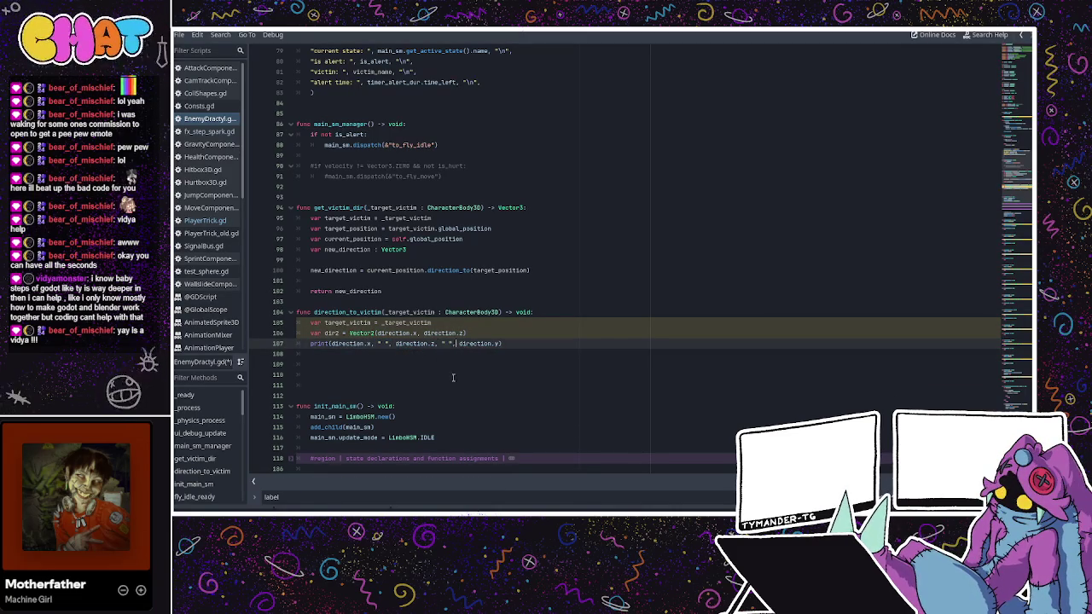
key("alt+Tab")
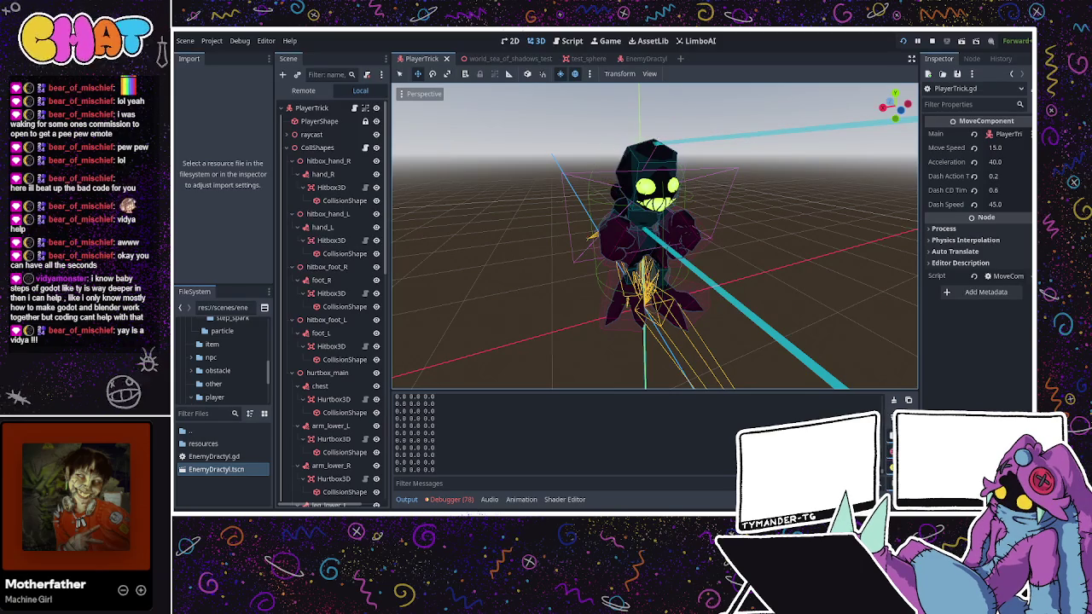
- Stop the game after the all-0.0 output and return to PlayerTrick.gd's _physics_process code
left_click(857, 98)
left_click(354, 93)
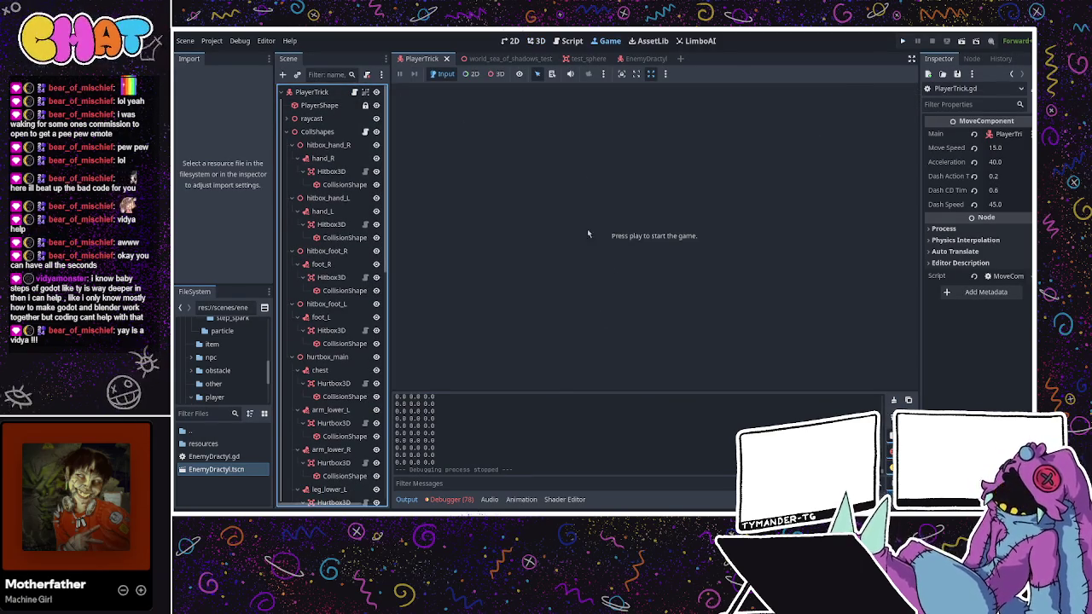
scroll(431, 418, "up", 3)
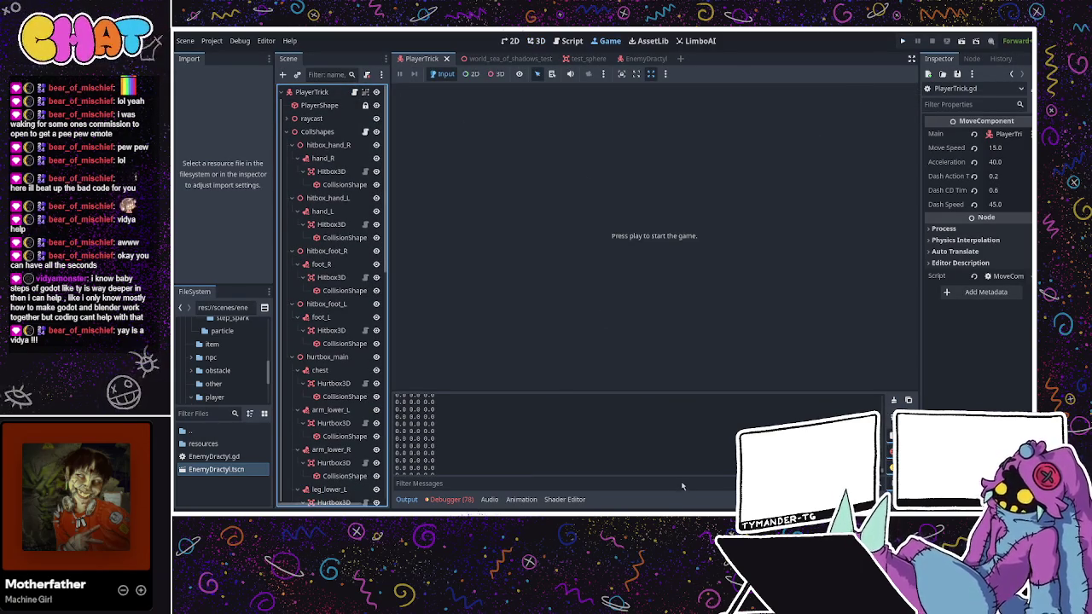
key("ctrl+F3")
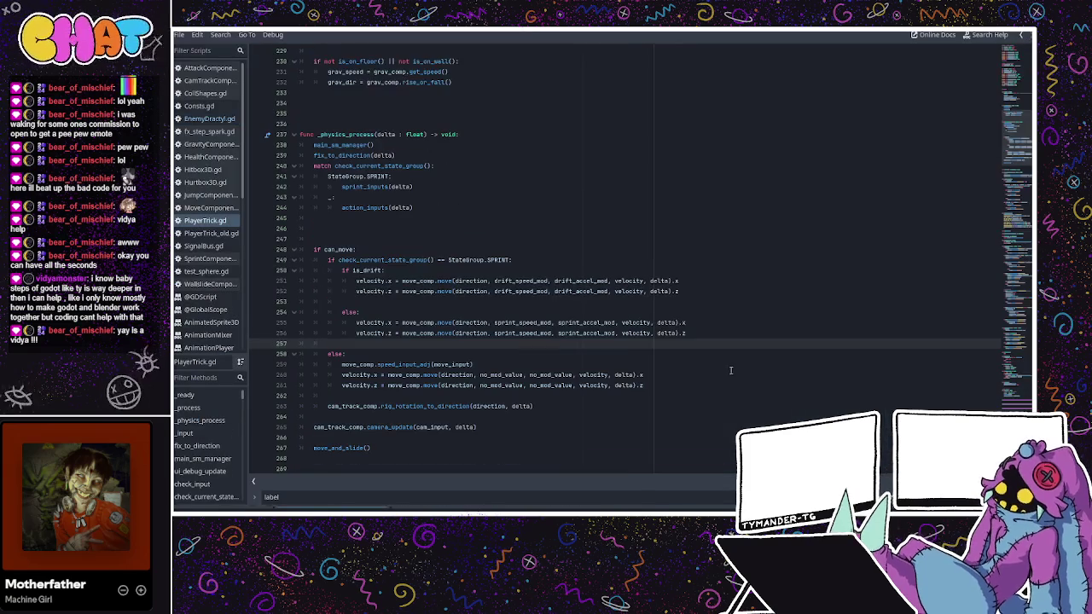
- Review the fix_to_direction(delta) call in the PlayerTrick.gd script
left_click(615, 323)
scroll(616, 323, "up", 3)
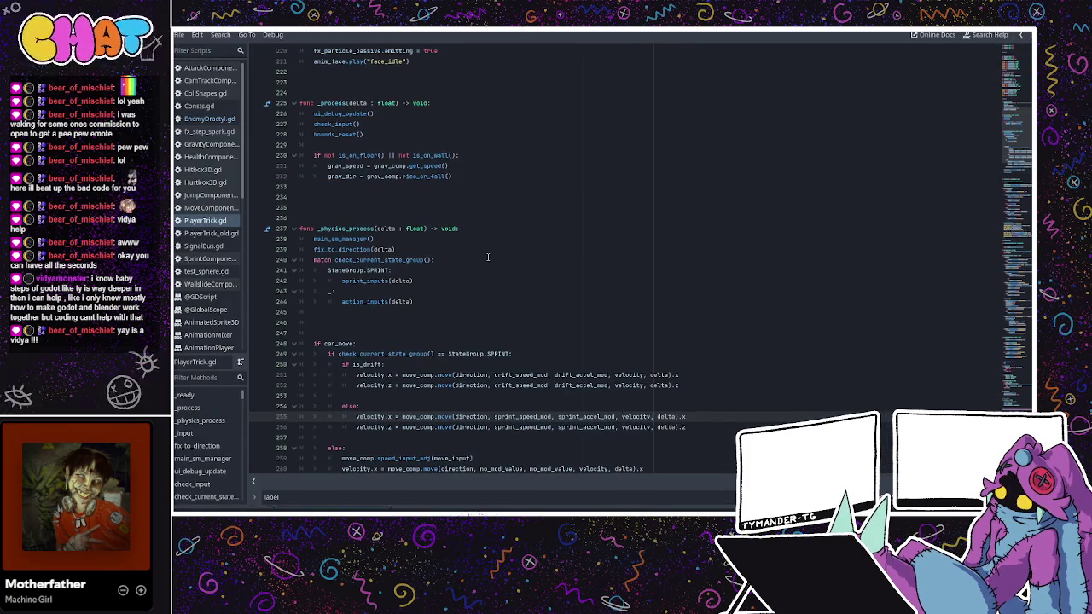
scroll(391, 261, "up", 1)
left_click(391, 291)
left_click(391, 281)
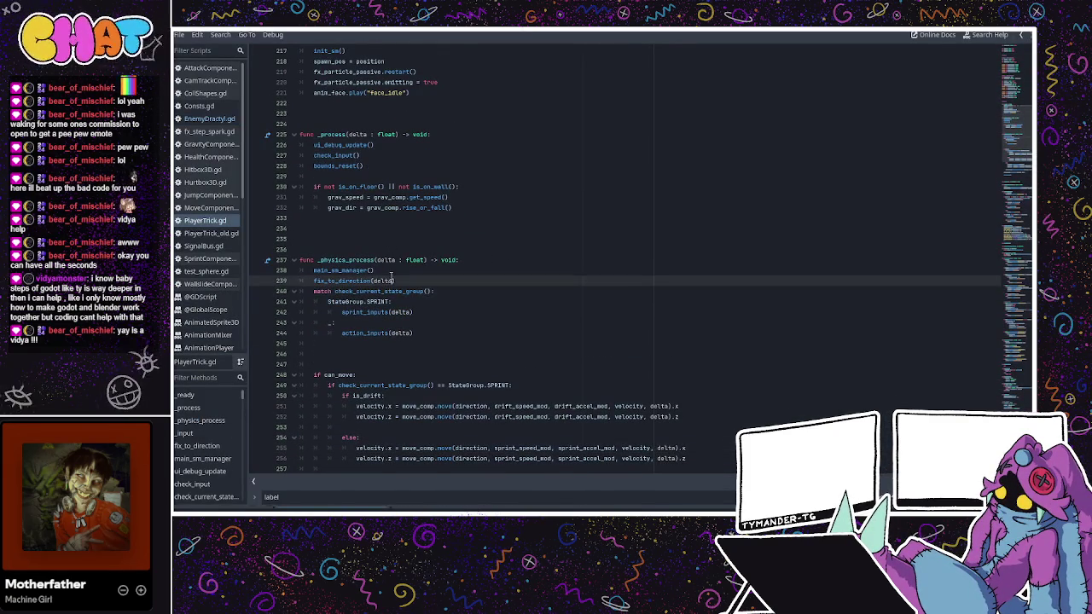
- Switch to EnemyDractyl.gd and highlight the _target_victim argument of get_victim_dir
left_click(206, 119)
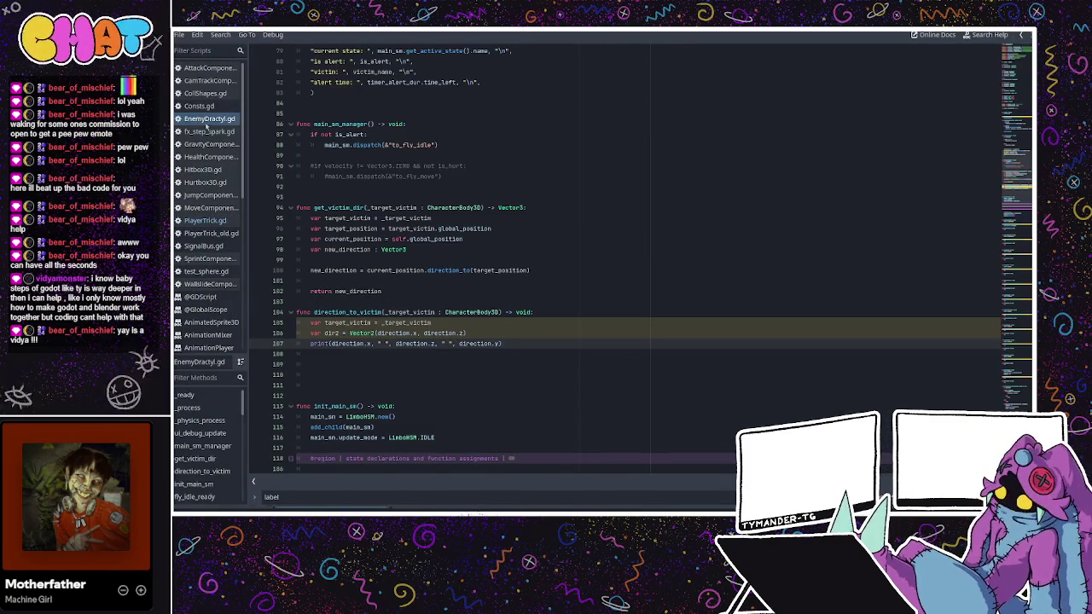
left_click(457, 322)
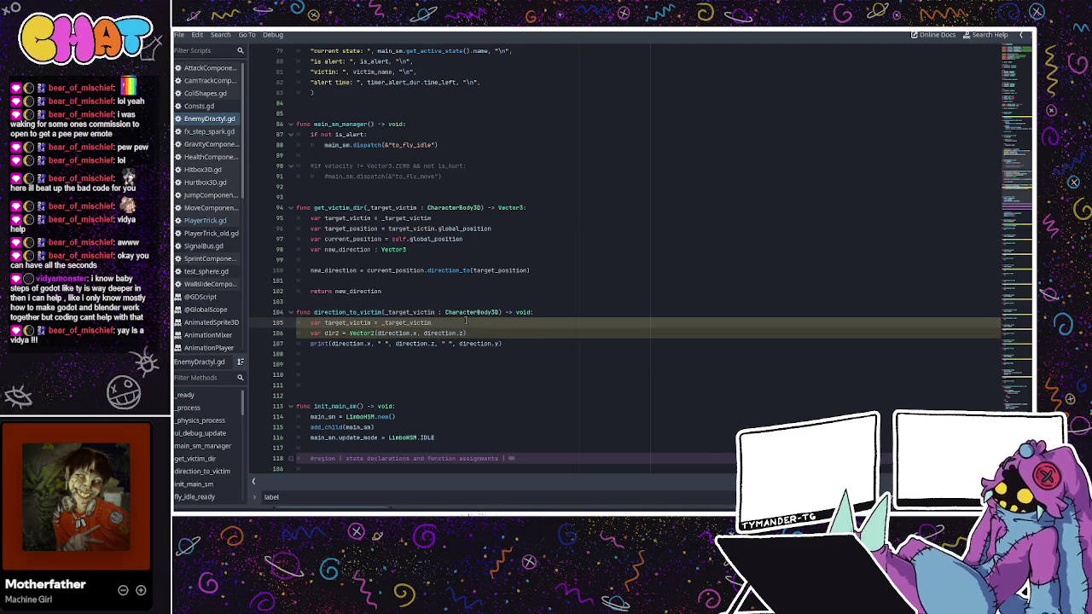
scroll(457, 325, "up", 4)
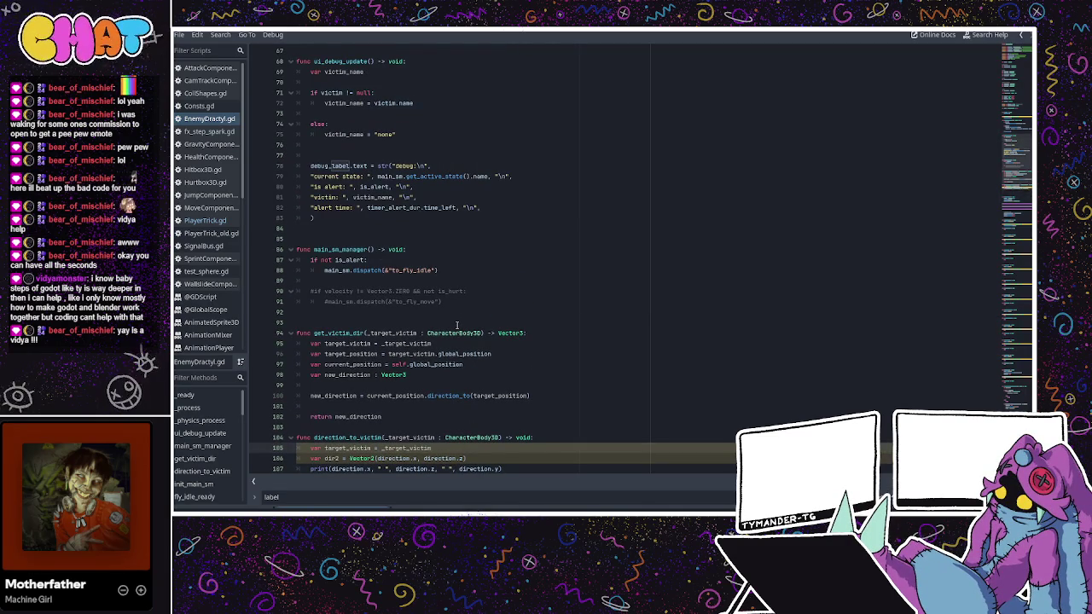
double_click(410, 343)
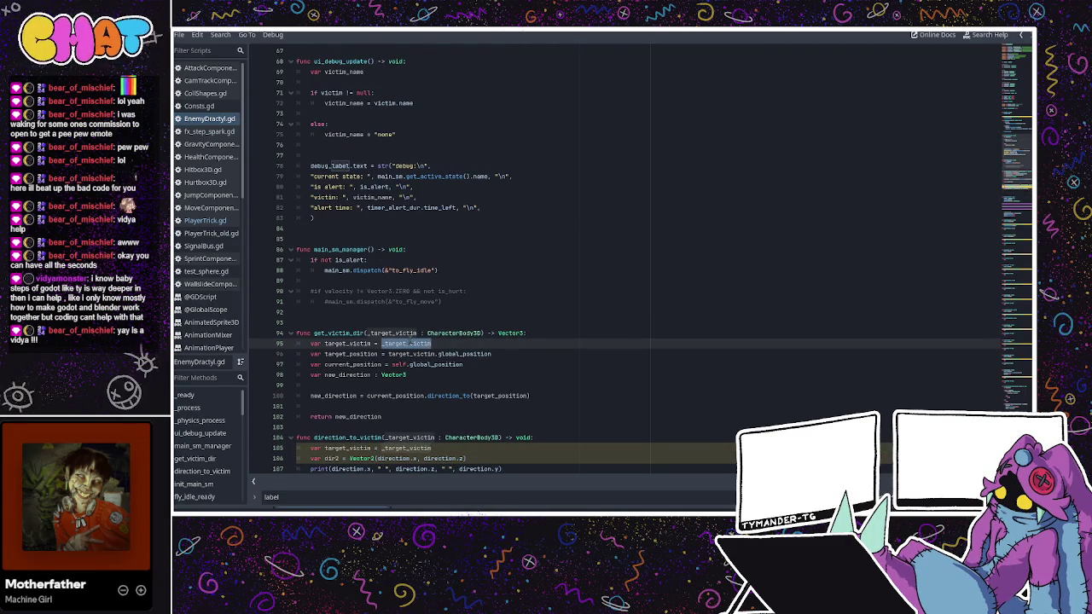
left_click(381, 388)
scroll(381, 376, "up", 1)
scroll(382, 367, "down", 1)
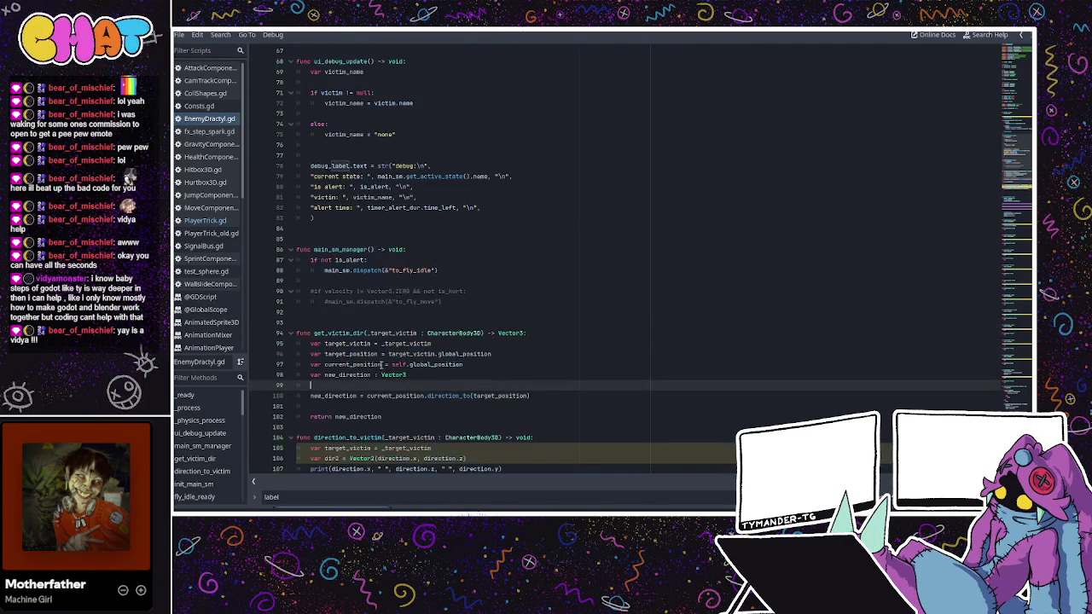
- Highlight current_position and new_direction uses in get_victim_dir's direction calculation
left_click(334, 365)
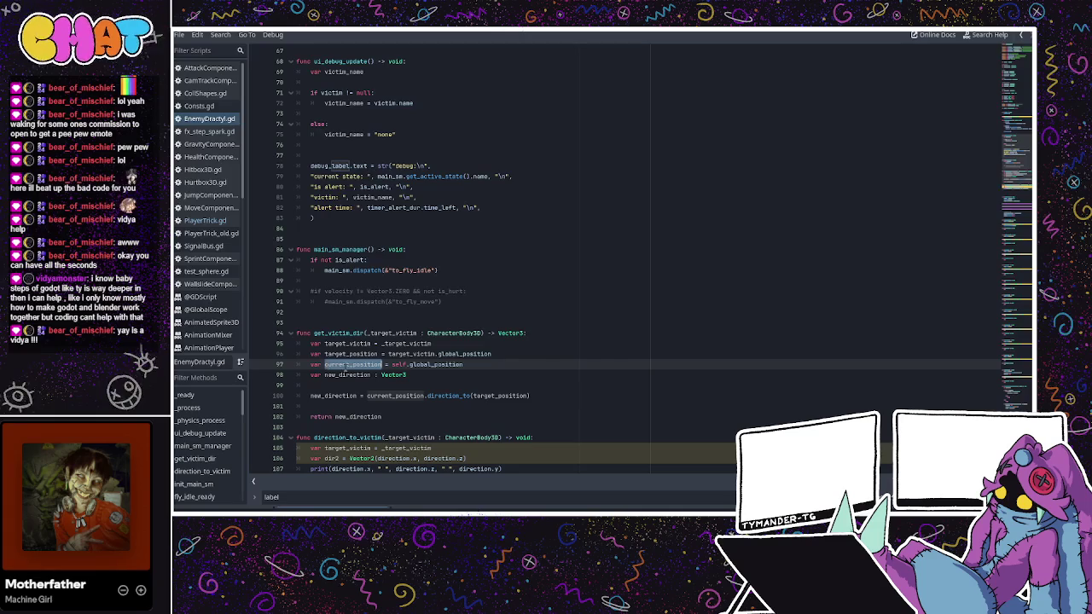
double_click(341, 375)
double_click(333, 395)
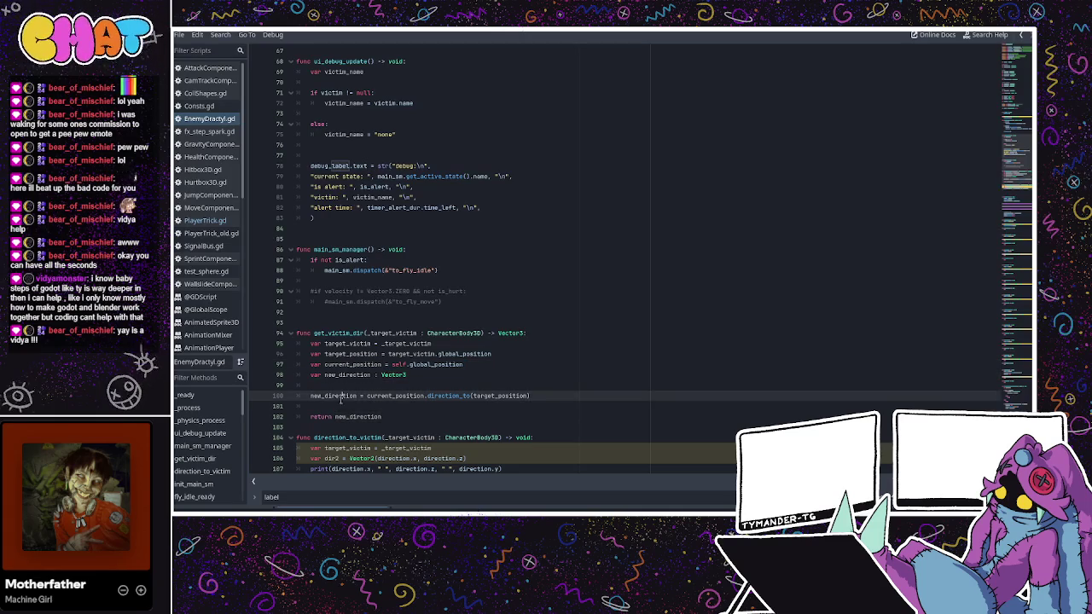
double_click(414, 396)
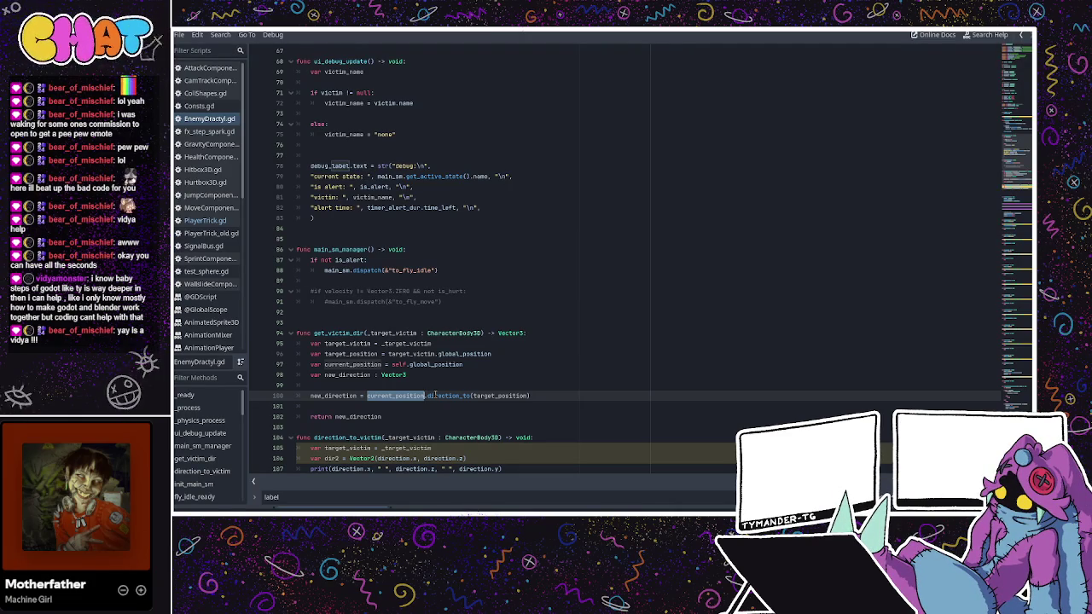
left_click(442, 272)
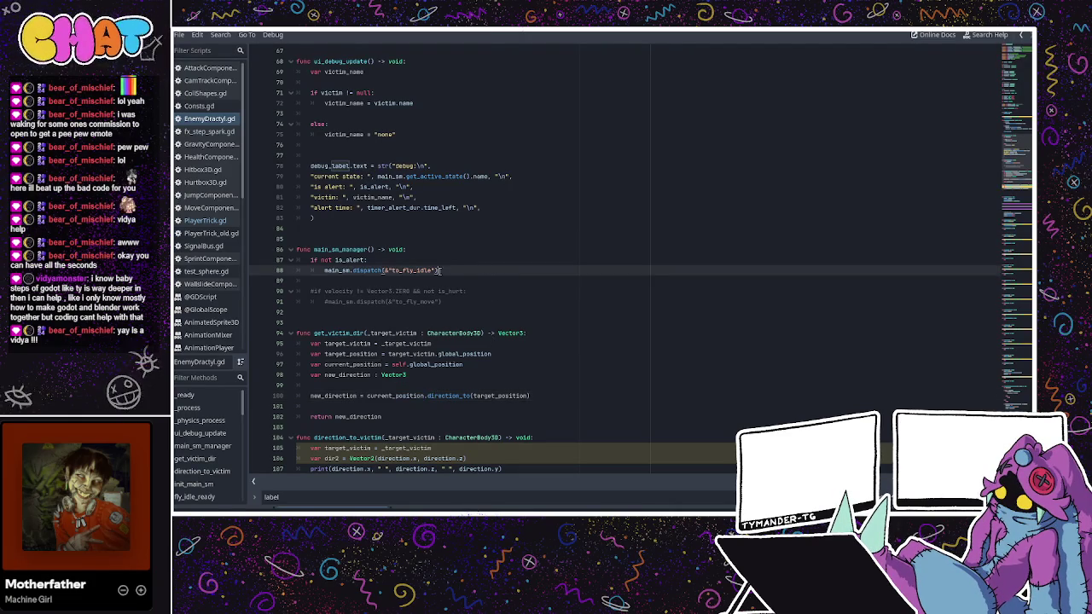
scroll(440, 268, "up", 2)
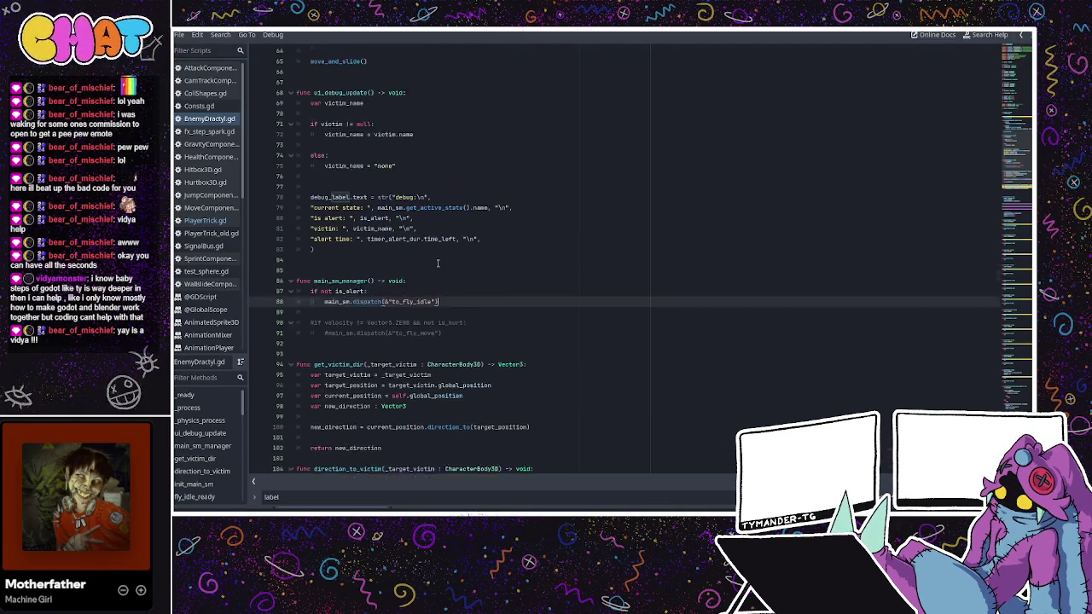
scroll(438, 265, "down", 3)
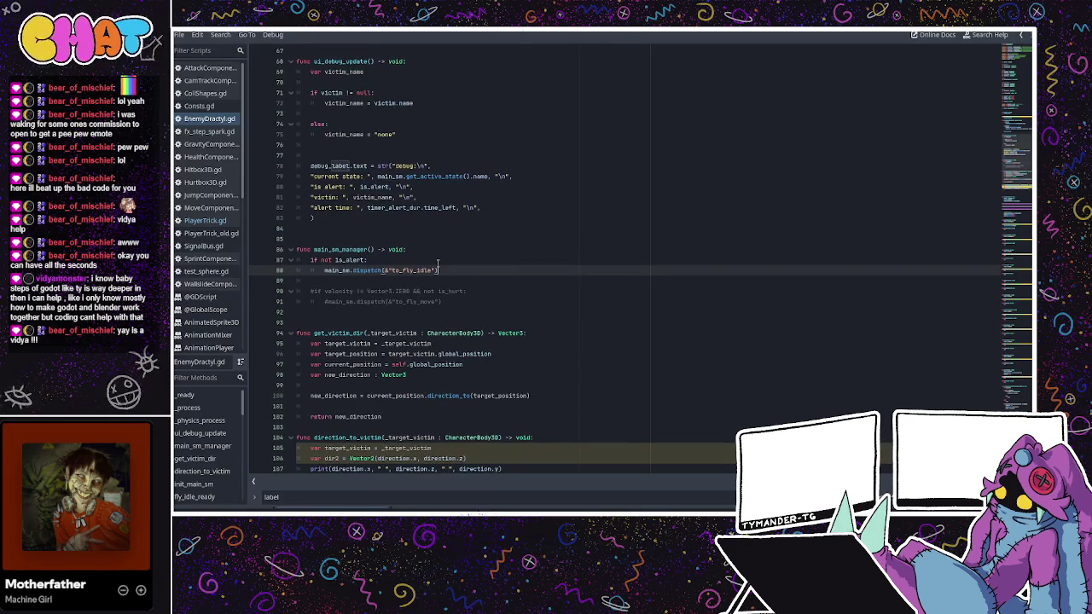
- Compare the victim's global_position with the enemy's own global_position
left_click(452, 323)
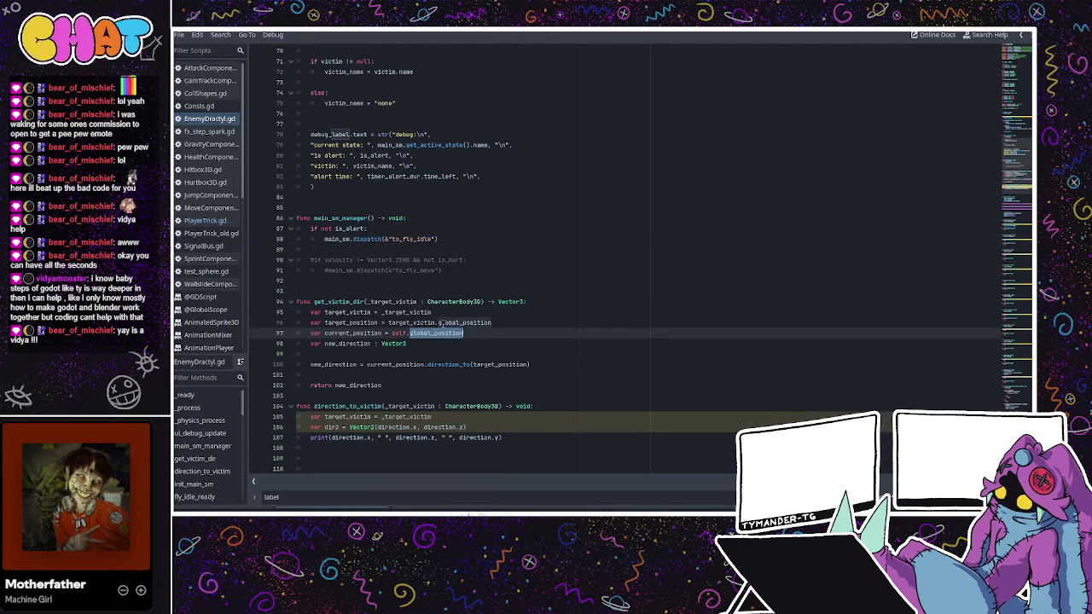
double_click(452, 323)
double_click(436, 333)
left_click(426, 334)
scroll(450, 299, "up", 4)
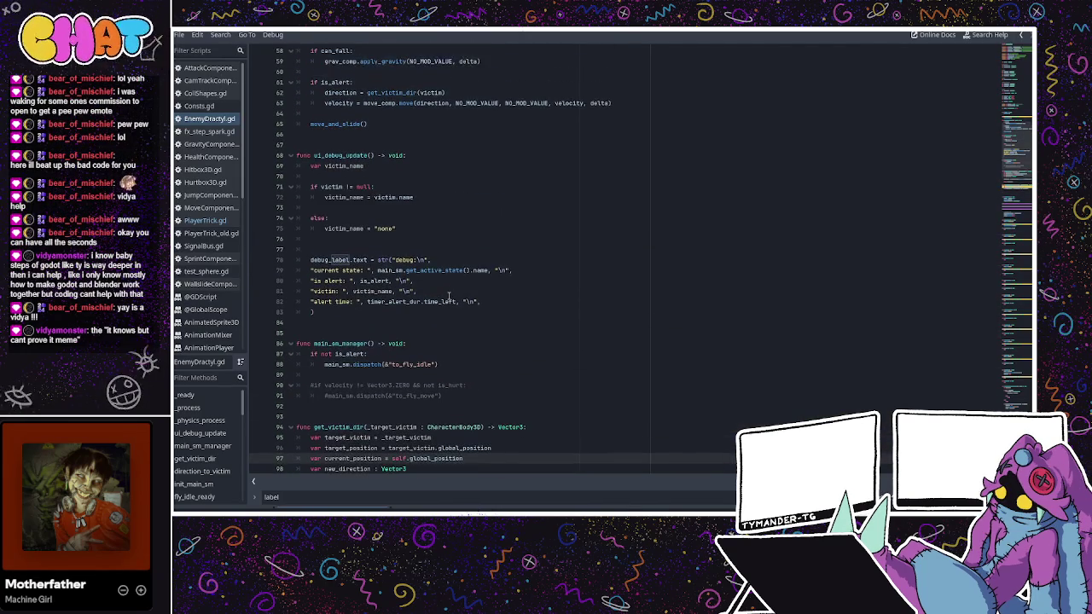
scroll(449, 295, "down", 2)
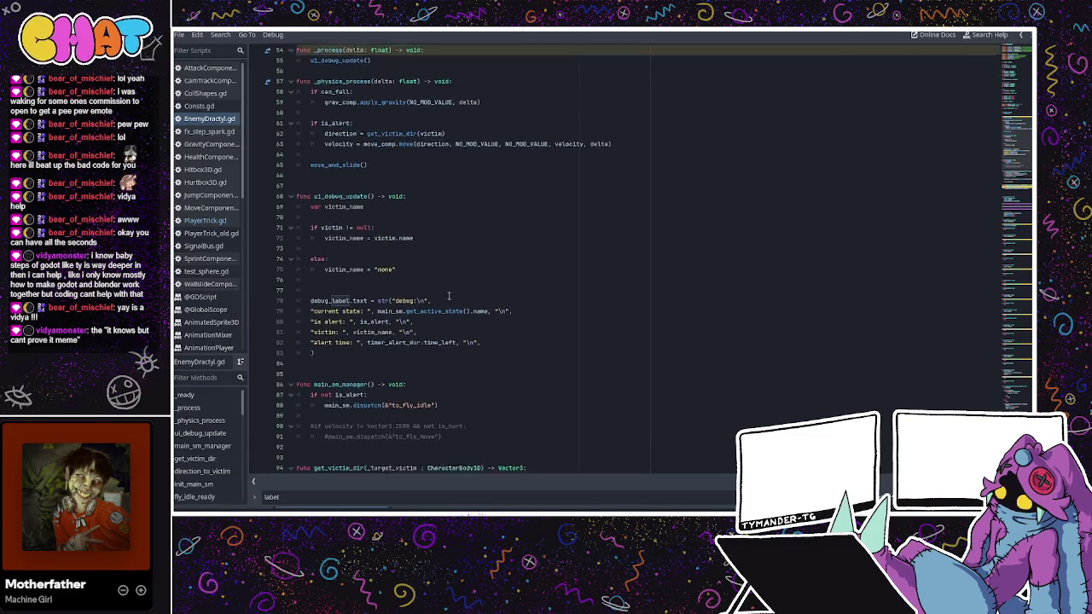
scroll(448, 295, "down", 7)
- Inspect direction.z in direction_to_victim's print line, then select the dir2 and print lines
left_click(464, 290)
left_click_drag(502, 280, 299, 281)
left_click(412, 280)
double_click(412, 280)
left_click(450, 282)
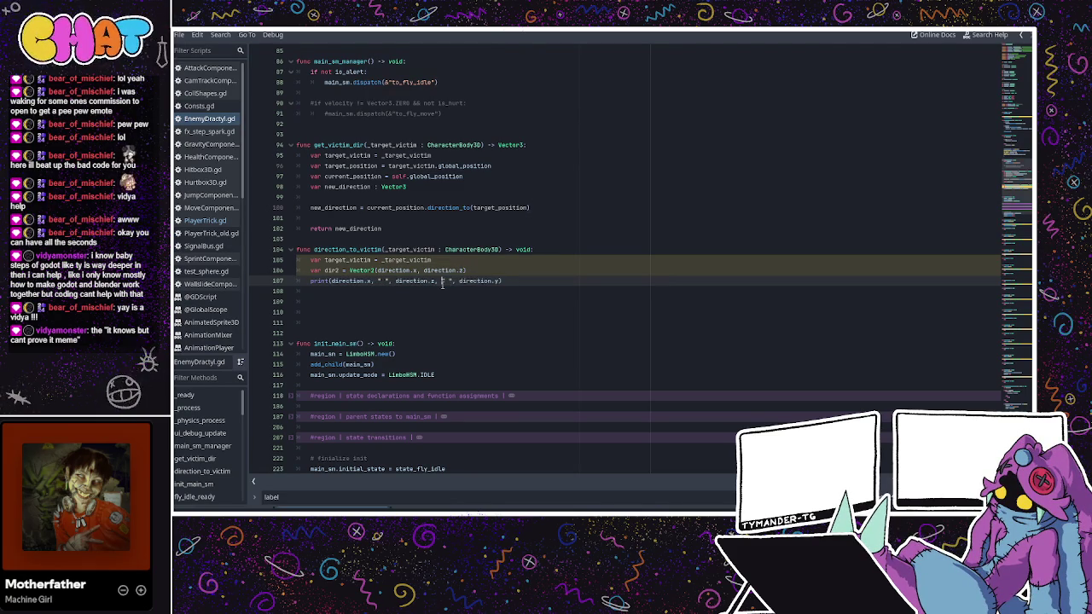
mouse_move(512, 282)
left_mouse_down()
mouse_move(338, 281)
mouse_move(322, 270)
left_mouse_up()
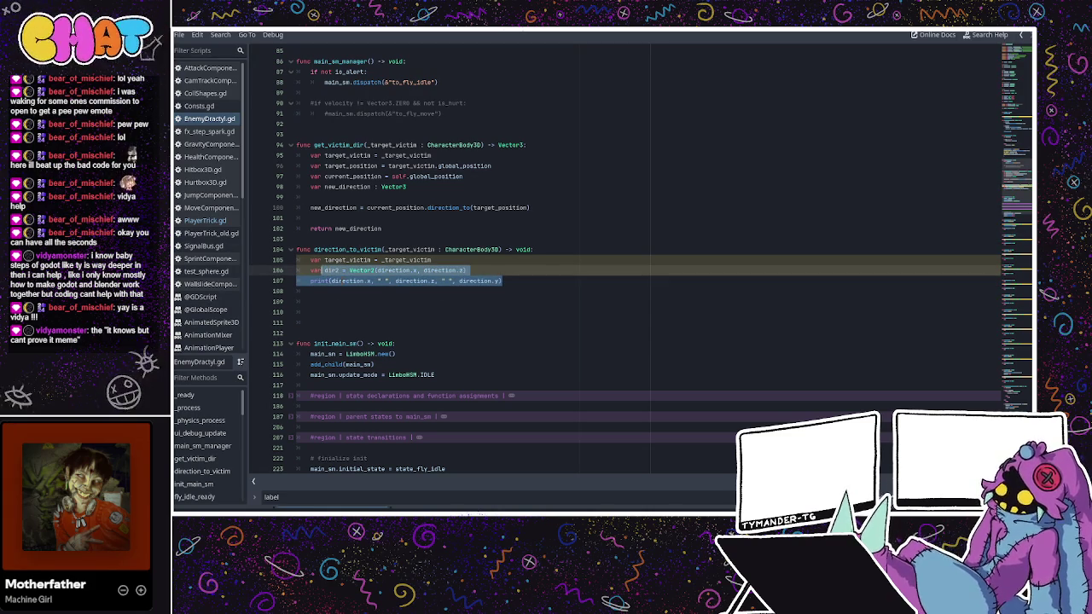
- Delete the print statement from direction_to_victim, keeping the dir2 line for now
key("BackSpace")
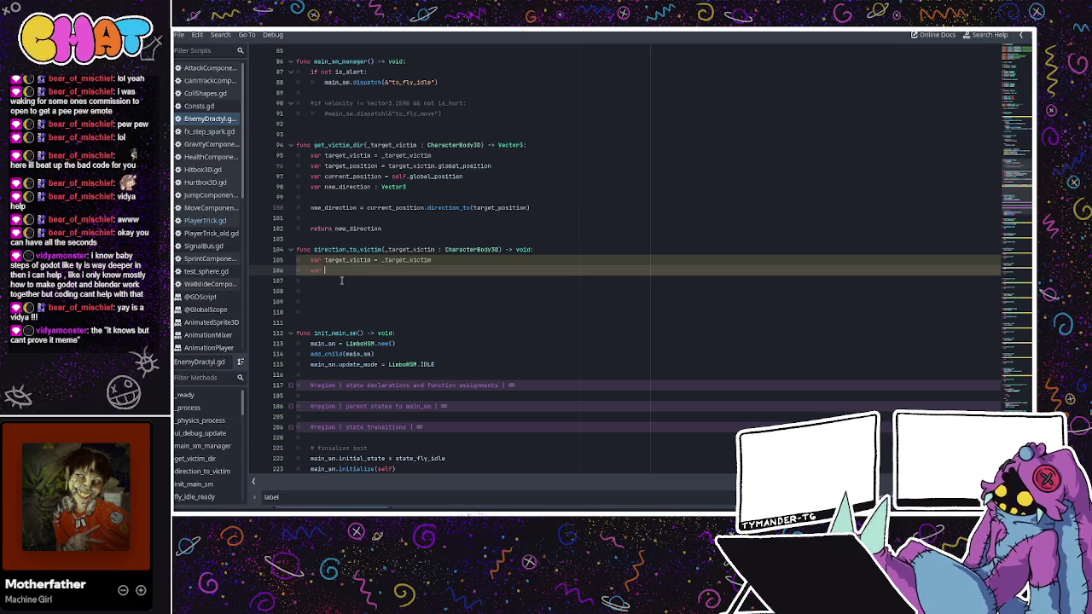
key("ctrl+z")
left_click_drag(484, 281, 306, 281)
key("Delete")
key("BackSpace")
- Remove the dir2 assignment and leftover var, then save EnemyDractyl.gd
left_click_drag(479, 269, 324, 271)
key("Delete")
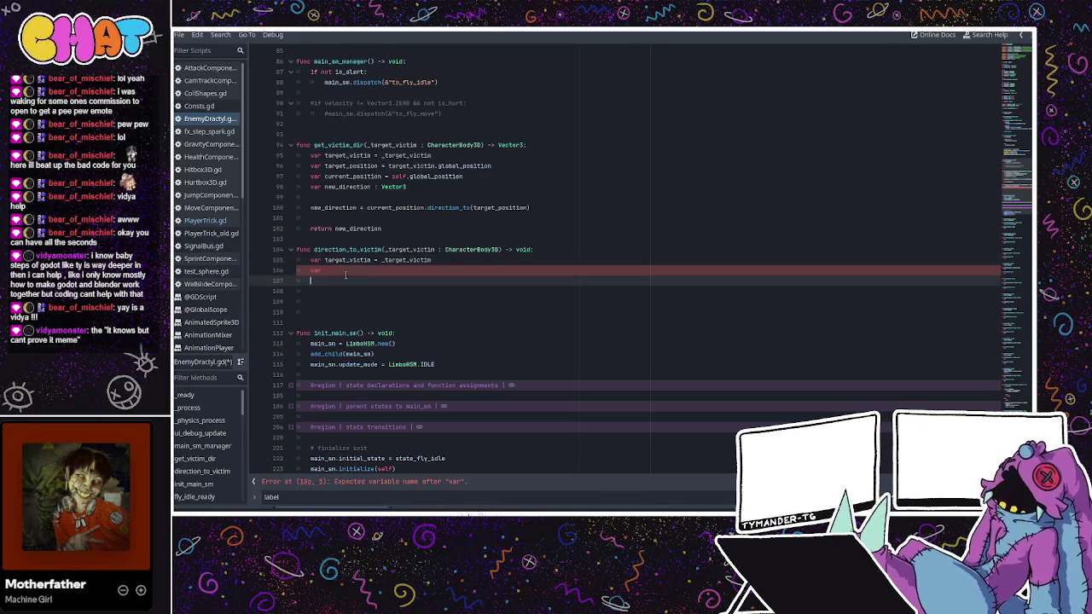
left_click(355, 259)
left_click(357, 270)
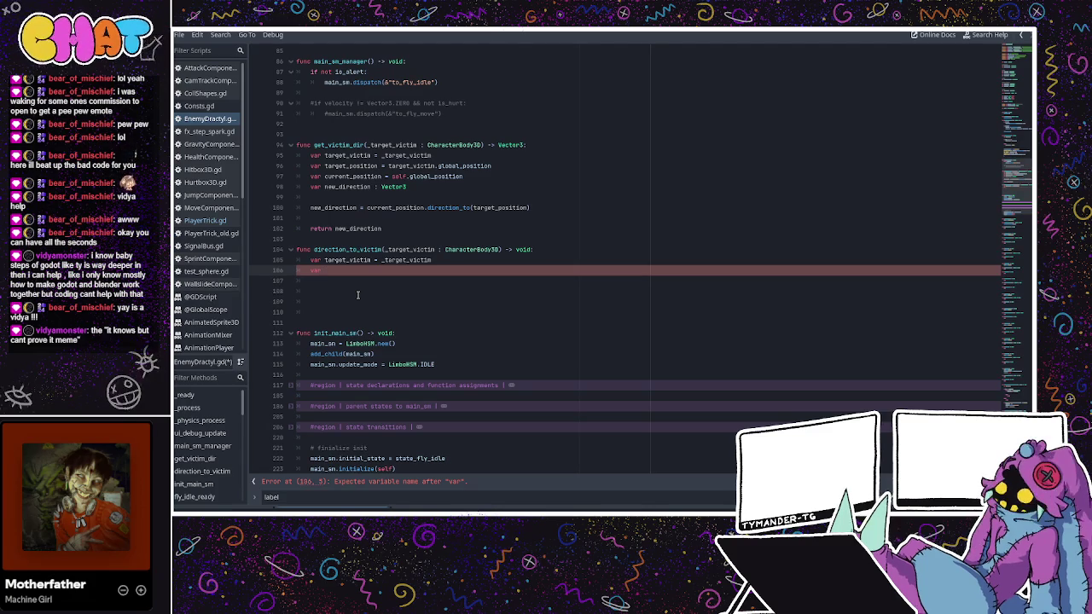
key("BackSpace")
key("BackSpace")
key("BackSpace")
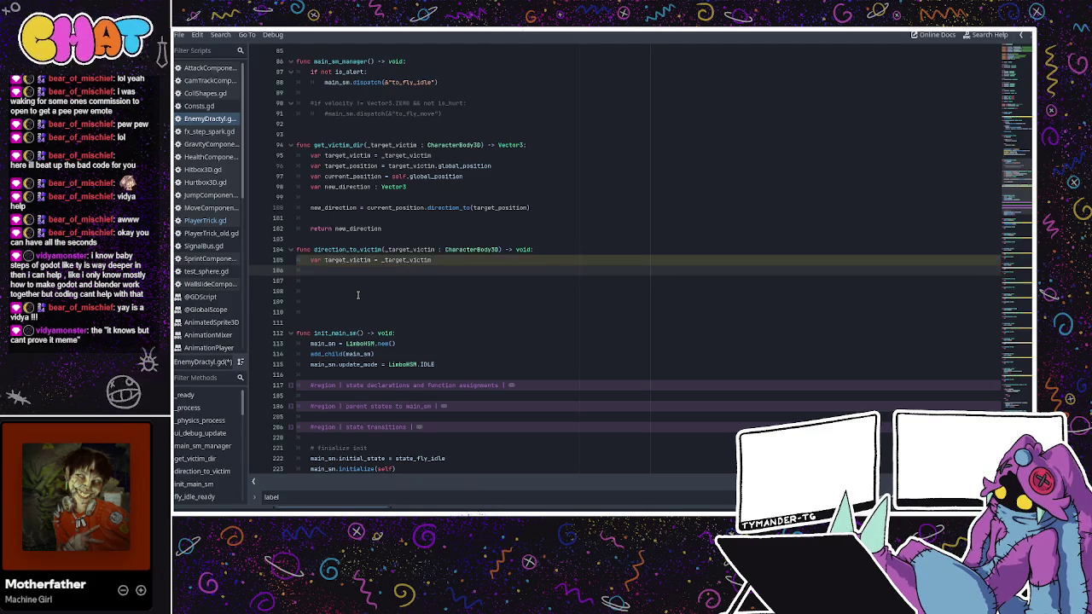
key("ctrl+s")
left_click(374, 269)
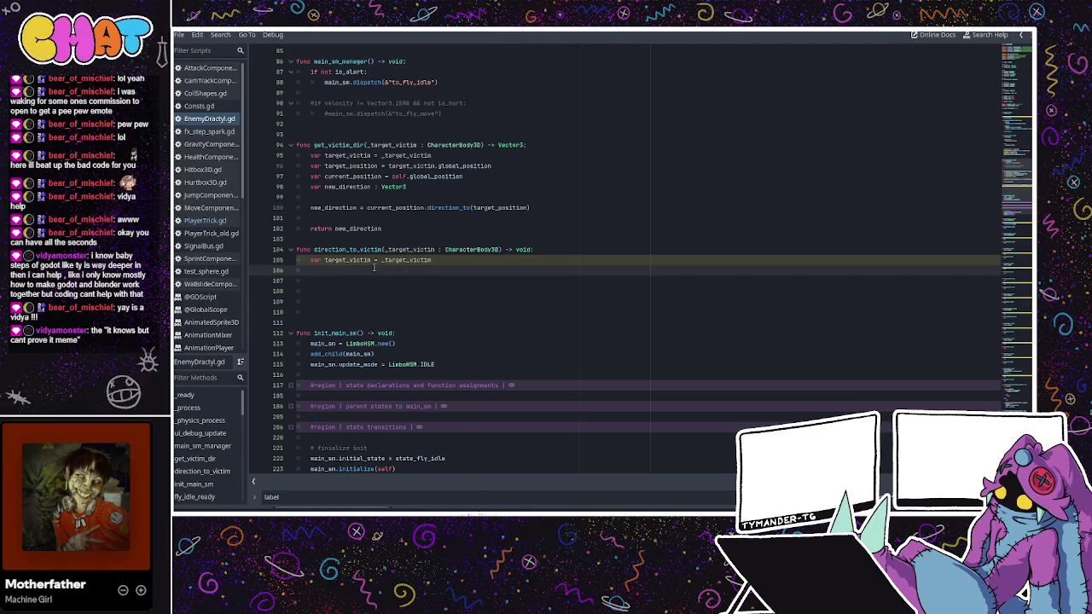
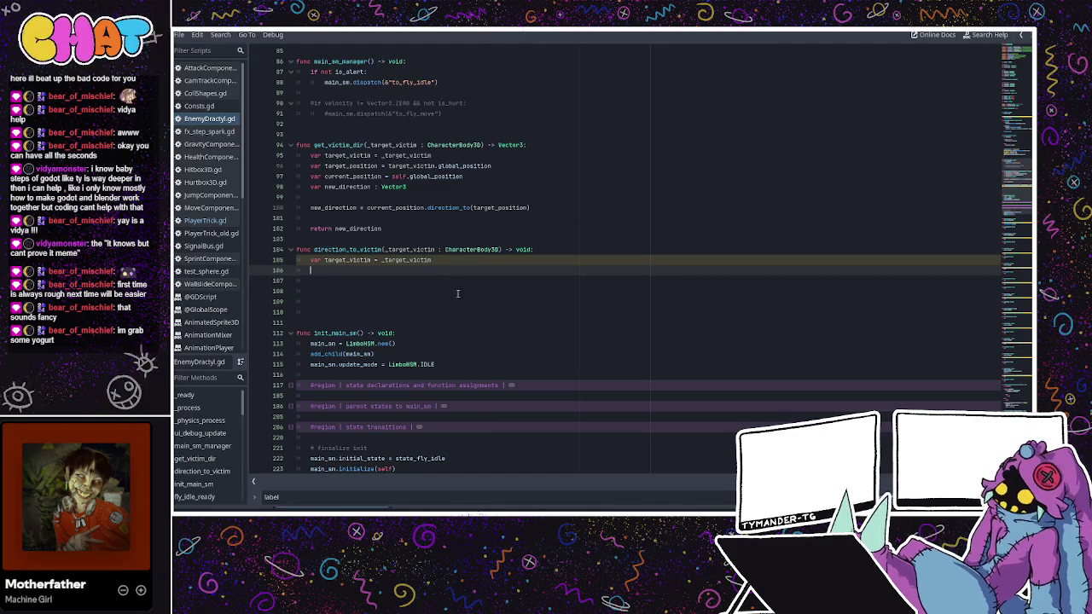
- Add a rotate_y() call on a new line in direction_to_victim
key("Return")
type("rotati")
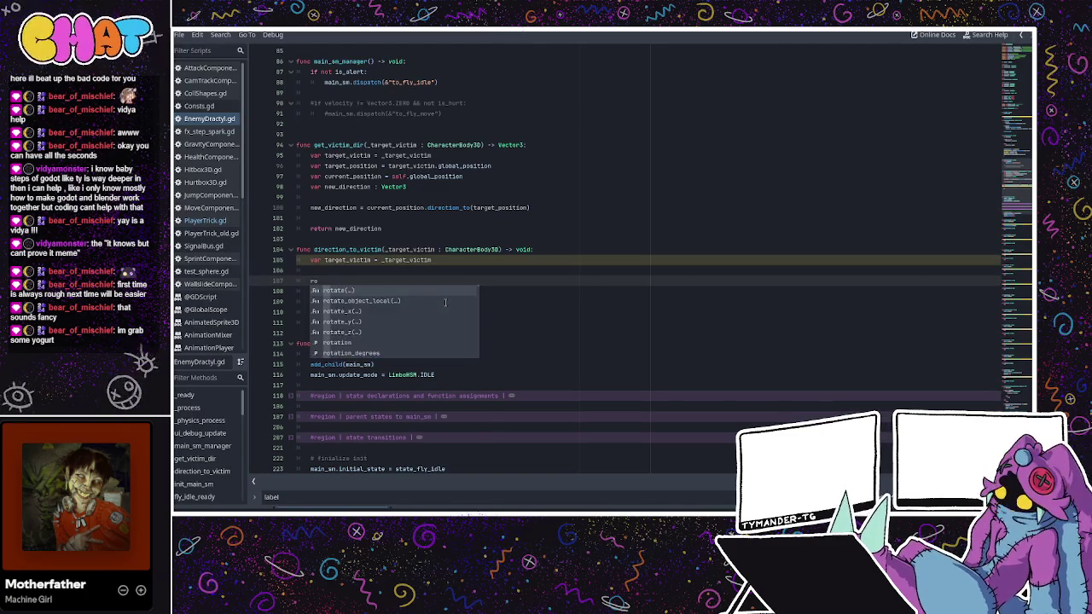
key("BackSpace")
type("e_y")
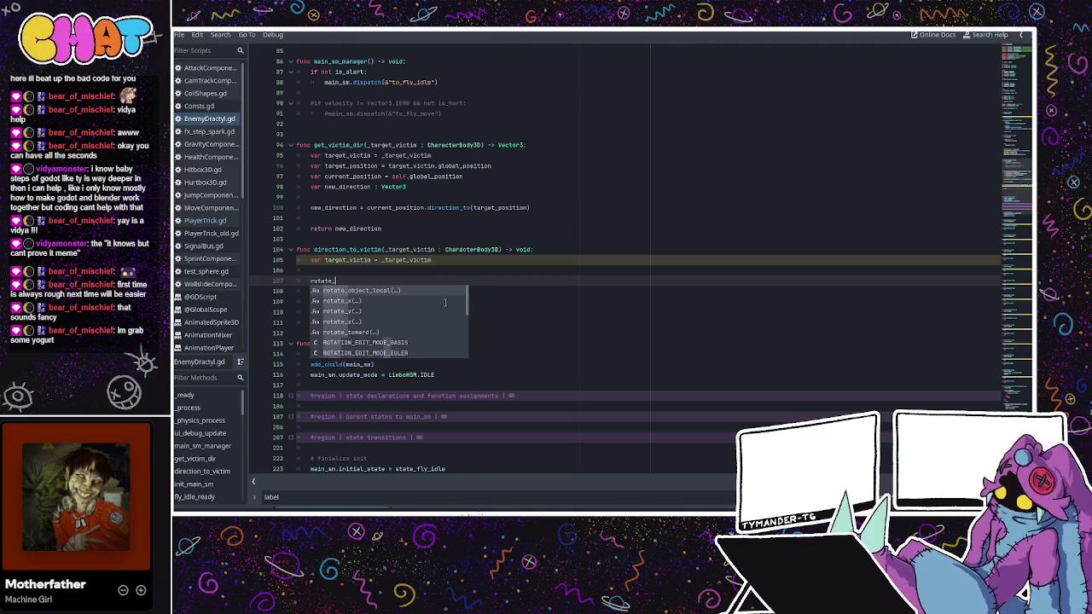
key("Return")
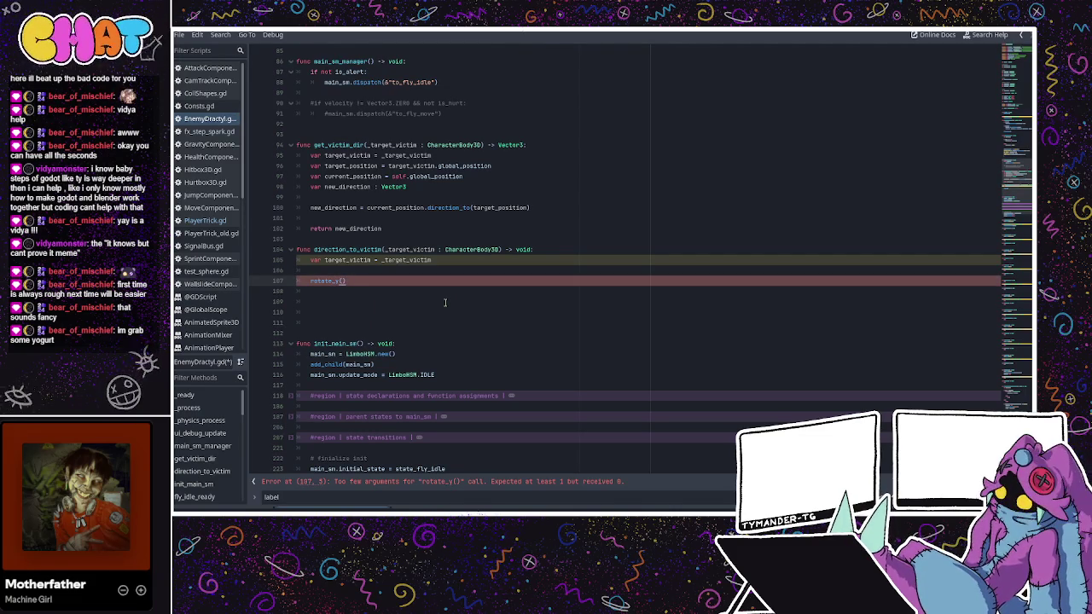
- Insert two blank lines between the target_victim line and rotate_y(), ending on empty line 106
left_click(424, 271)
key("Return")
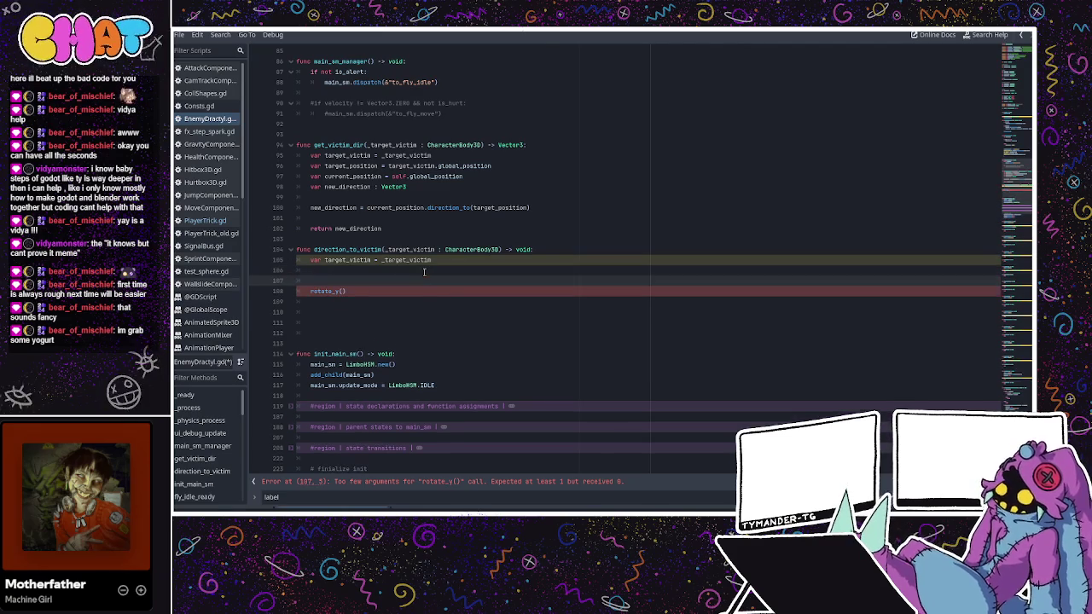
key("Return")
key("Up")
key("Up")
key("Down")
key("Up")
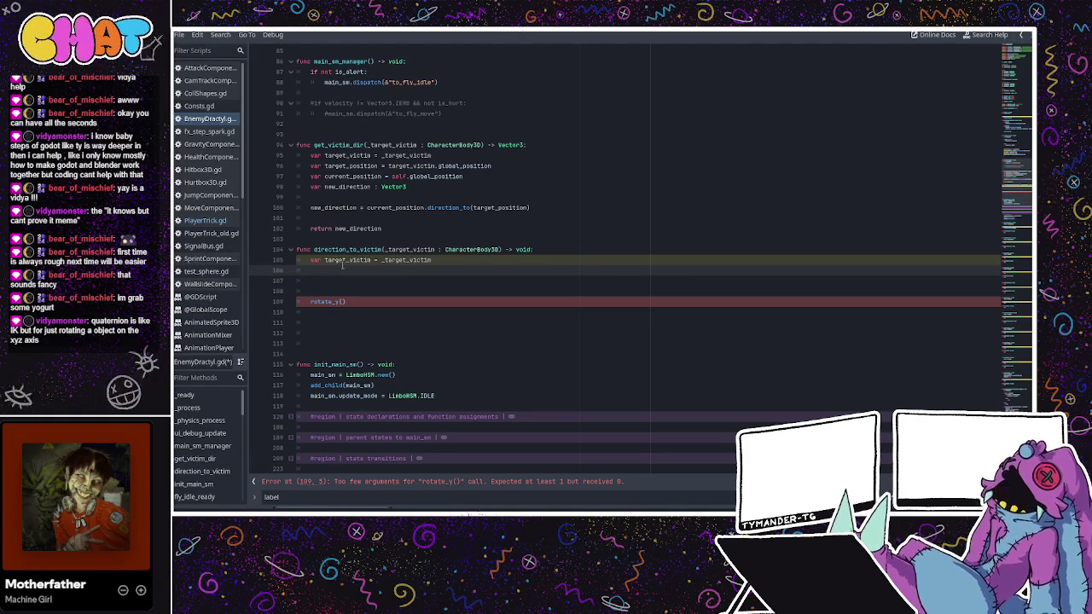
left_click(409, 290)
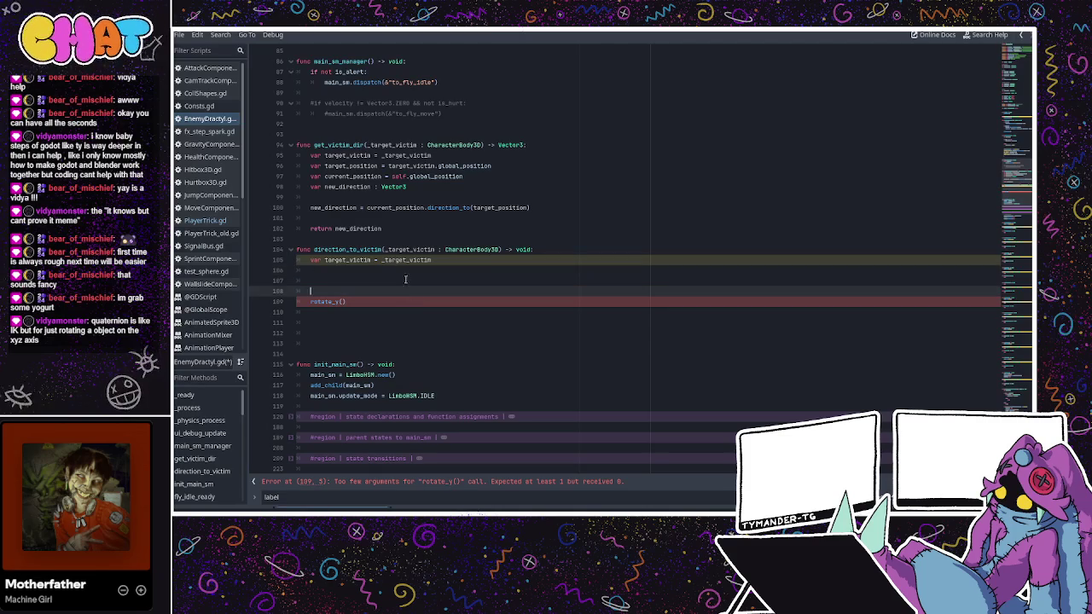
- On line 106, write 'var current_rot = basis.ro…', replacing the initial 'rotation' with a basis reference
left_click(397, 270)
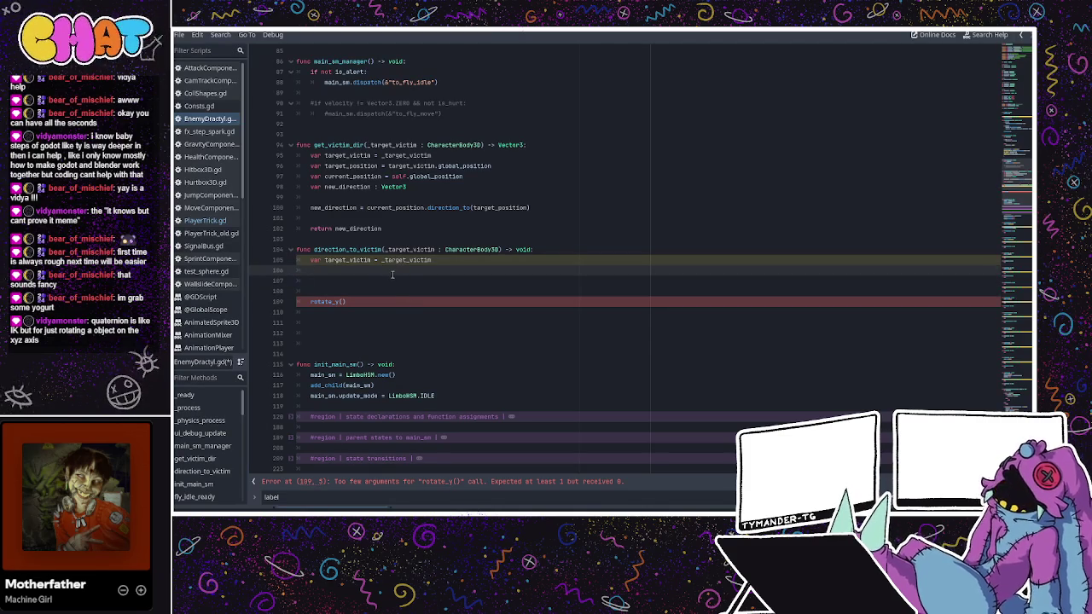
type("var current_r")
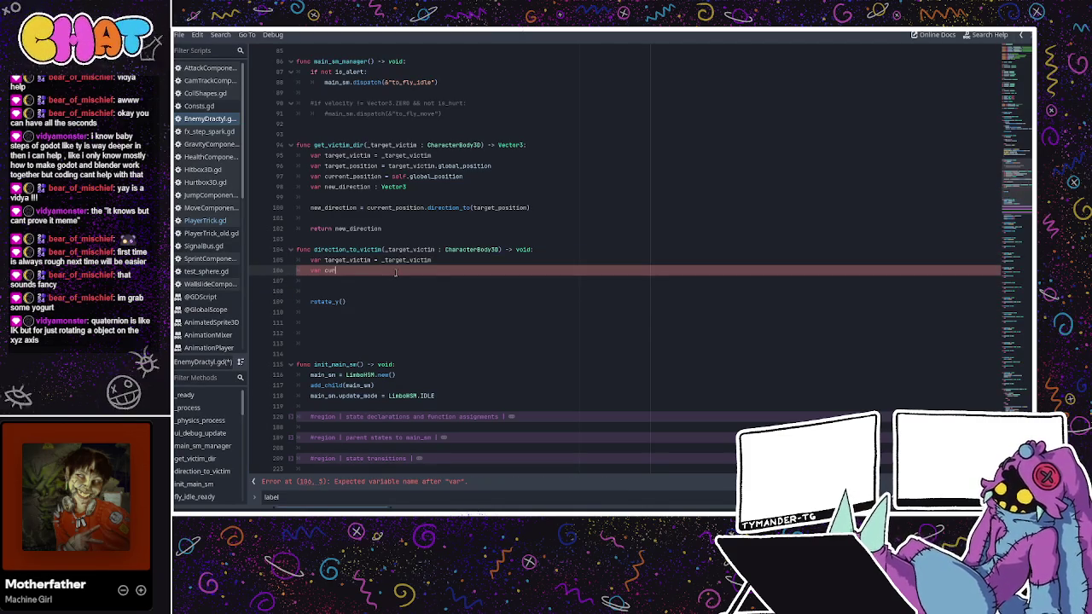
type("ot = ")
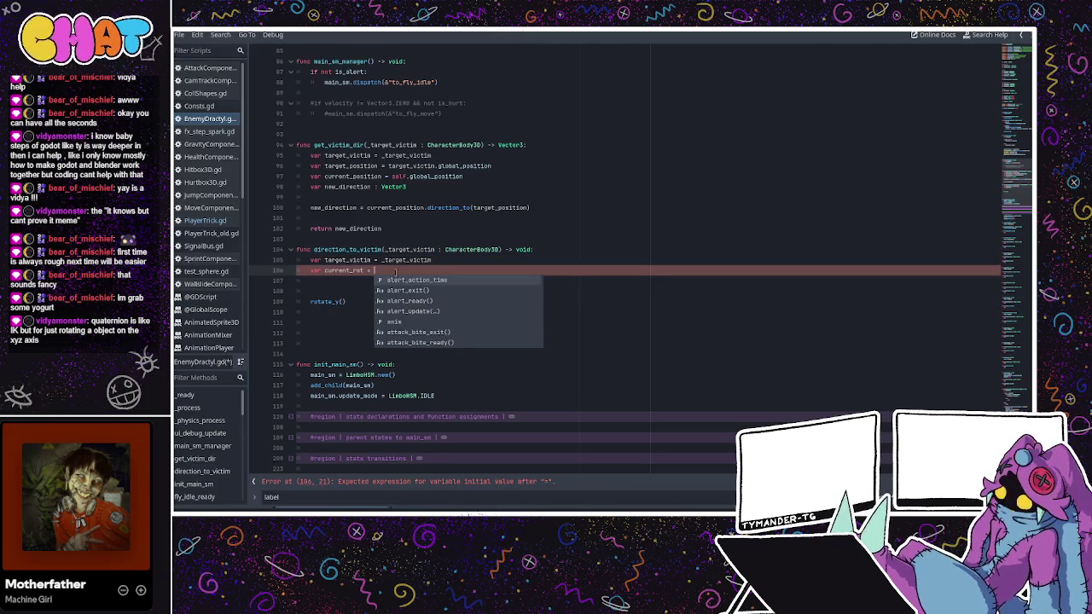
type("ro")
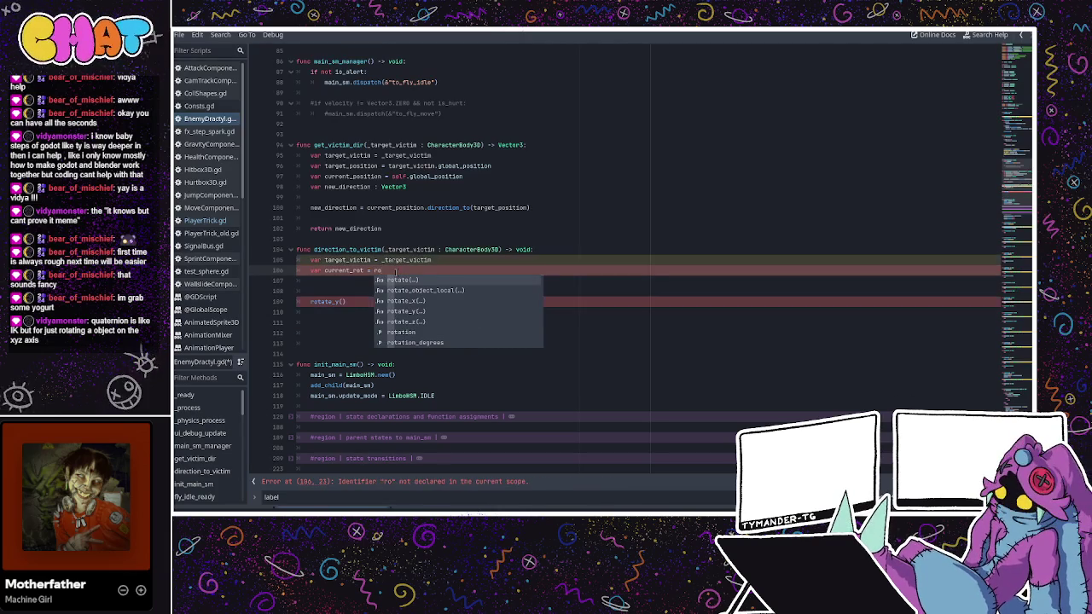
type("tation")
key("BackSpace")
key("BackSpace")
key("BackSpace")
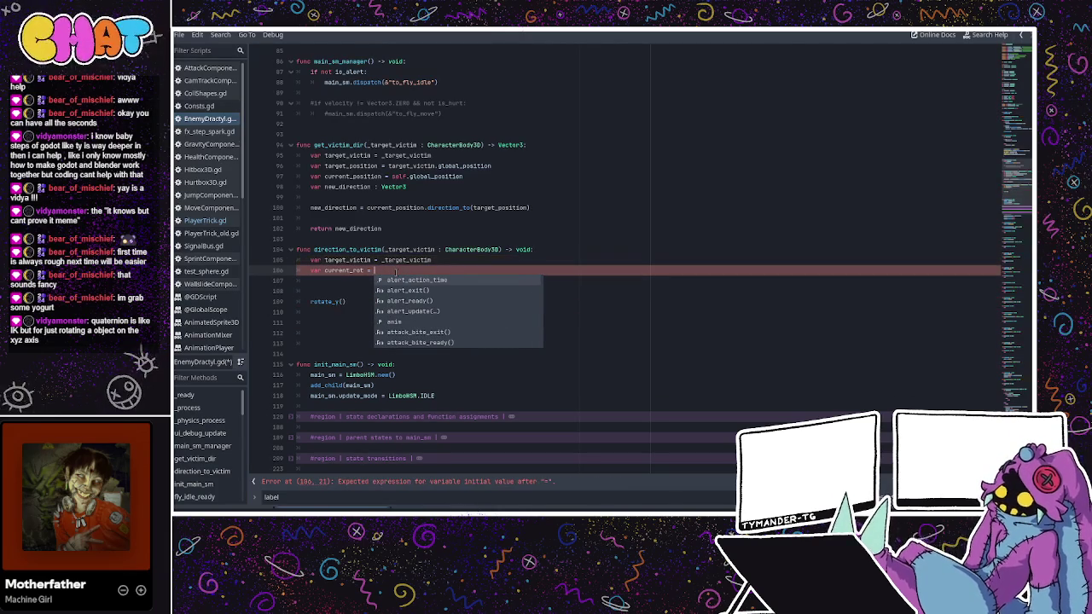
type("basis")
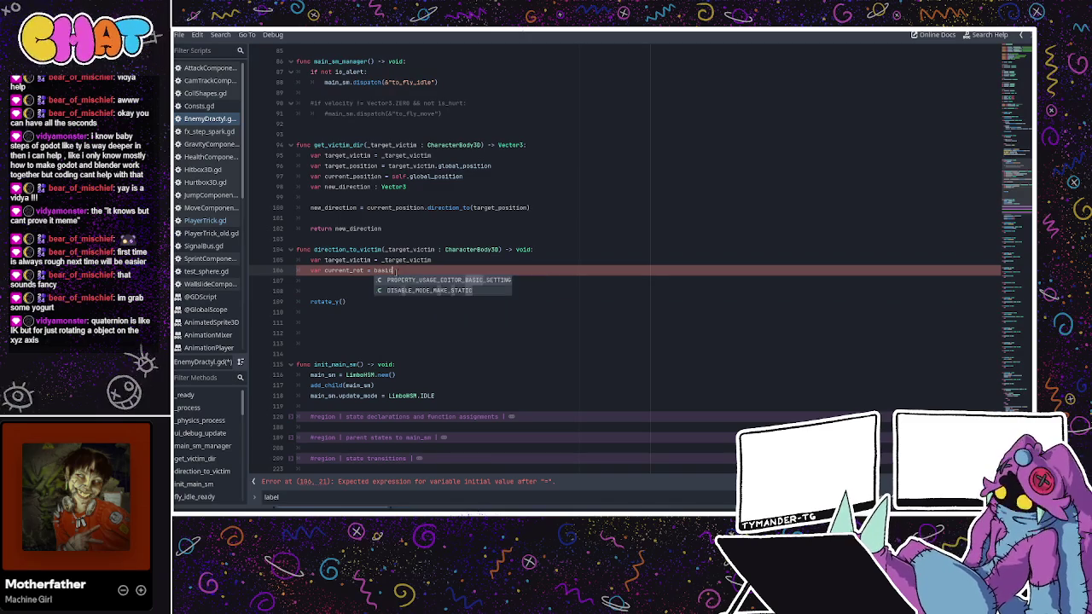
type(".ro")
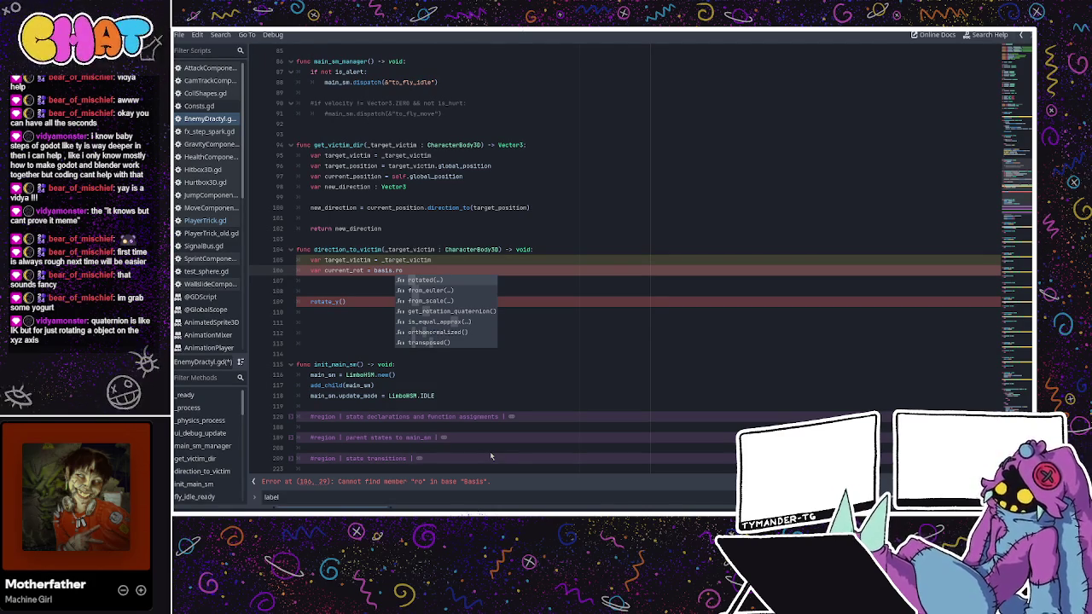
key("Escape")
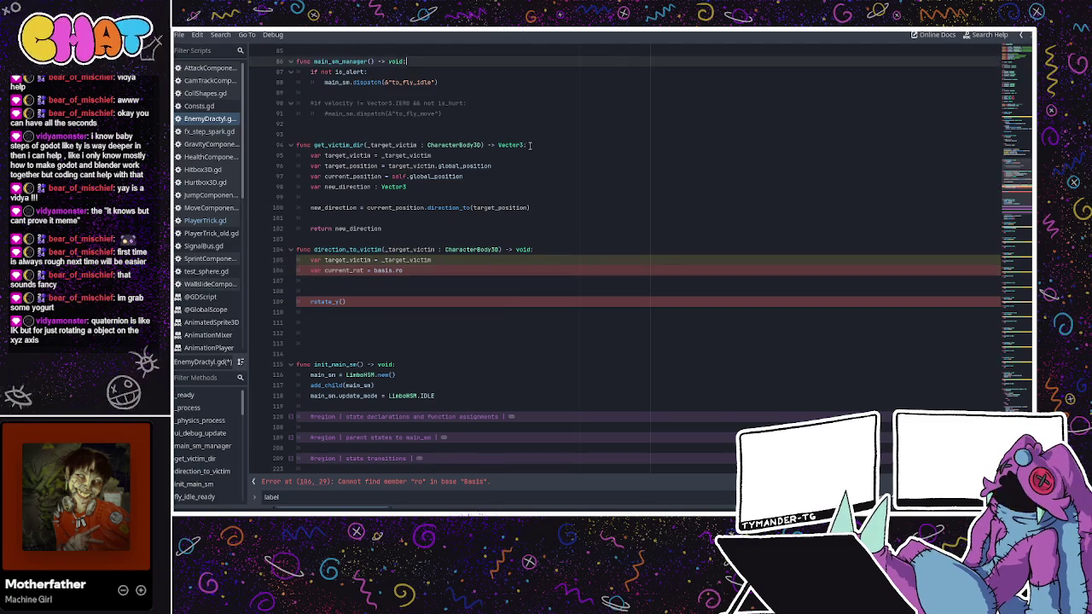
- In get_victim_dir, change target_position to read transform.origin instead of global_position
scroll(447, 257, "up", 4)
left_click(417, 311)
left_click(386, 333)
left_click(382, 344)
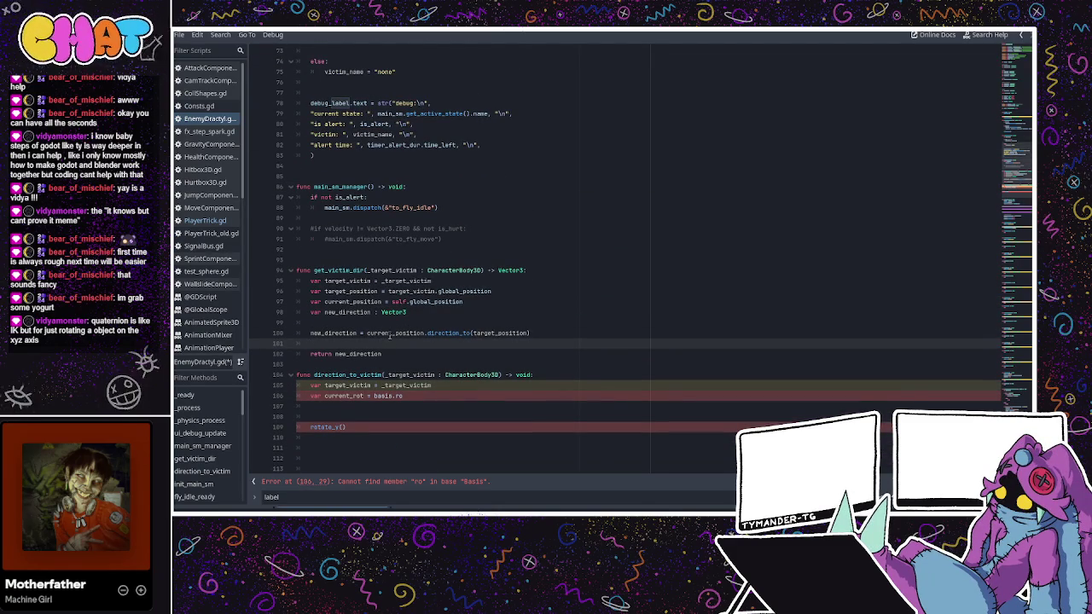
left_click(389, 334)
double_click(390, 334)
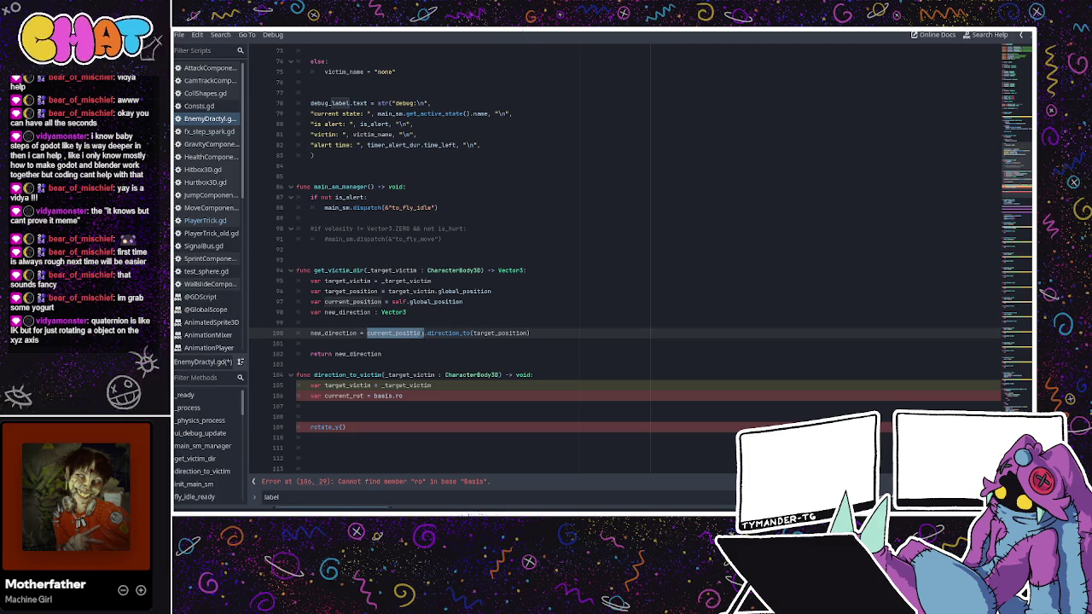
left_click_drag(464, 302, 318, 291)
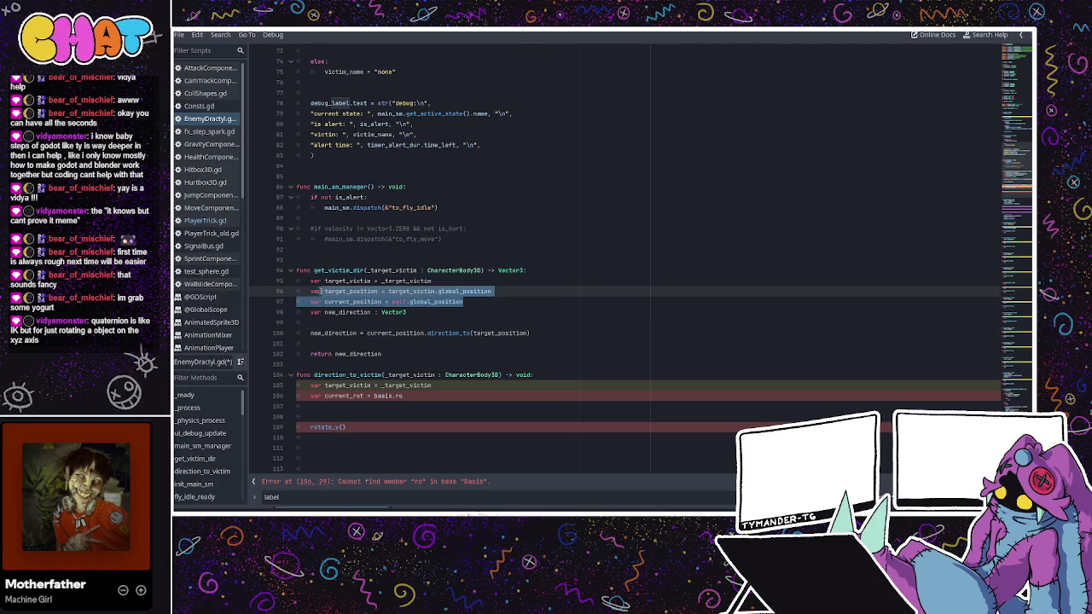
left_click(372, 291)
left_click_drag(497, 290, 438, 291)
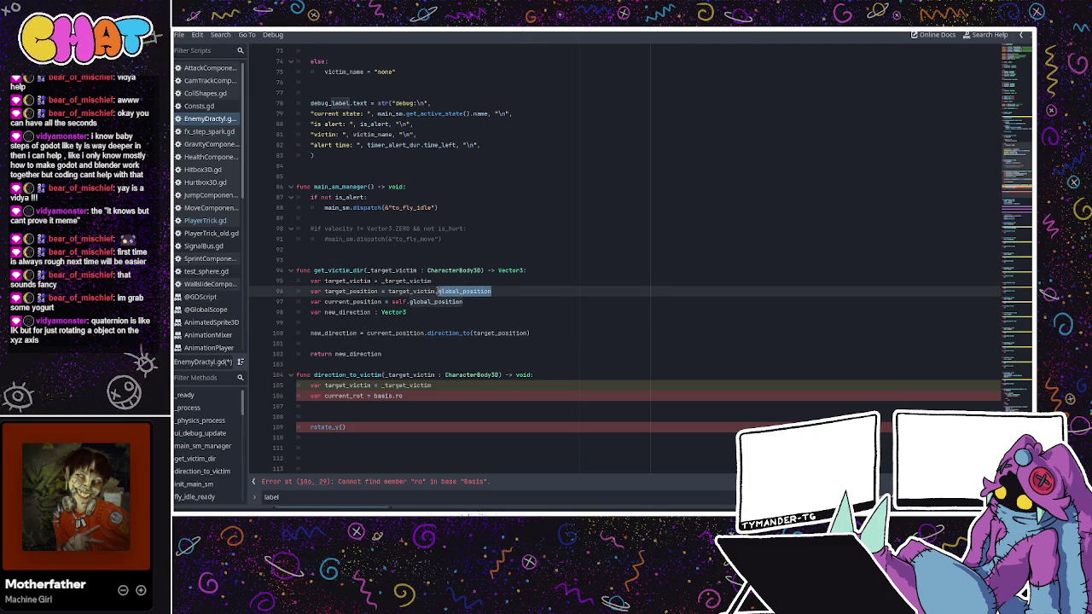
type("trans")
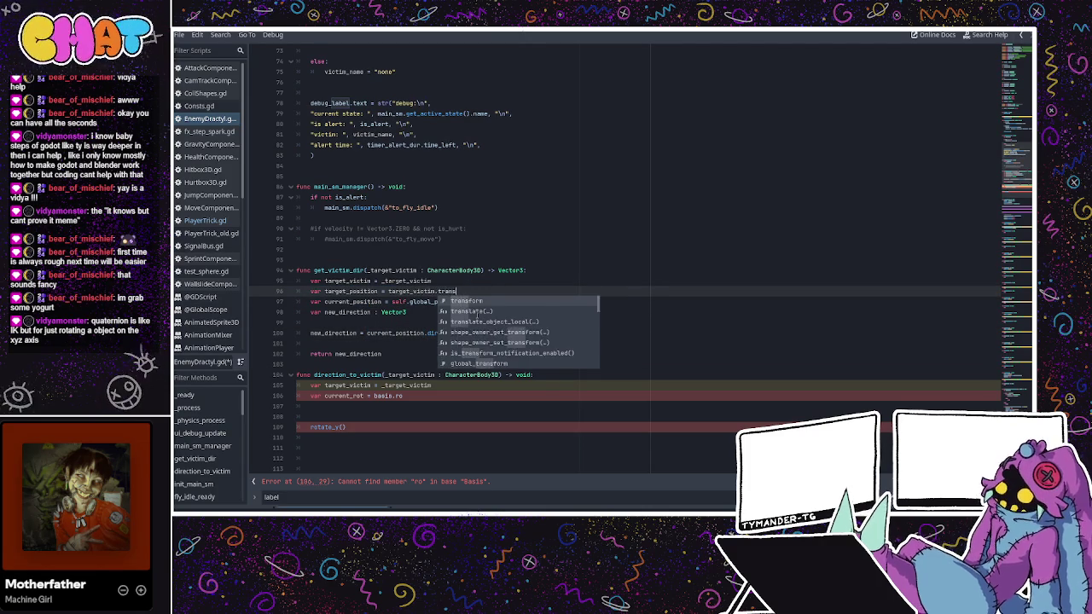
type("form.or")
key("Return")
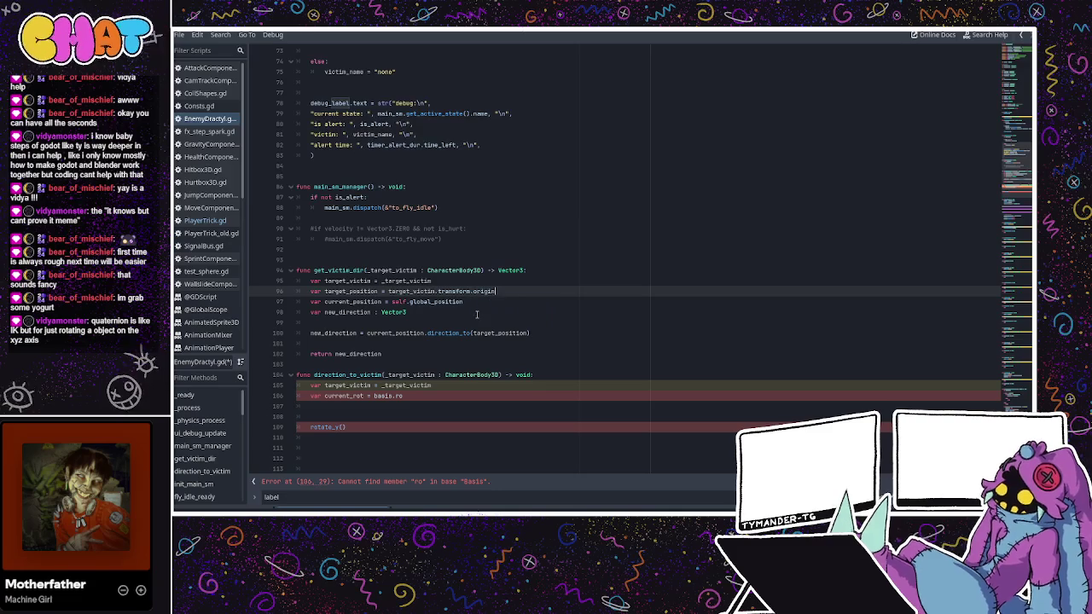
- Change current_position to transform.origin as well, then select the direction_to expression on line 100
left_click_drag(474, 302, 412, 302)
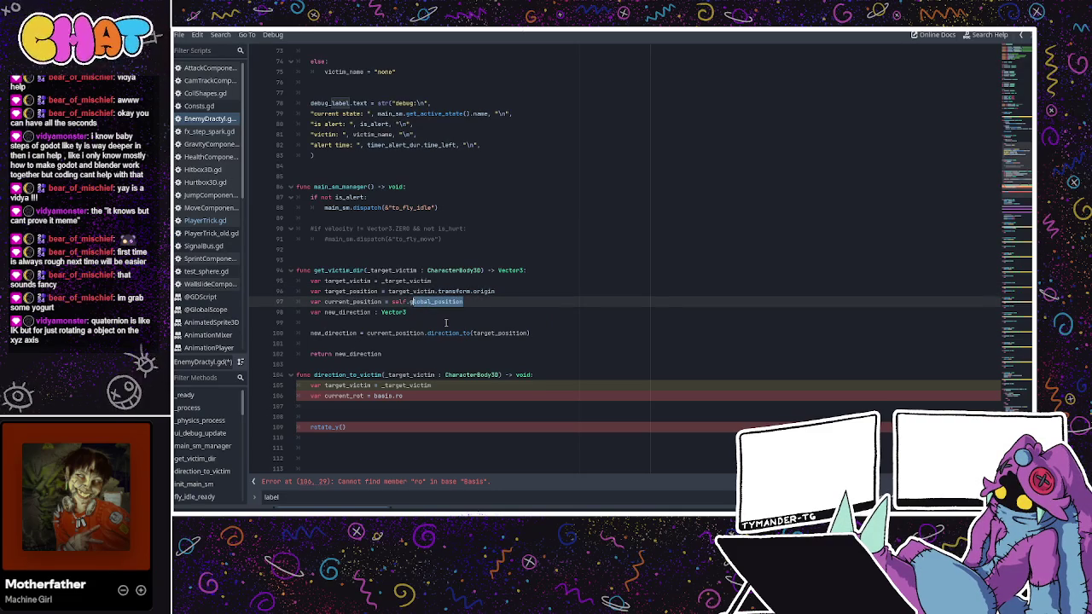
type("transform.orig")
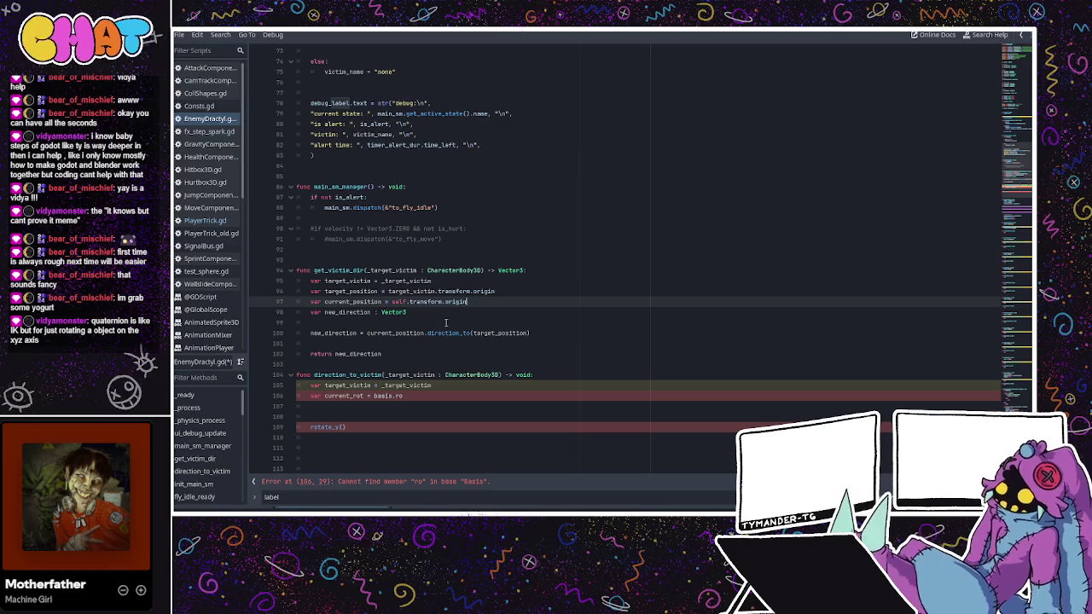
key("Return")
left_click(456, 319)
left_click(462, 313)
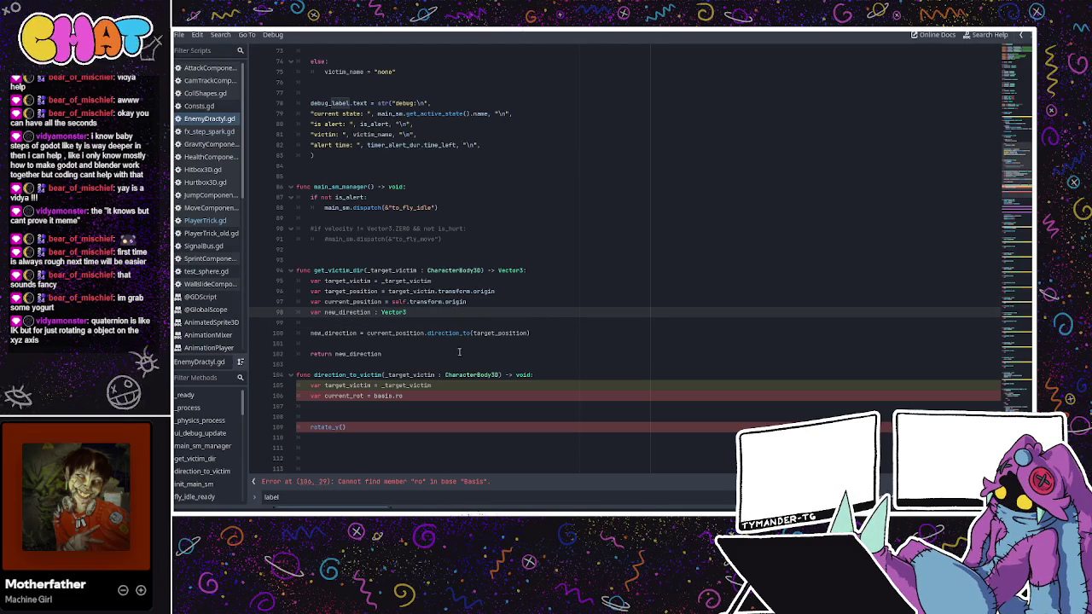
left_click(458, 333)
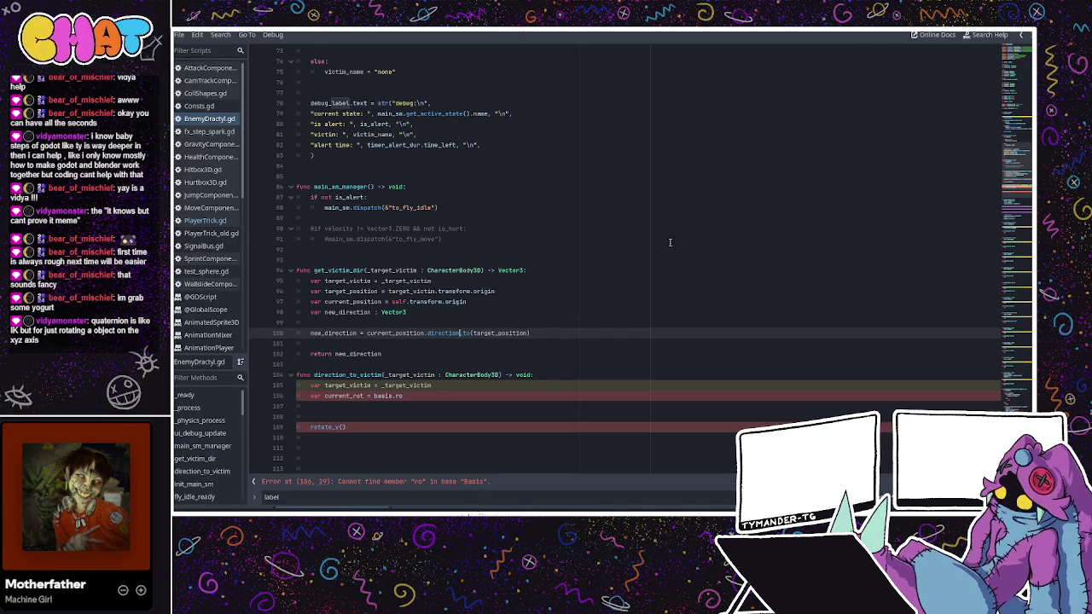
left_click(500, 326)
left_click_drag(566, 339, 367, 337)
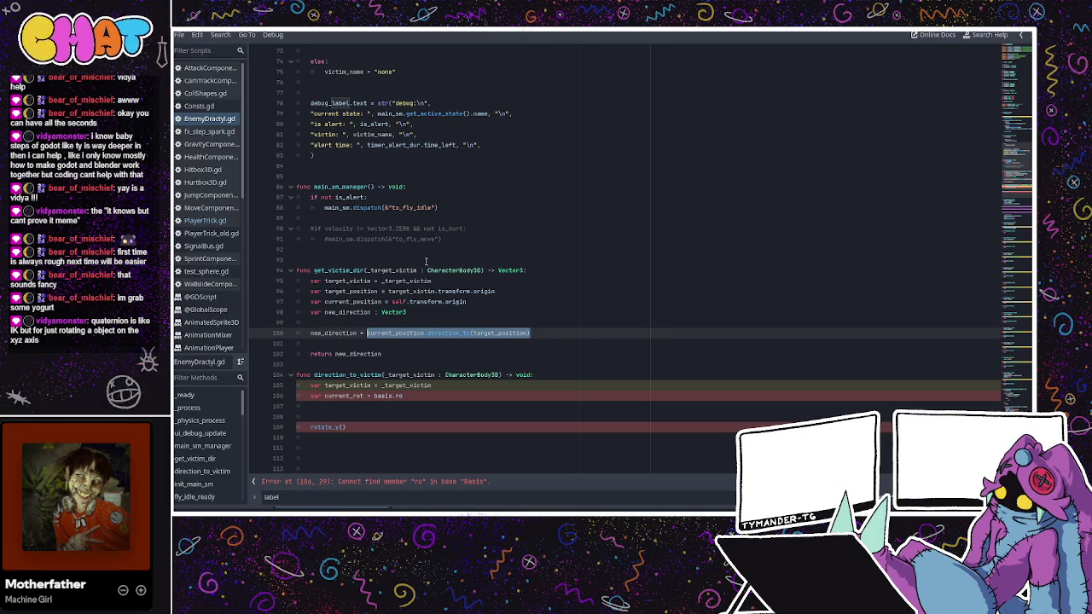
- Replace the direction_to expression on line 100 with current_position - target_position
type("current.")
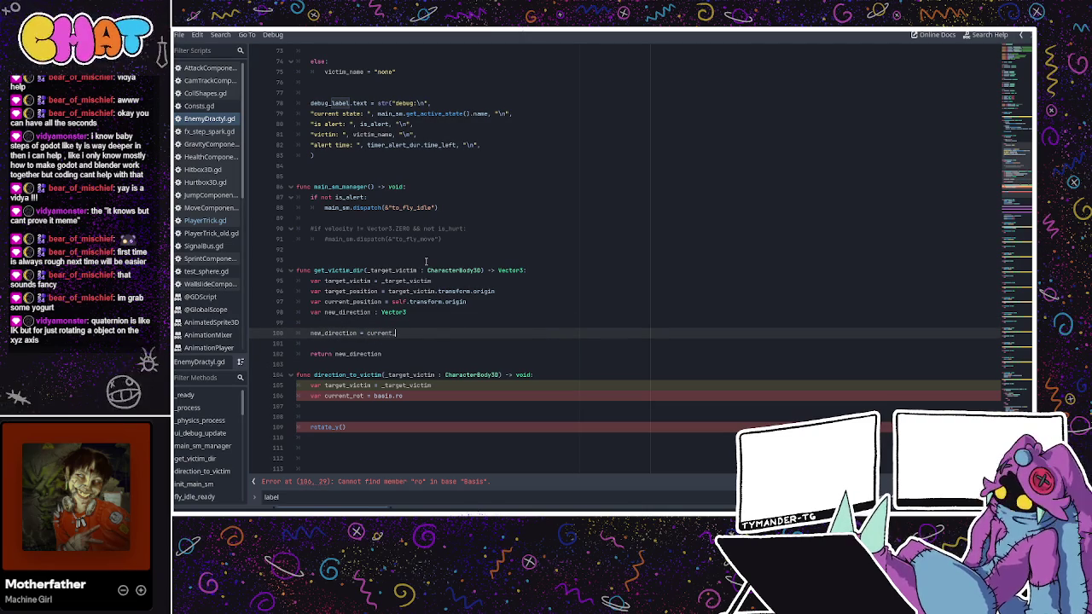
key("BackSpace")
type("_pos")
key("Return")
type("- target_positi")
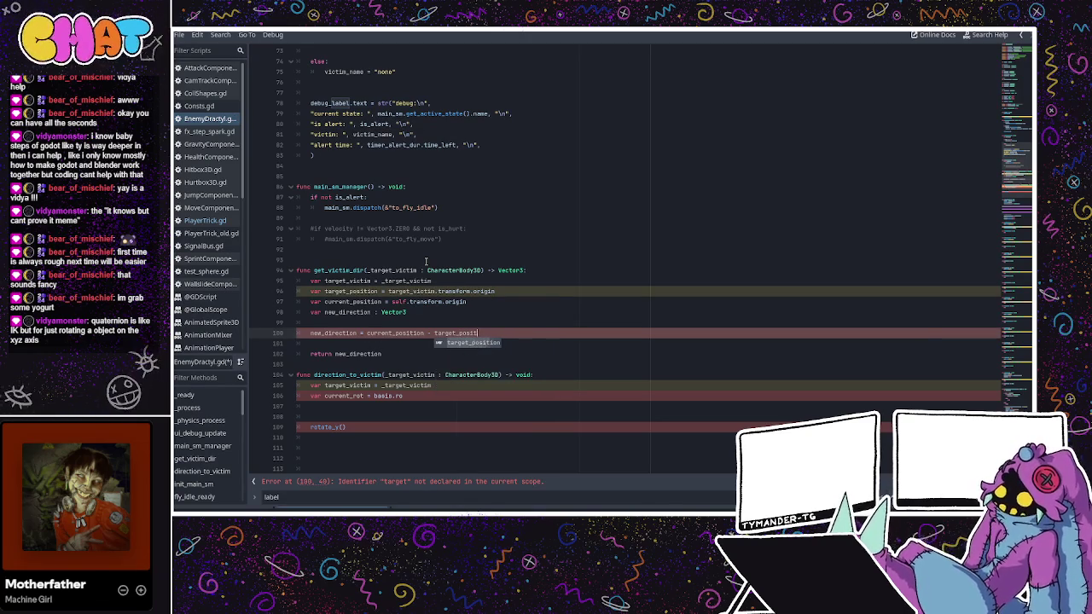
key("Return")
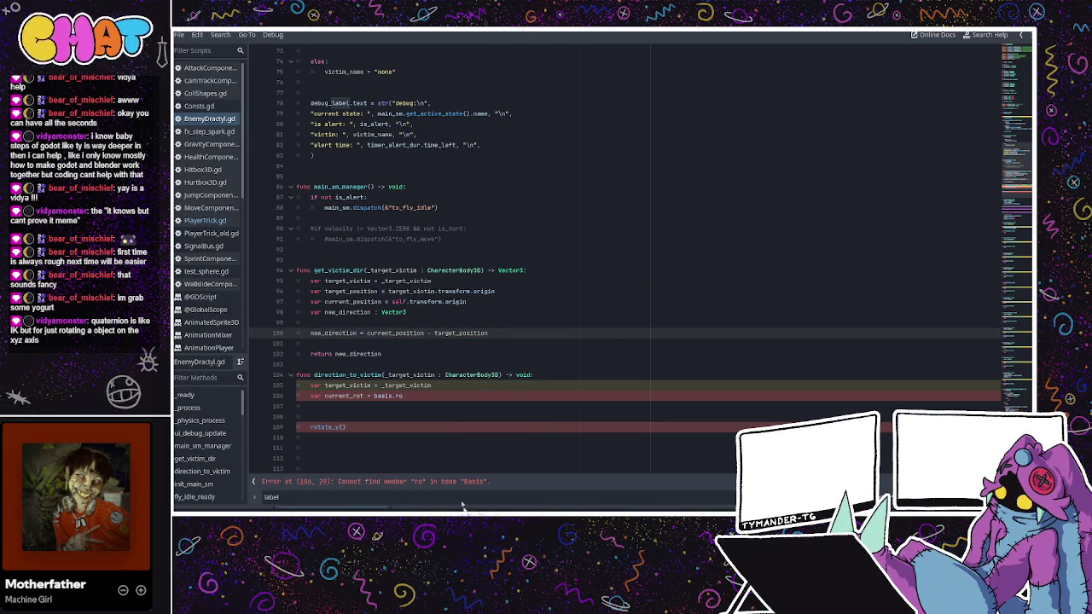
- Comment out direction_to_victim lines 105–109 with Ctrl+K and save, leaving only the declaration active
left_click(725, 239)
left_click(392, 421)
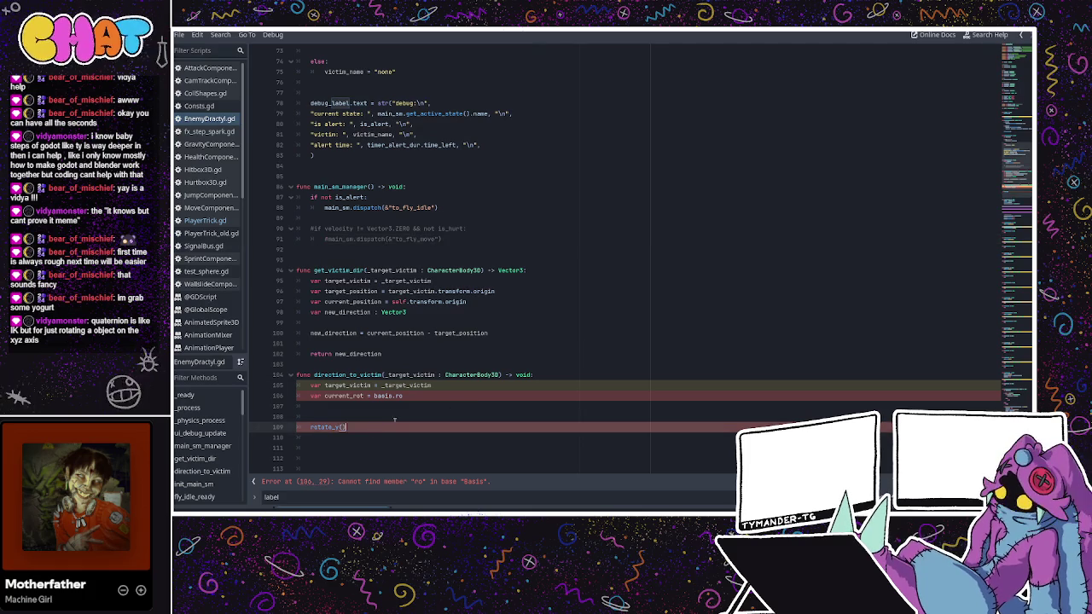
left_click_drag(392, 427, 305, 373)
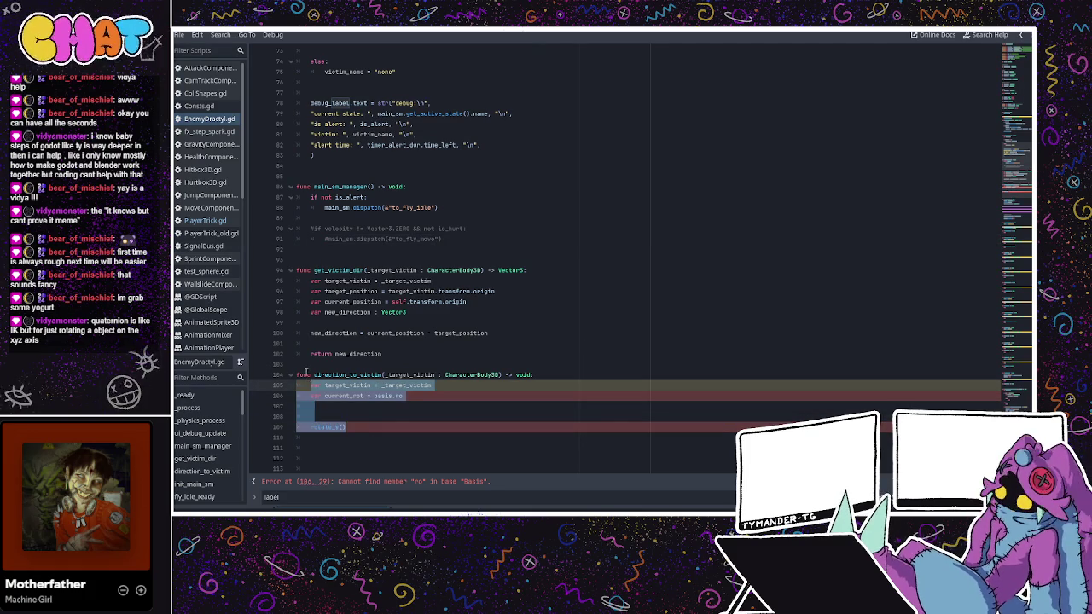
key("ctrl+k")
left_click(373, 429)
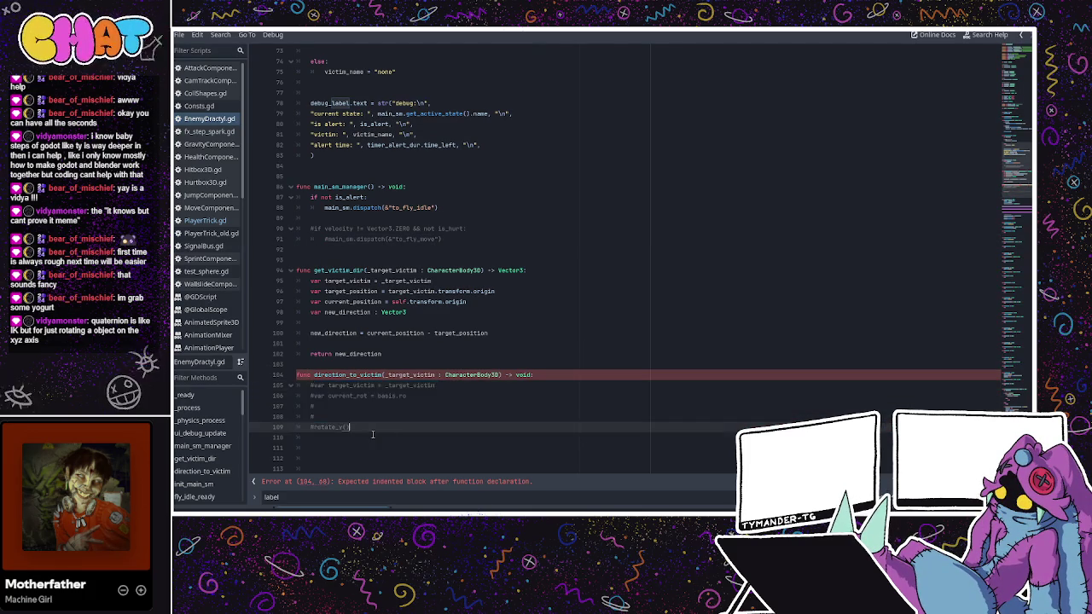
left_click_drag(373, 434, 296, 371)
key("ctrl+k")
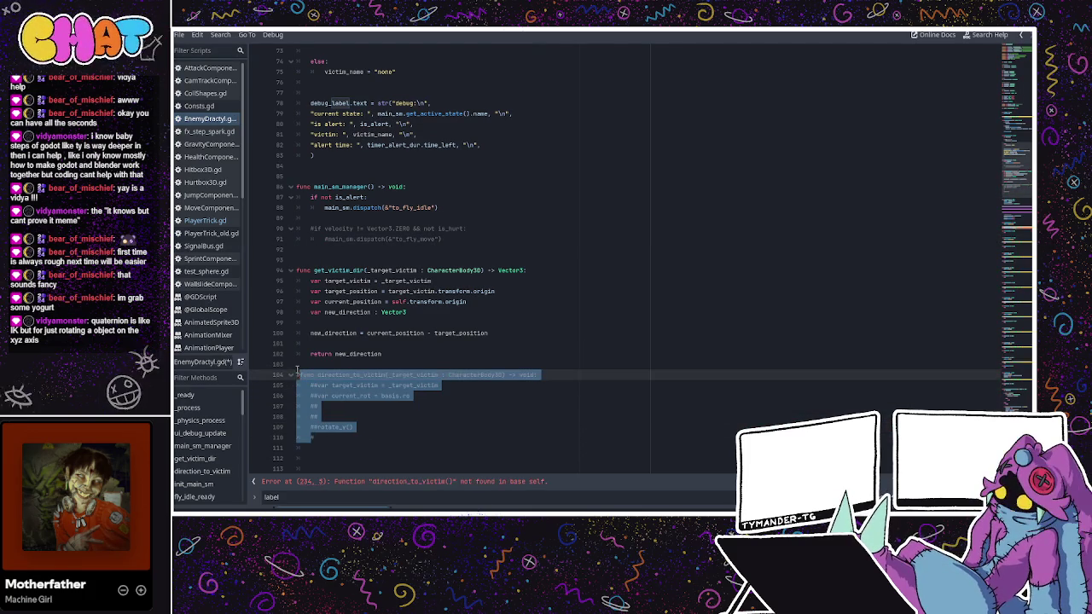
key("ctrl+s")
scroll(546, 388, "down", 2)
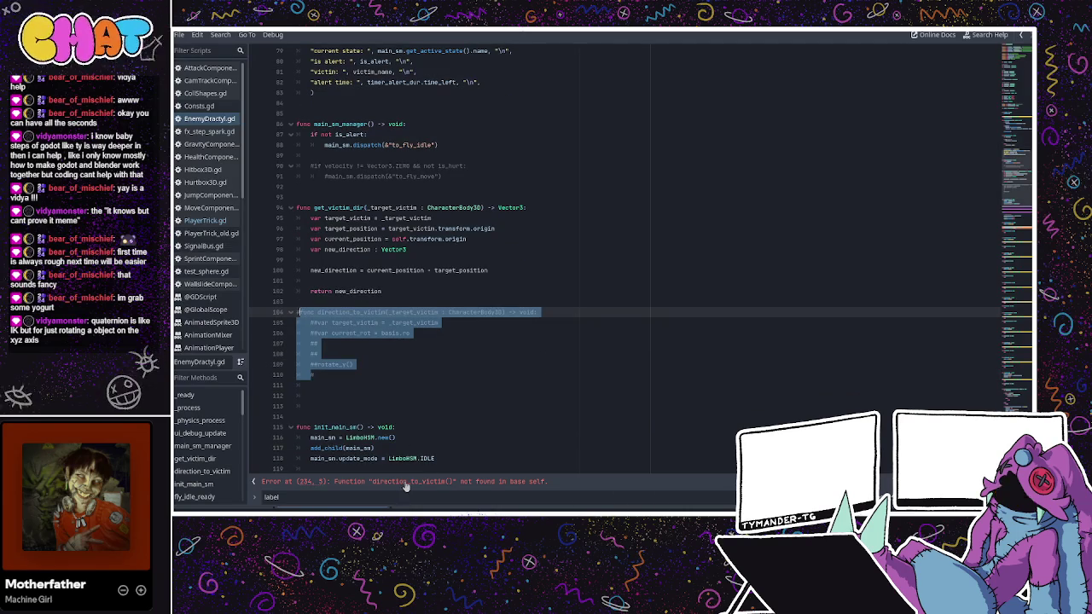
key("ctrl+k")
left_click(330, 381)
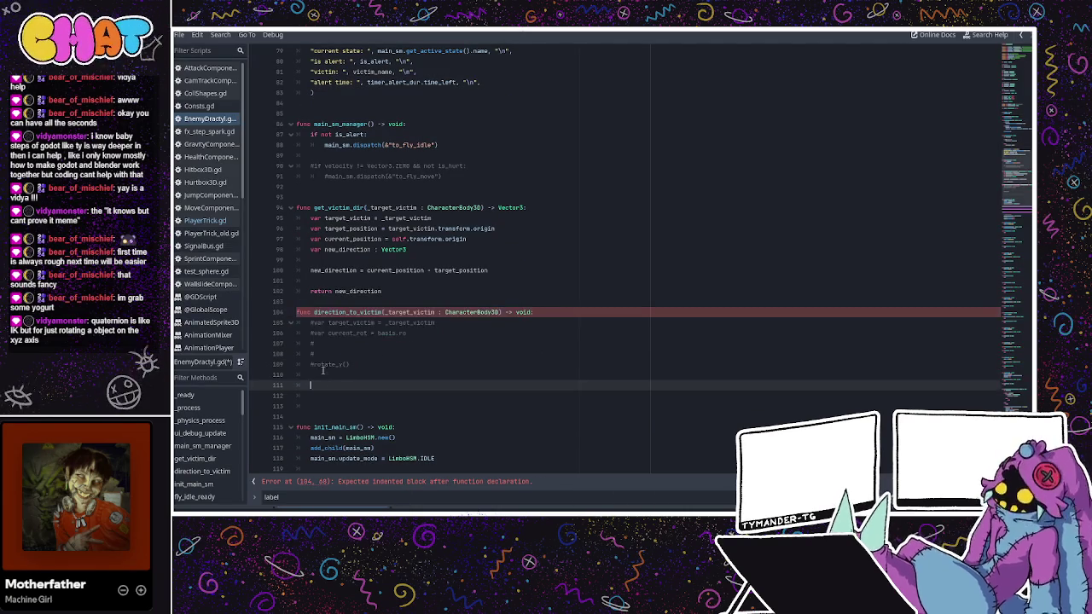
- Add a pass statement on line 111 as direction_to_victim's body
type("pas")
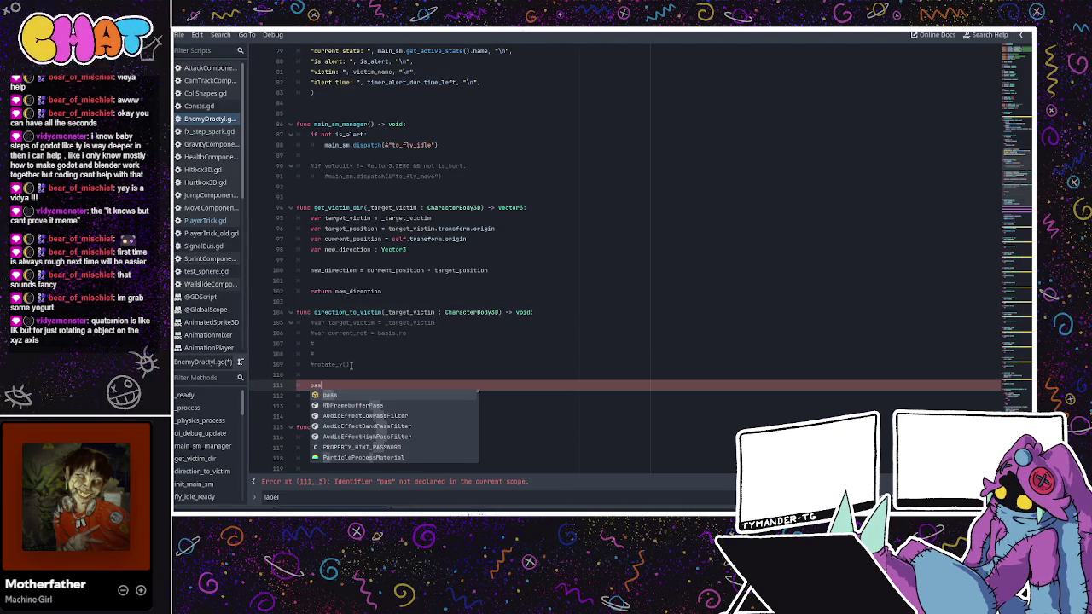
key("Return")
left_click(350, 373)
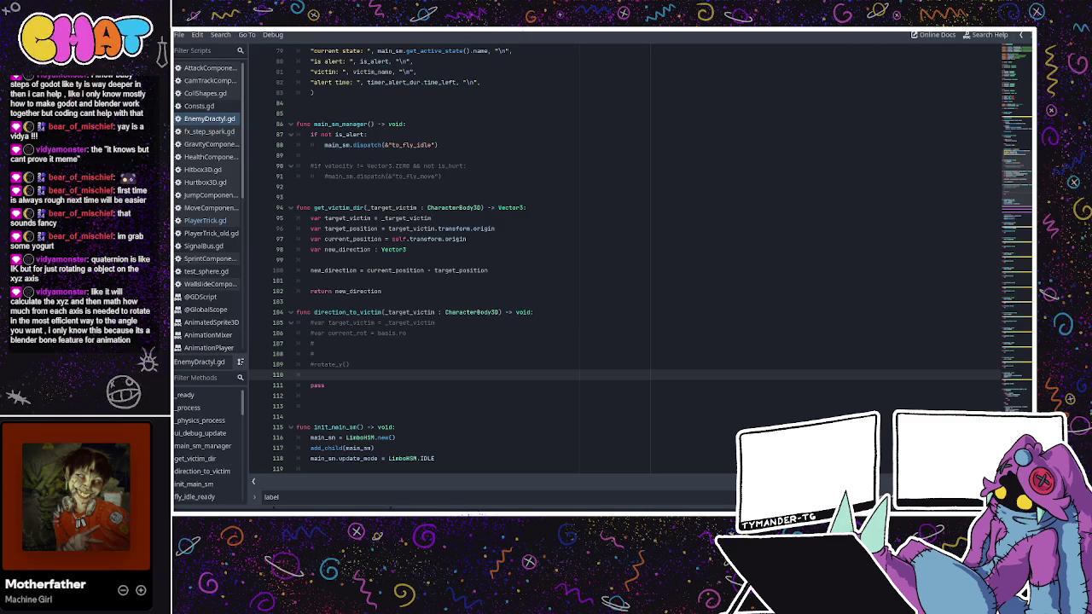
- Change line 100 to new_direction = target_position - current_position
left_click(409, 61)
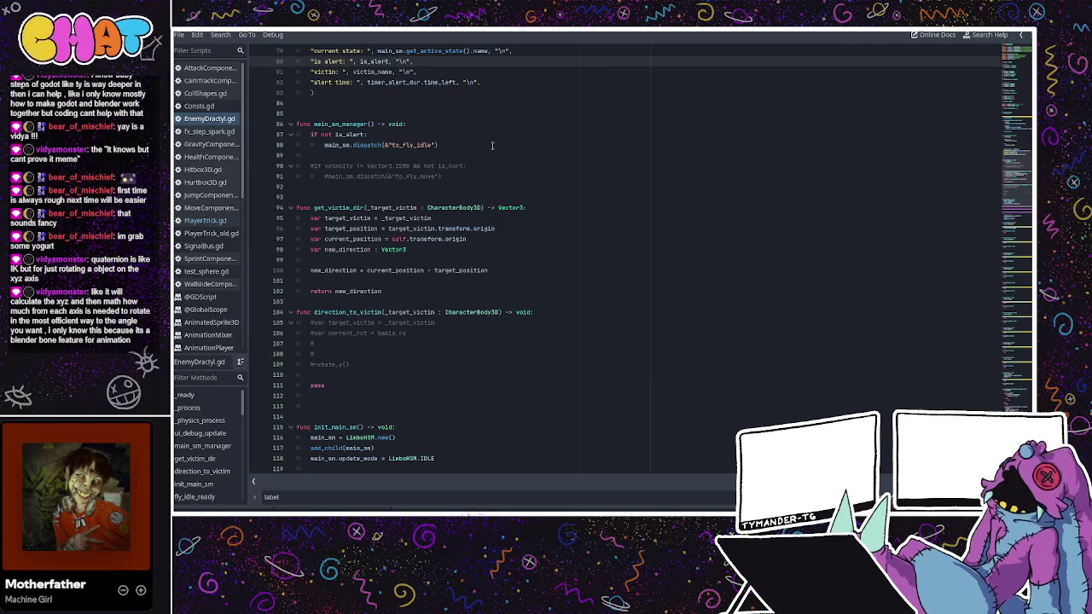
double_click(396, 271)
left_click(486, 270)
type("- current_position")
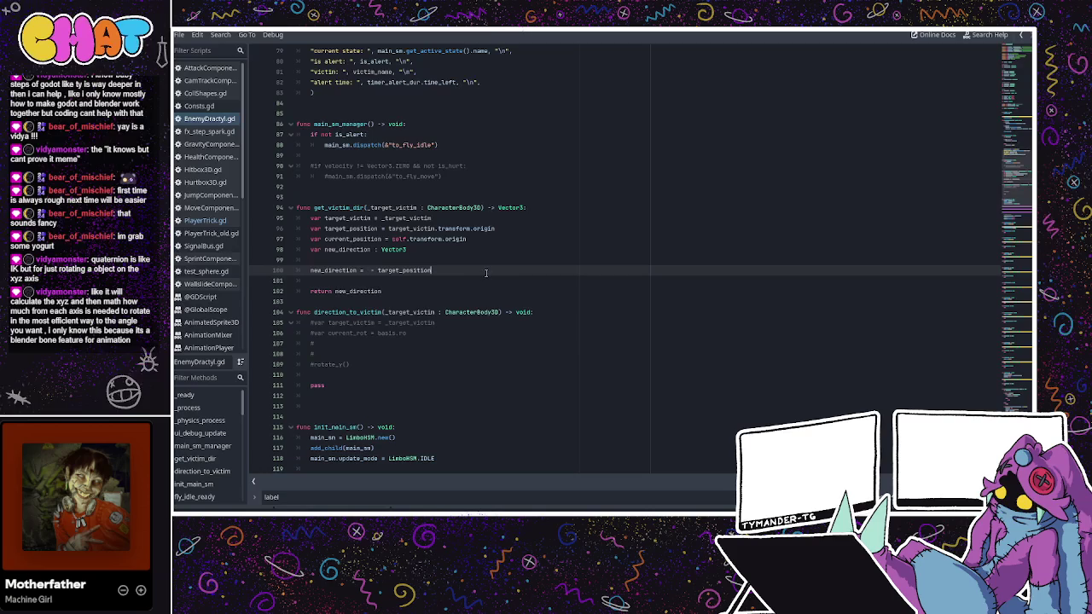
left_click(376, 270)
key("BackSpace")
key("BackSpace")
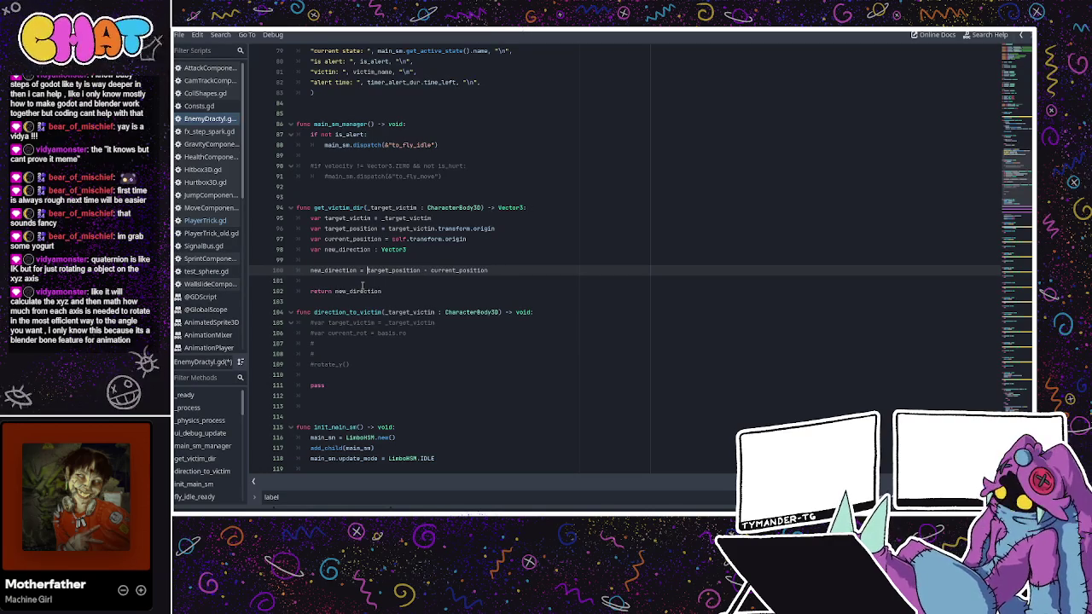
- Save EnemyDractyl.gd and run the project with F5 to playtest
key("ctrl+s")
key("alt+Tab")
key("F5")
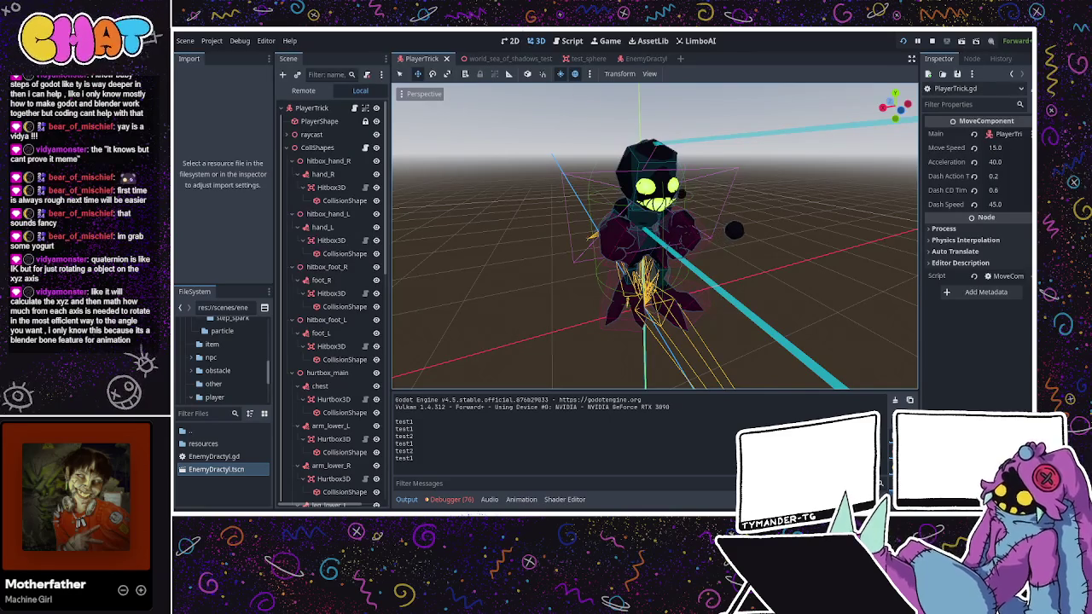
- Stop the game with F8 and reopen EnemyDractyl.gd at the direction_to_victim declaration
key("F8")
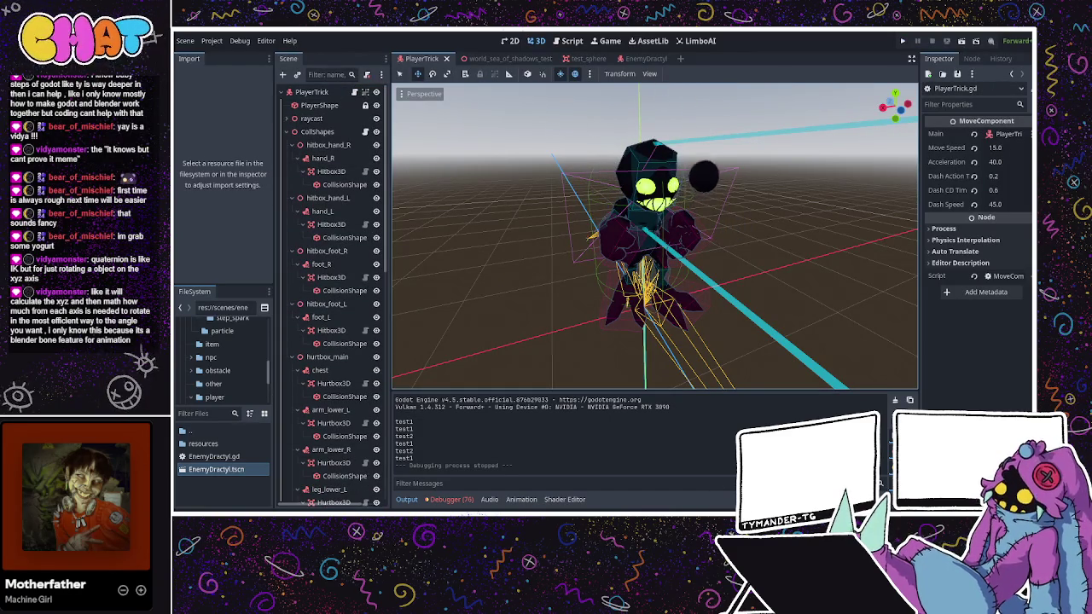
key("ctrl+F3")
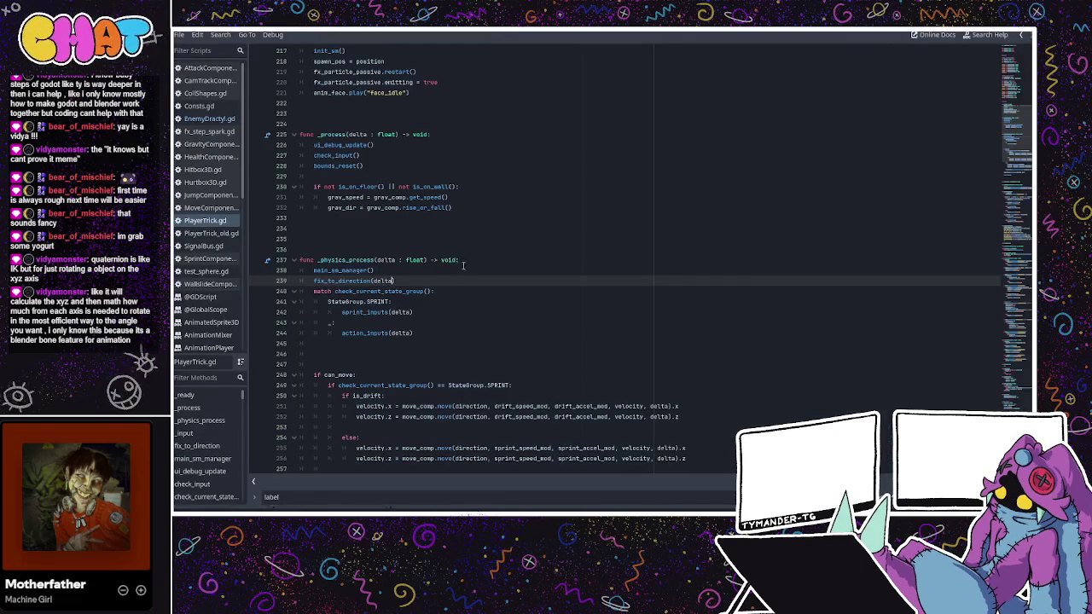
left_click(426, 291)
scroll(428, 287, "up", 4)
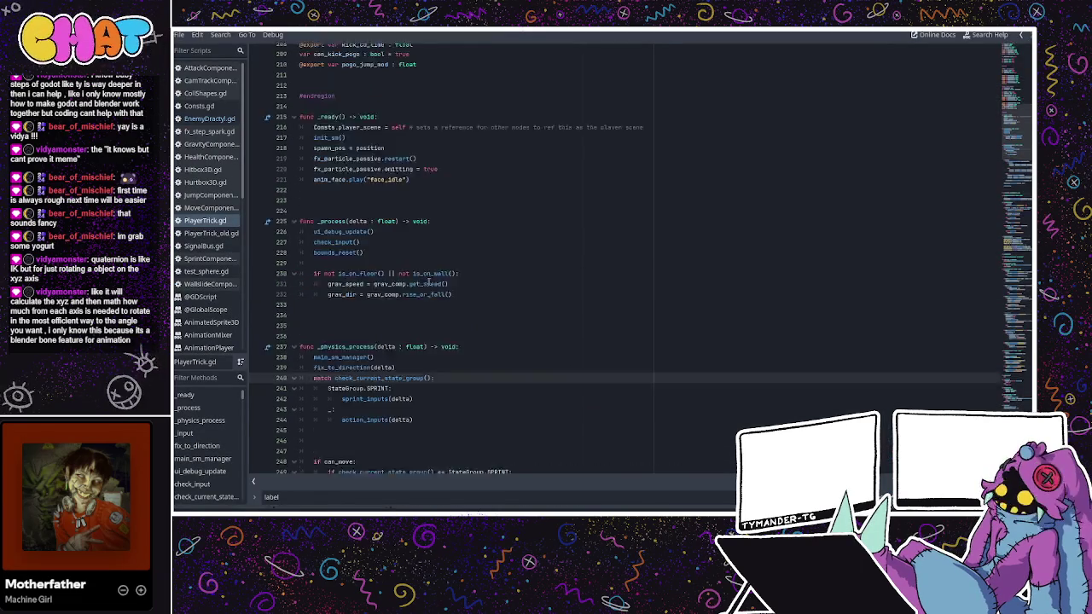
left_click(214, 119)
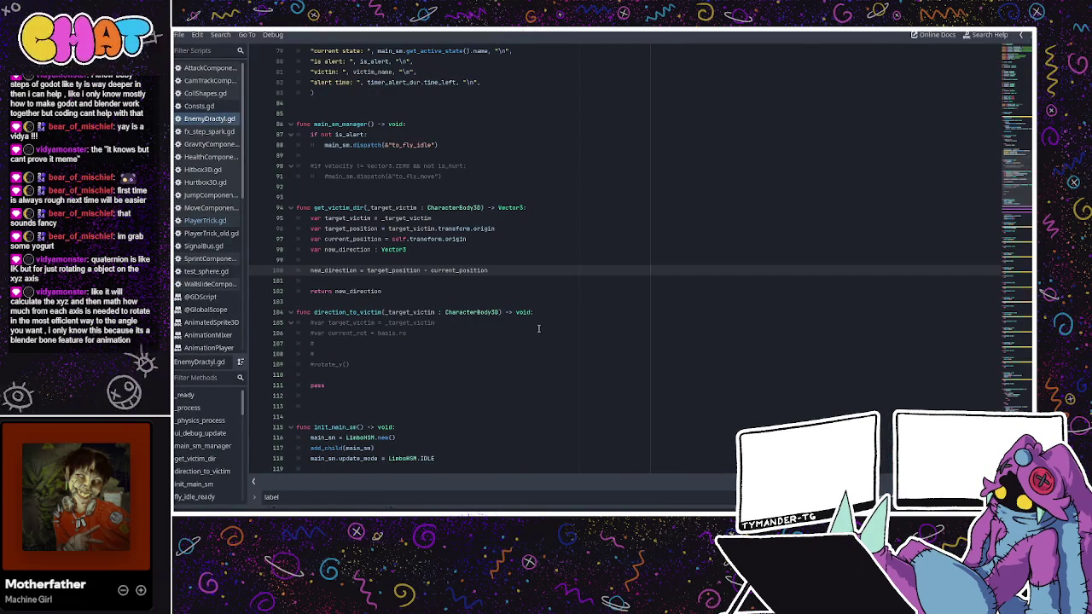
left_click(450, 312)
left_click(433, 267)
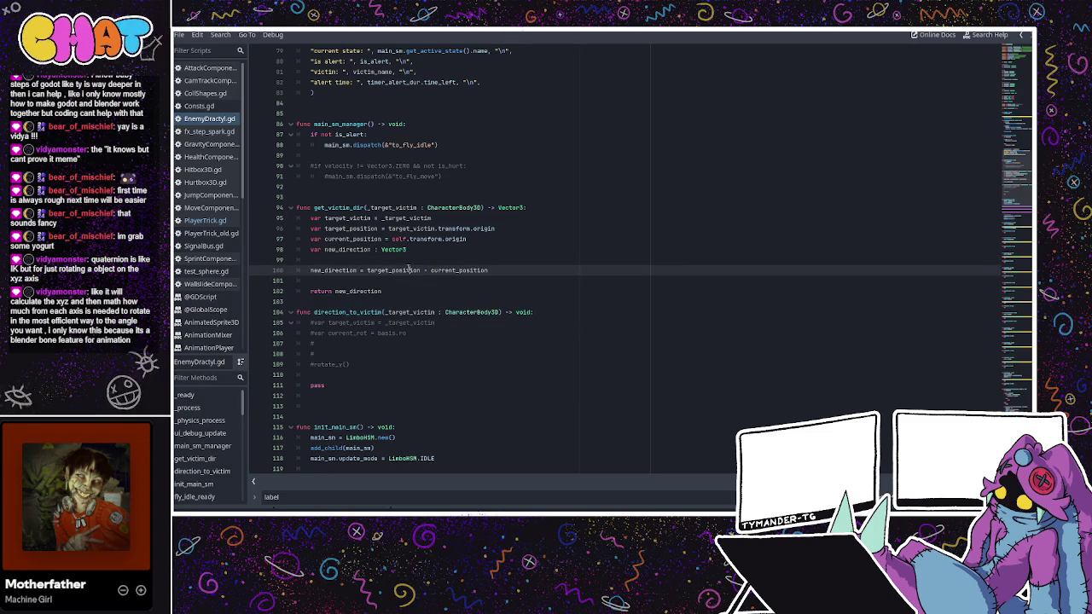
left_click(421, 256)
left_click(424, 249)
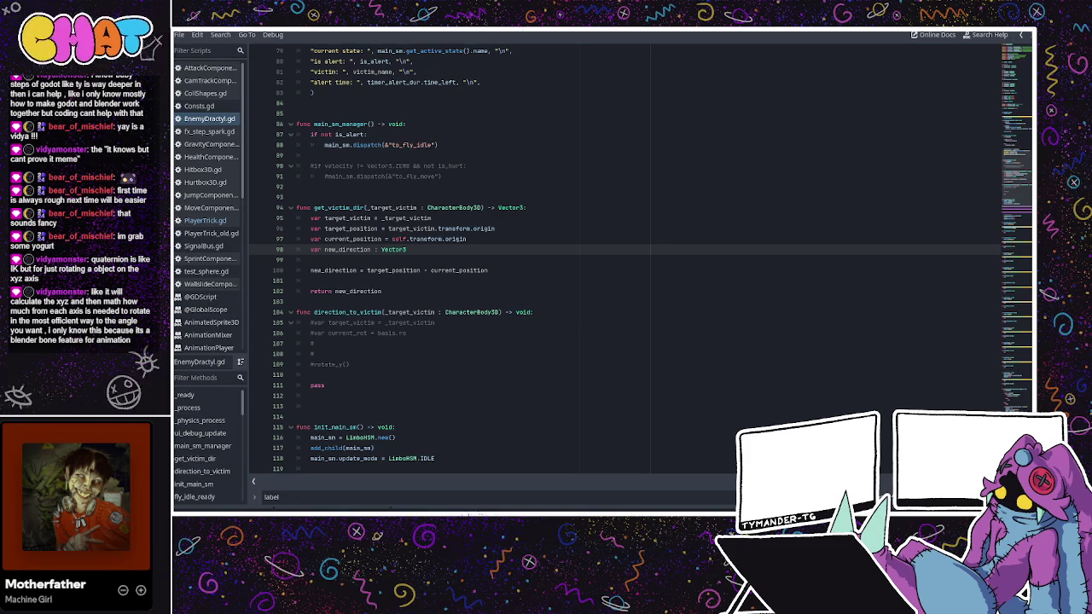
left_click(478, 82)
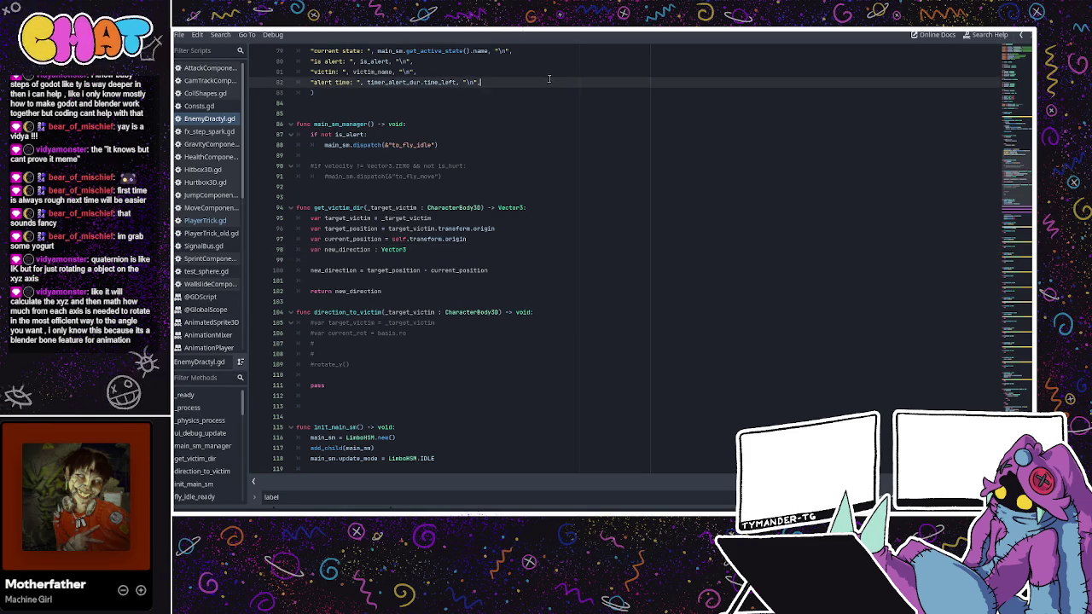
left_click(420, 231)
left_click(468, 221)
triple_click(505, 270)
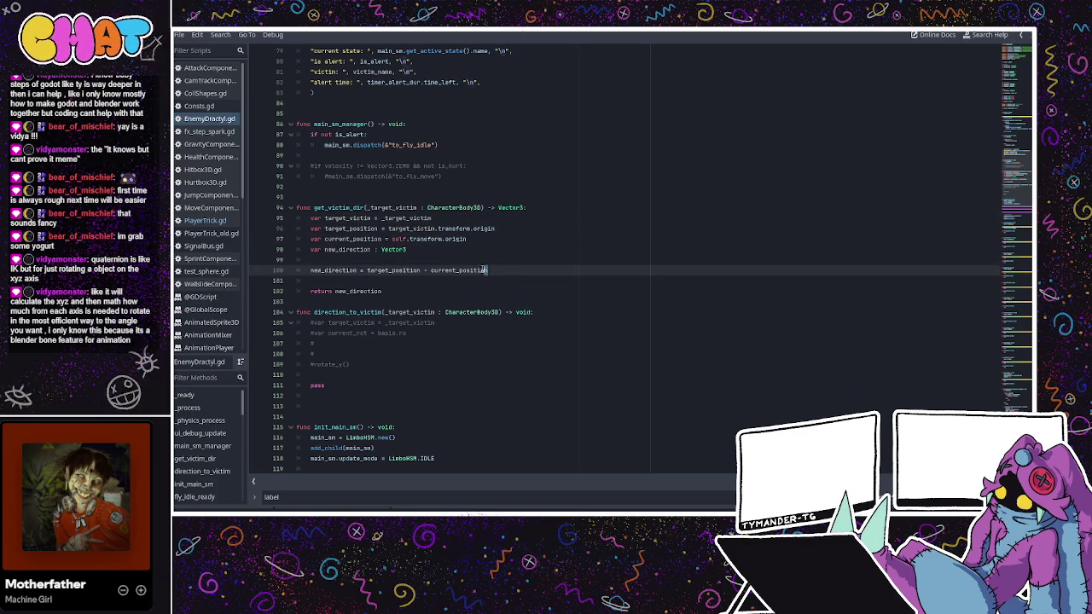
left_click(510, 281)
mouse_move(432, 293)
left_mouse_down()
mouse_move(341, 224)
mouse_move(305, 217)
left_mouse_up()
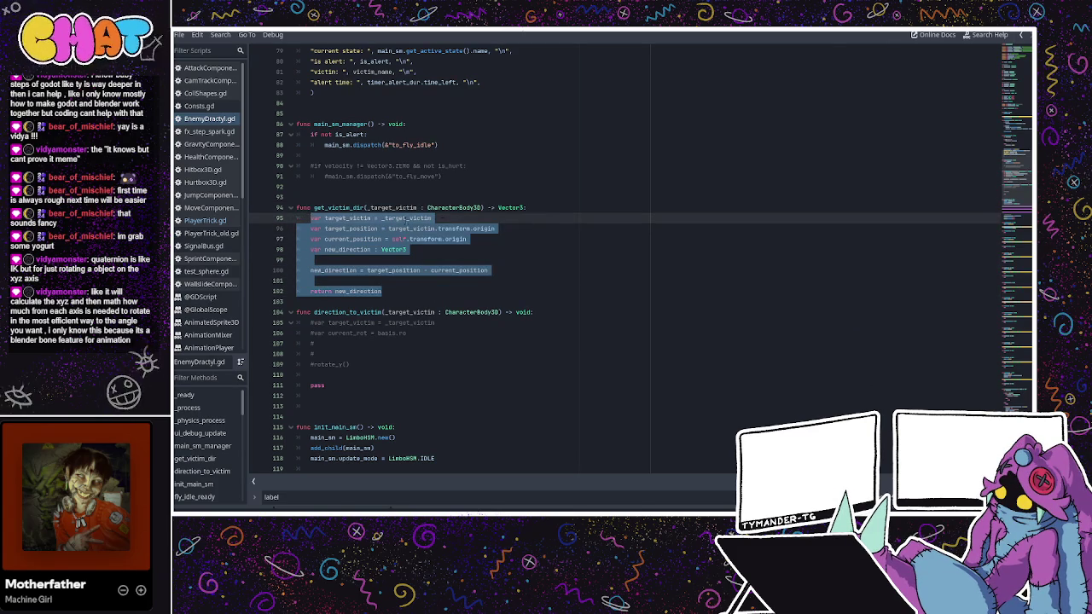
double_click(510, 207)
left_click_drag(491, 207, 487, 208)
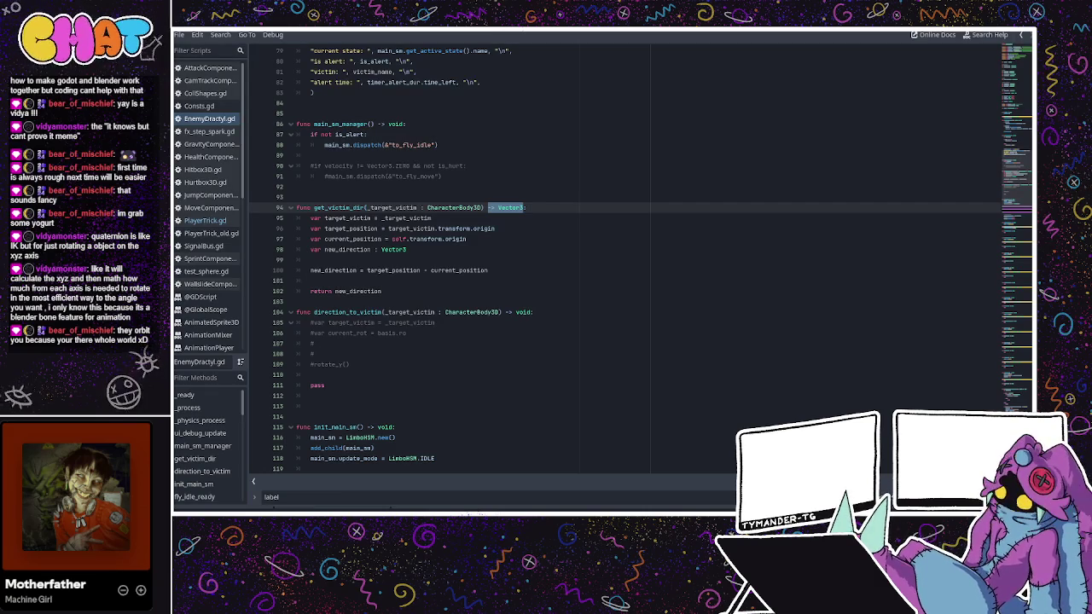
left_click(535, 280)
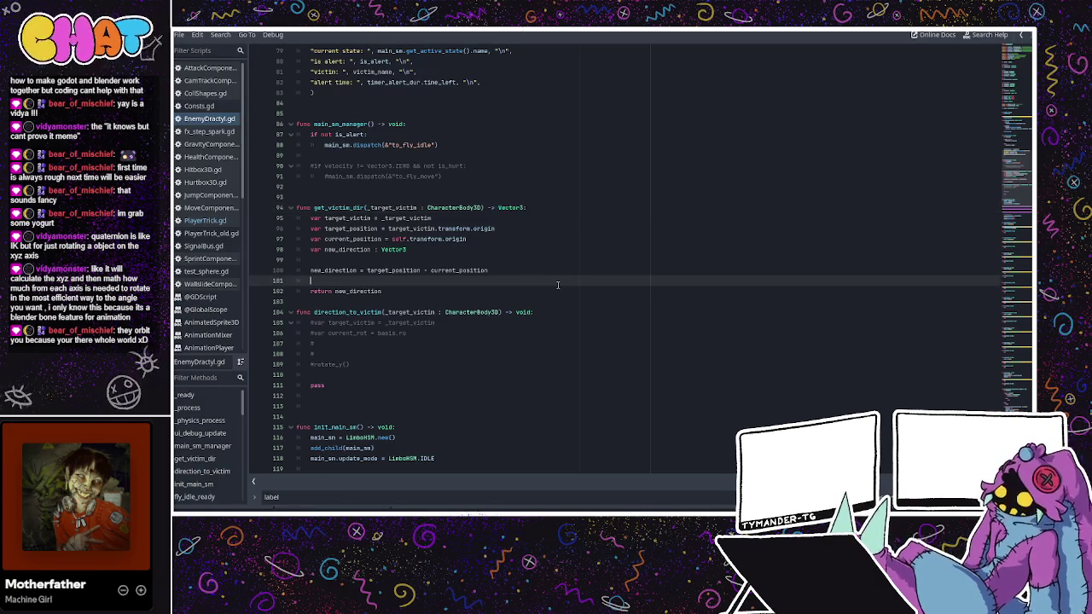
left_click(512, 260)
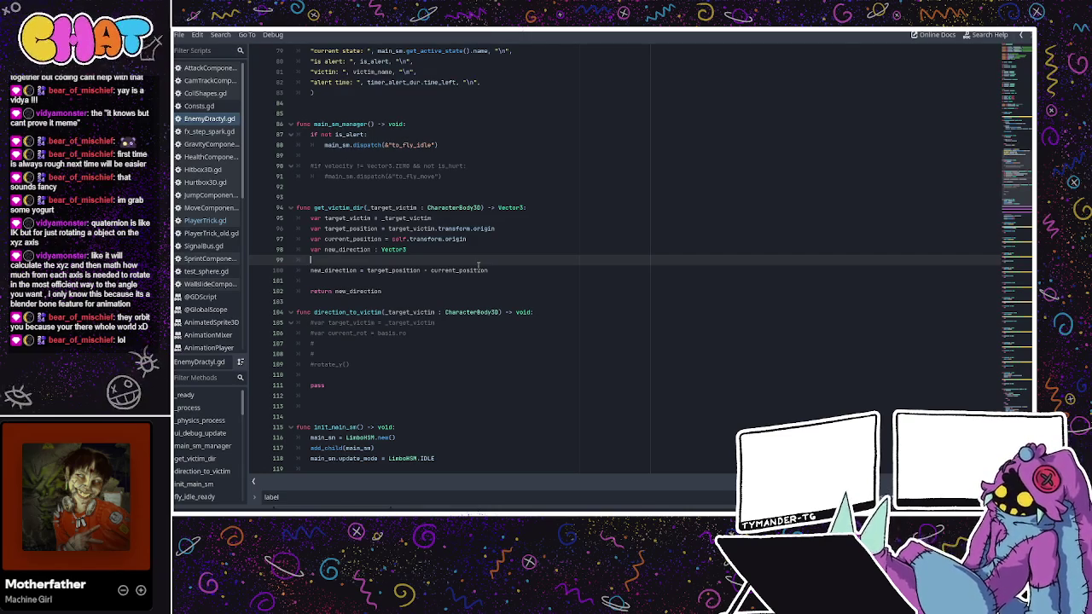
- Add a 'var new_direction' line directly below the get_victim_dir declaration
left_click(473, 242)
left_click(555, 209)
key("Return")
key("Return")
key("Return")
key("Up")
key("Up")
key("Up")
key("Up")
key("Up")
type("var ")
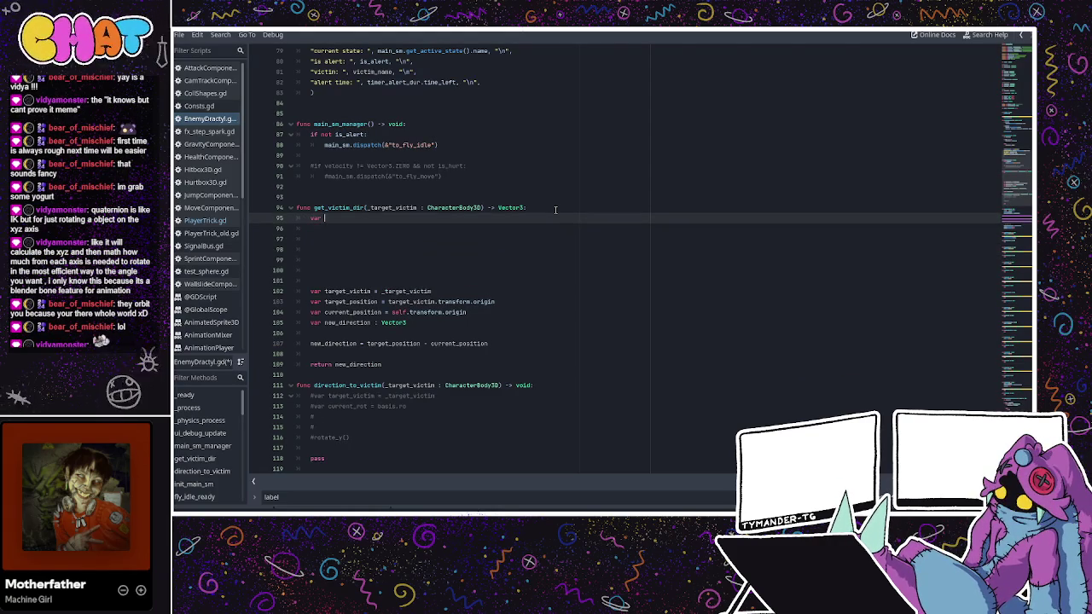
type("ew_direction")
key("BackSpace")
key("BackSpace")
key("BackSpace")
type("ction")
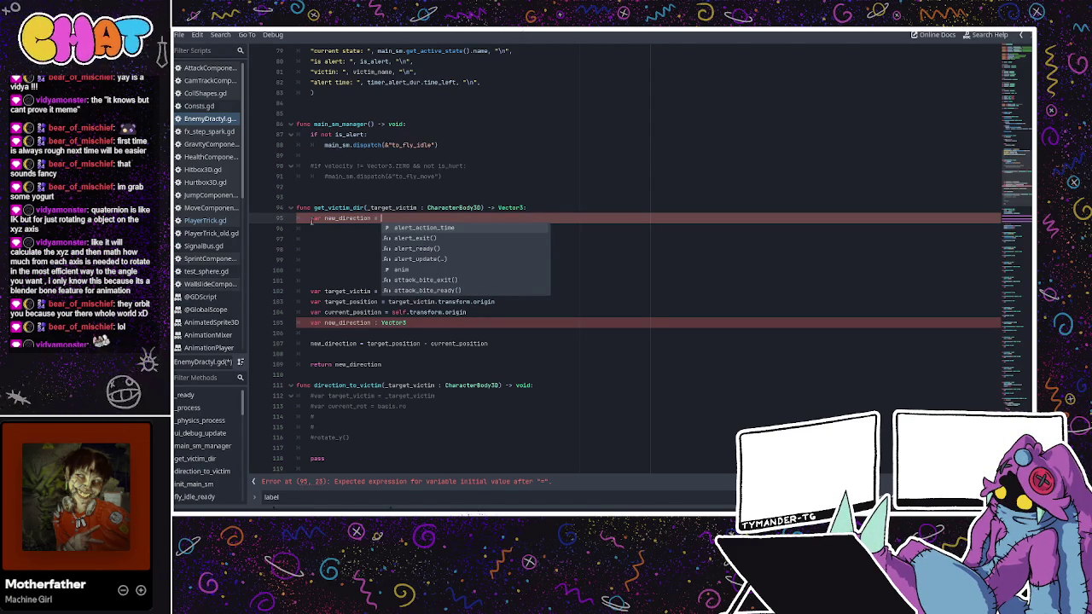
- Assign target_victim.transform.origin to new_direction on line 95
left_click(367, 291)
left_click_drag(511, 343, 368, 343)
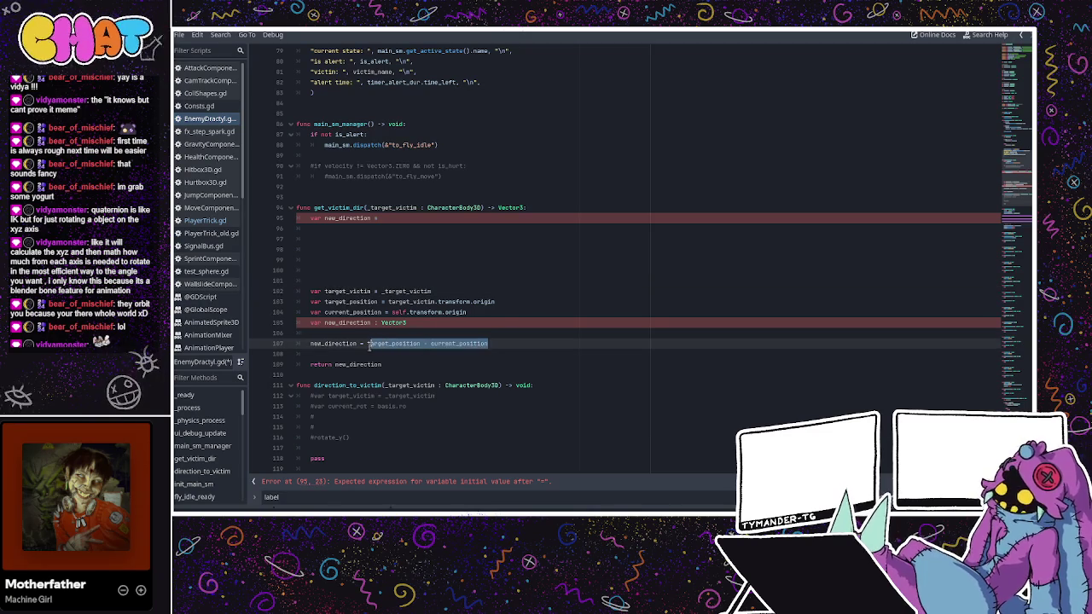
left_click(394, 312)
left_click(358, 290)
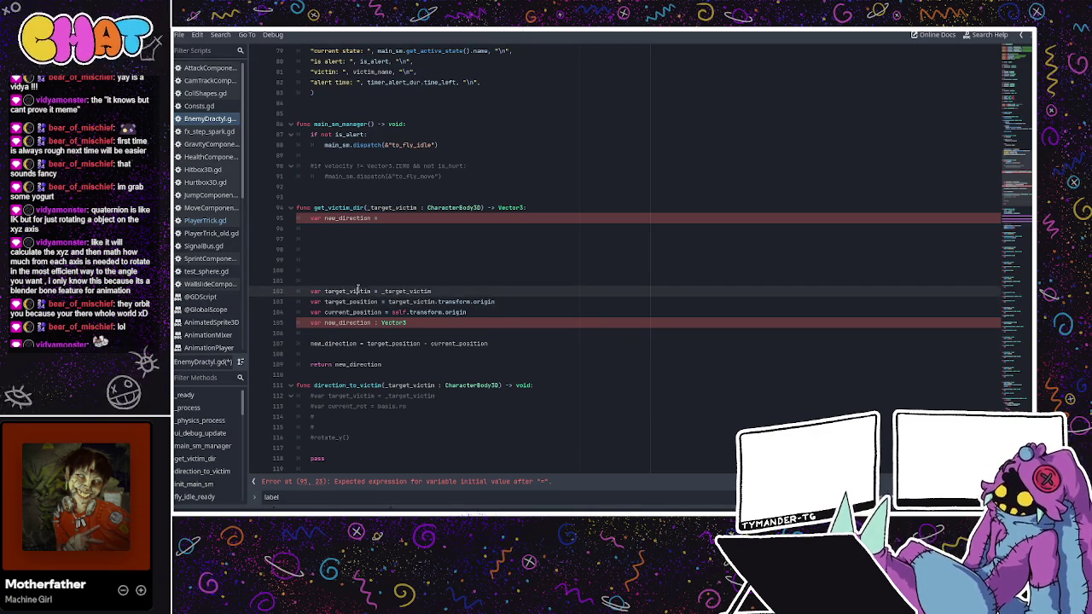
left_click(394, 219)
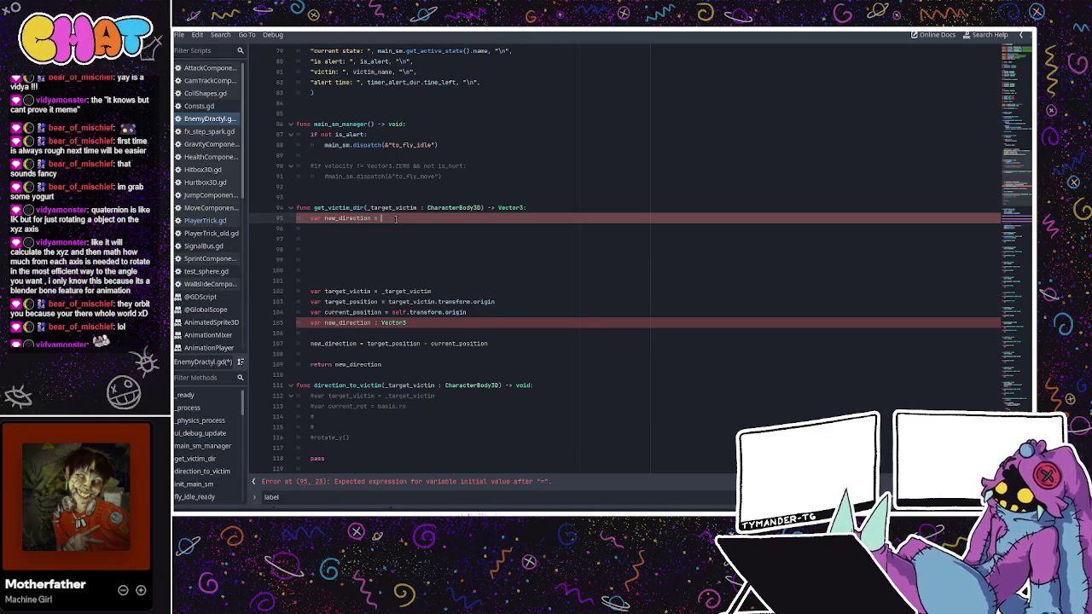
type("_target")
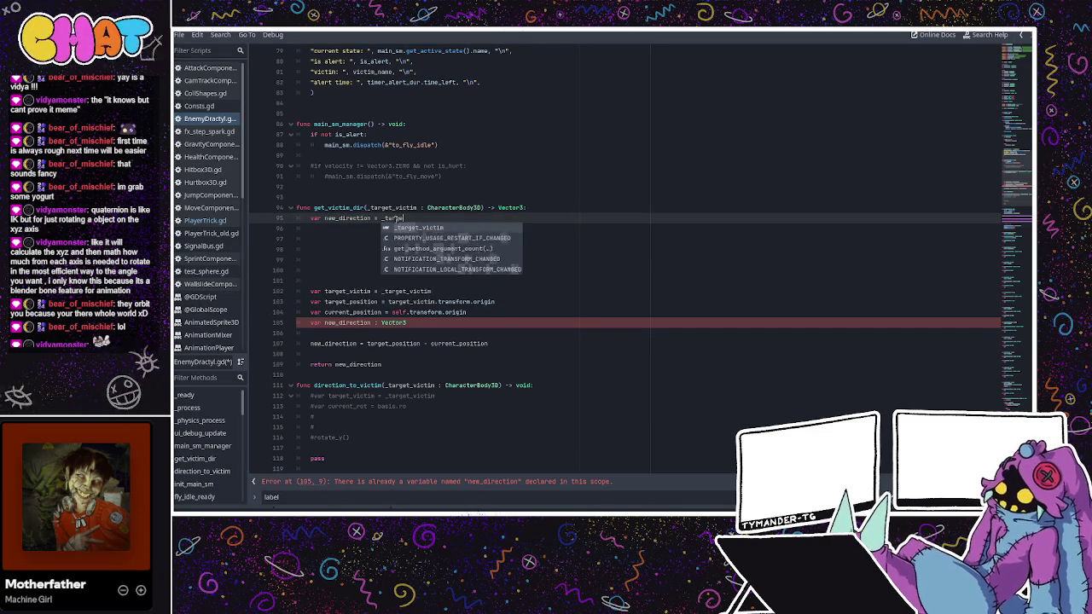
key("BackSpace")
key("BackSpace")
key("BackSpace")
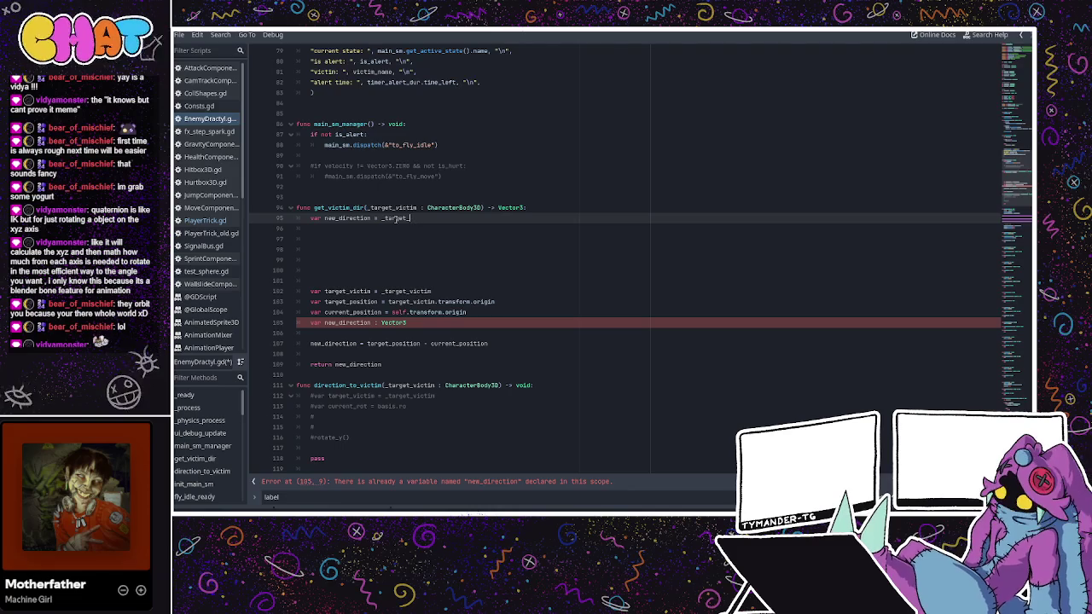
key("BackSpace")
key("BackSpace")
type("t")
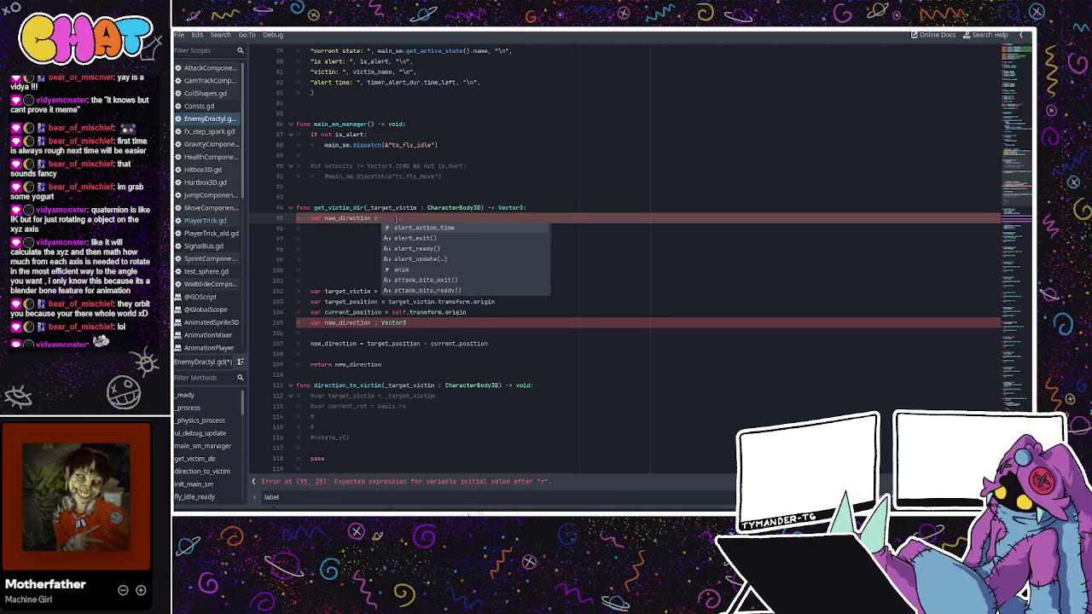
type("arget_po")
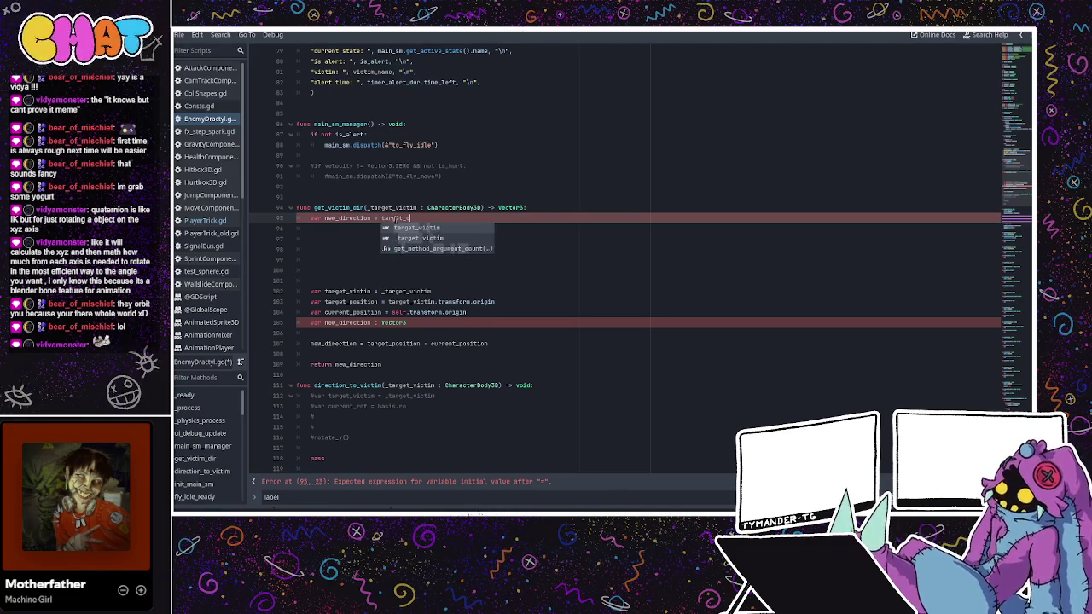
key("BackSpace")
key("BackSpace")
type("victim")
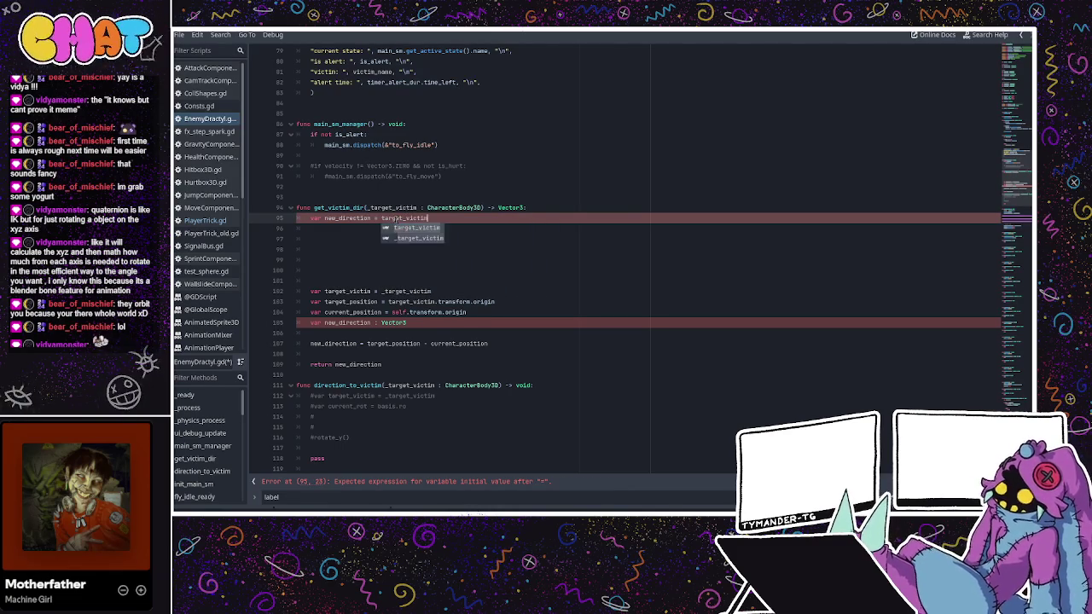
type(".t")
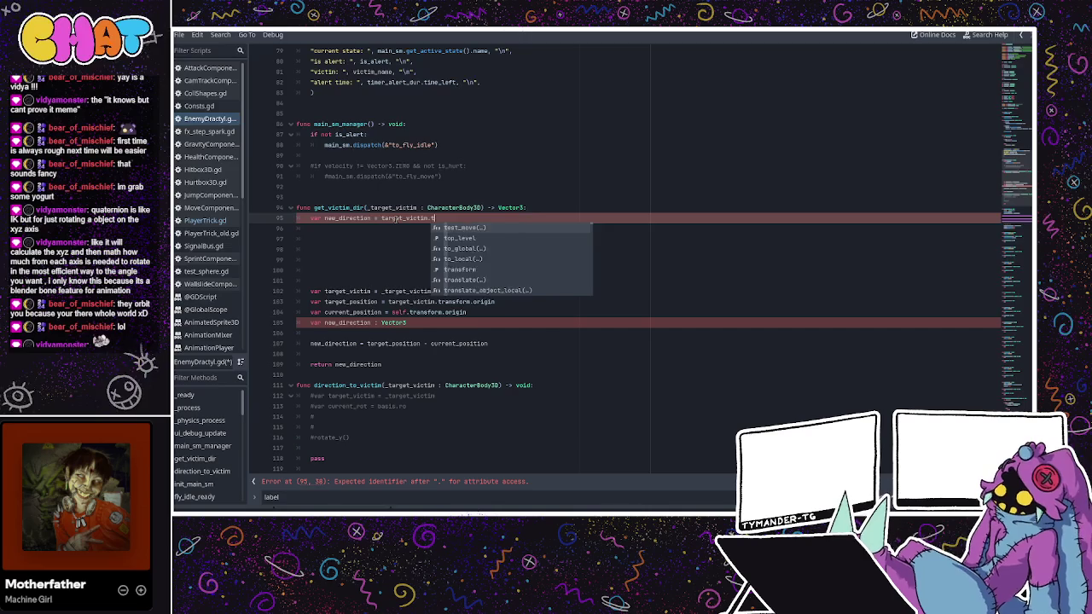
type("ransform.origin")
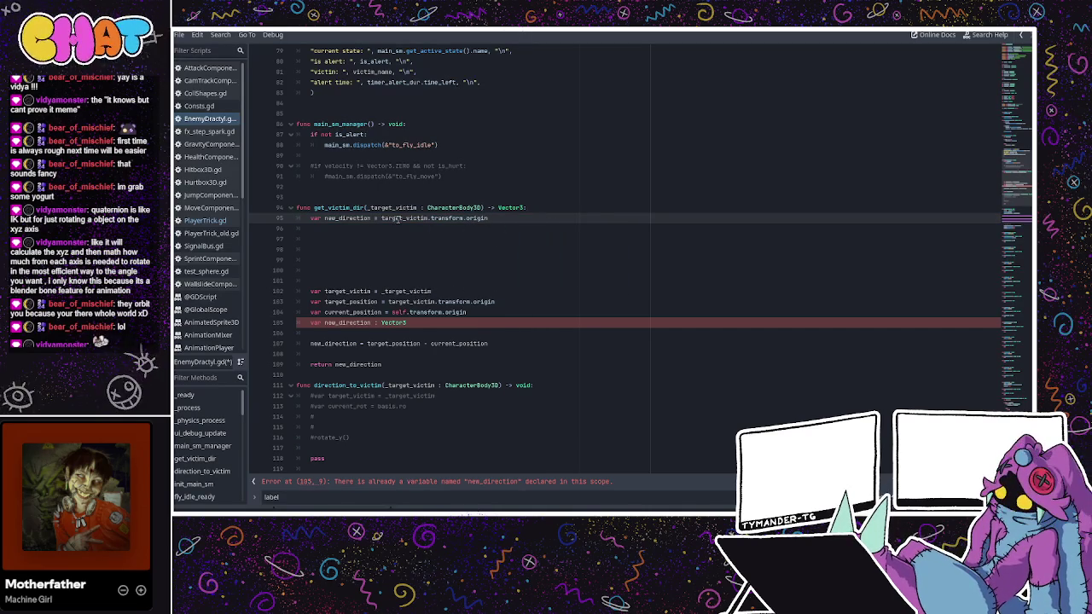
- Rename the parameter to target_victim, append '- self.transform.origin', and save the script
left_click(373, 208)
key("BackSpace")
left_click(458, 218)
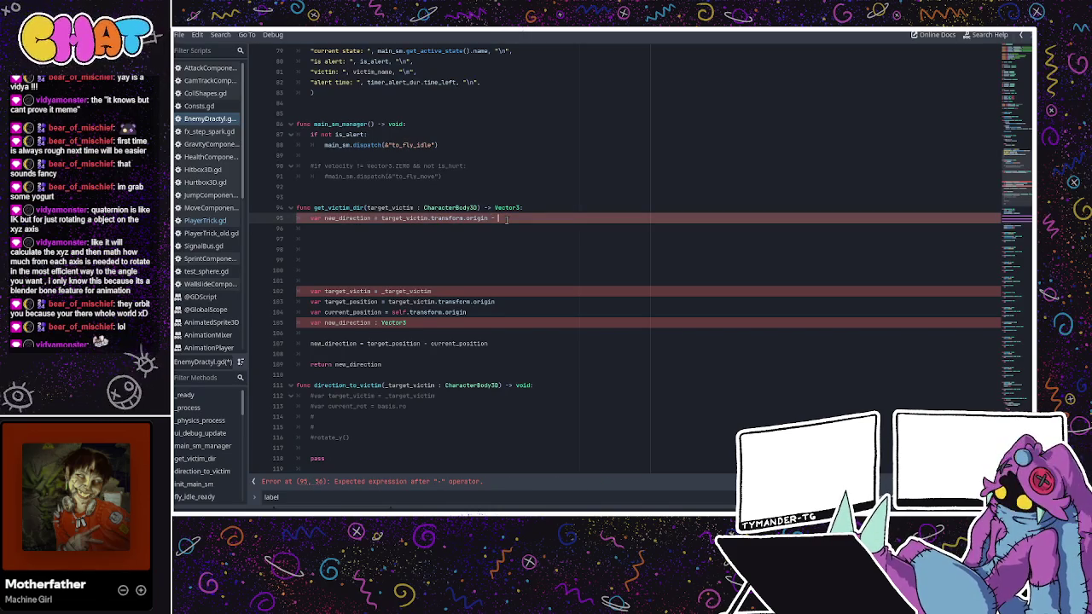
type("self.")
type("transform.")
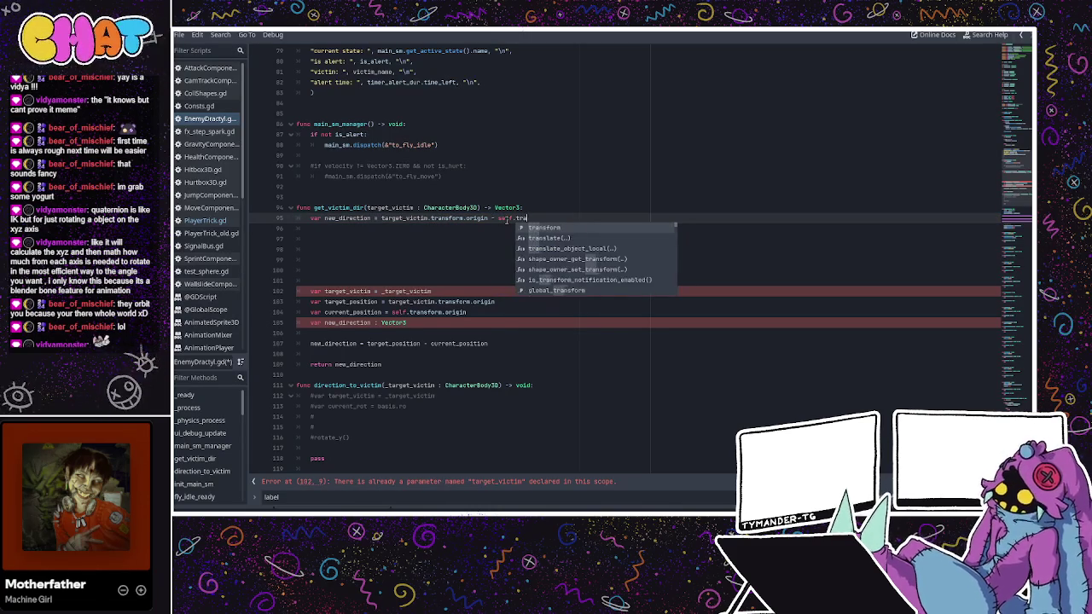
type("origin")
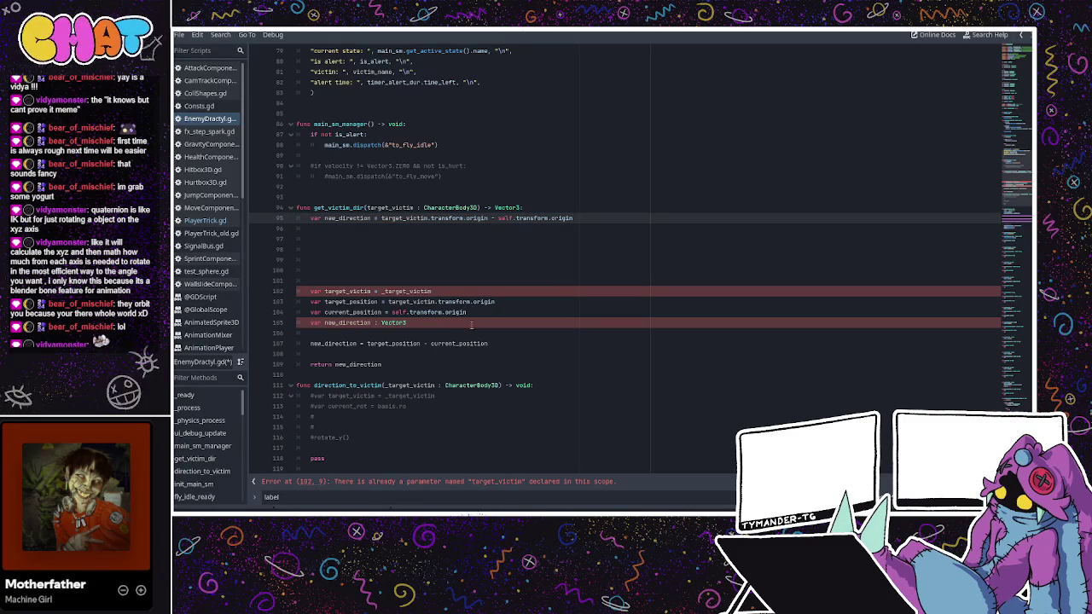
key("ctrl+s")
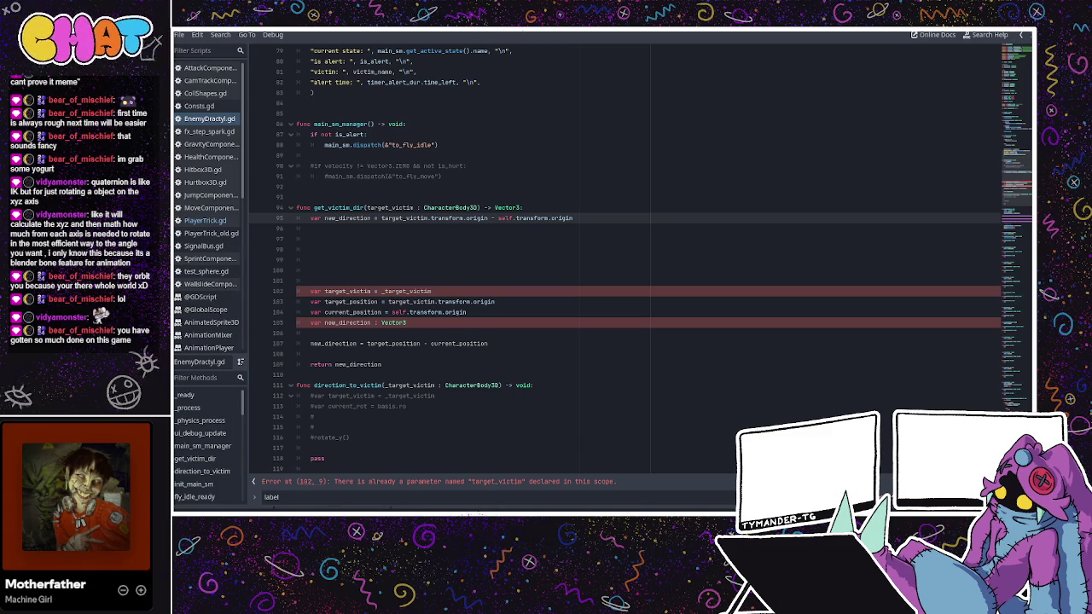
left_click(582, 259)
- On line 97, write 'if new_direction.dot(target_victim.transform.basis.z) > 0:' and start its body
left_click(541, 237)
left_click(459, 309)
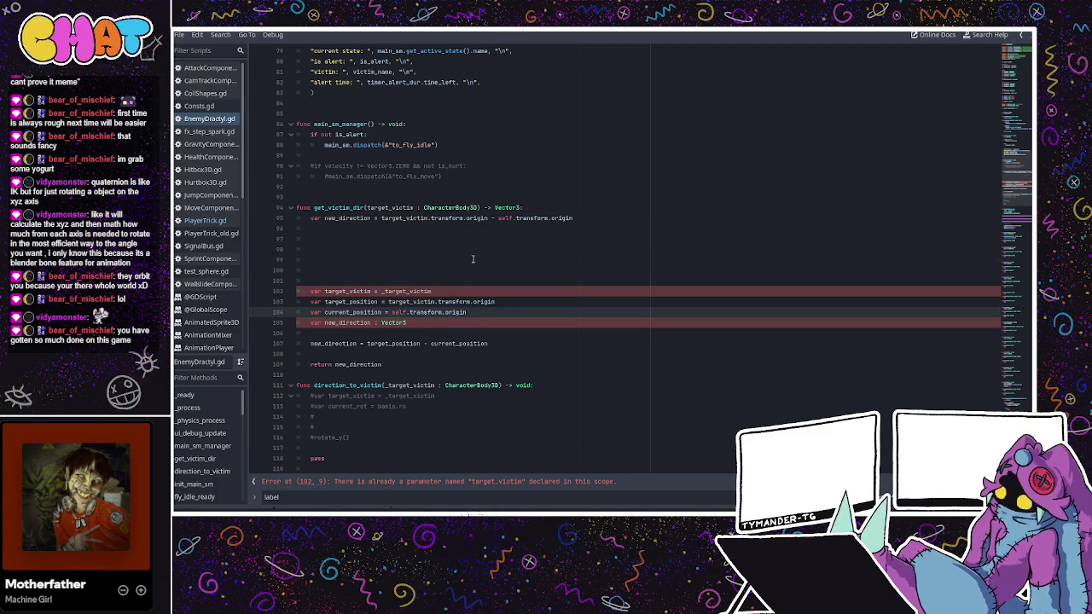
left_click(472, 237)
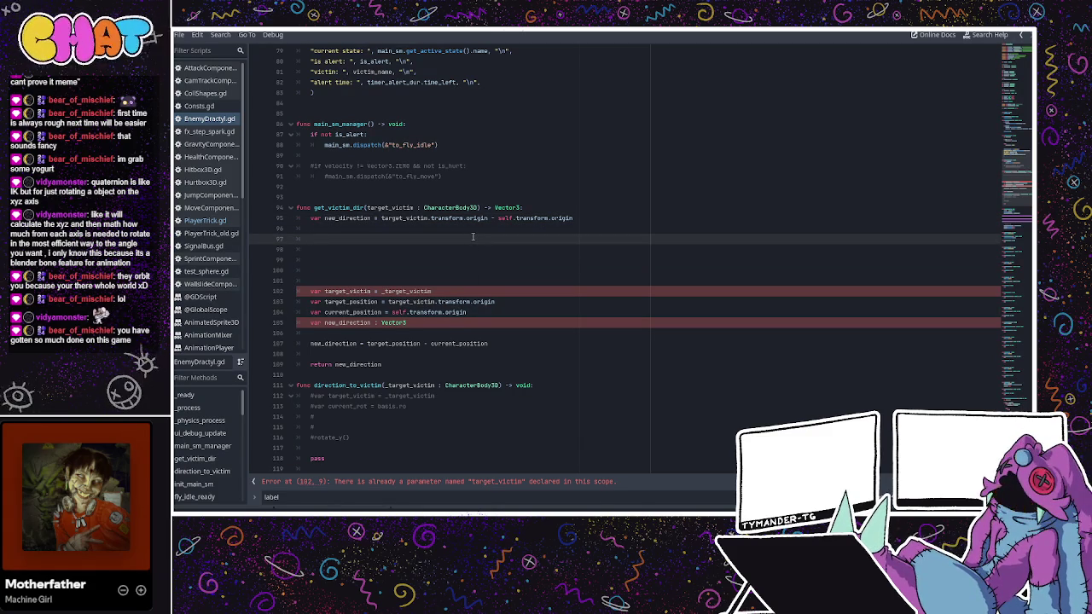
type("if new_d")
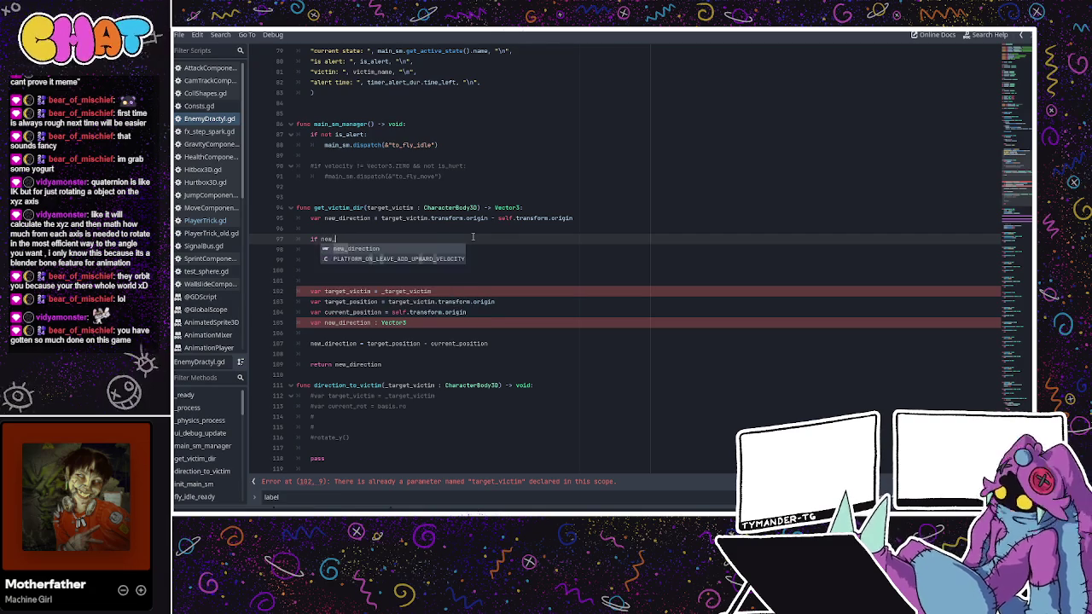
type("irection")
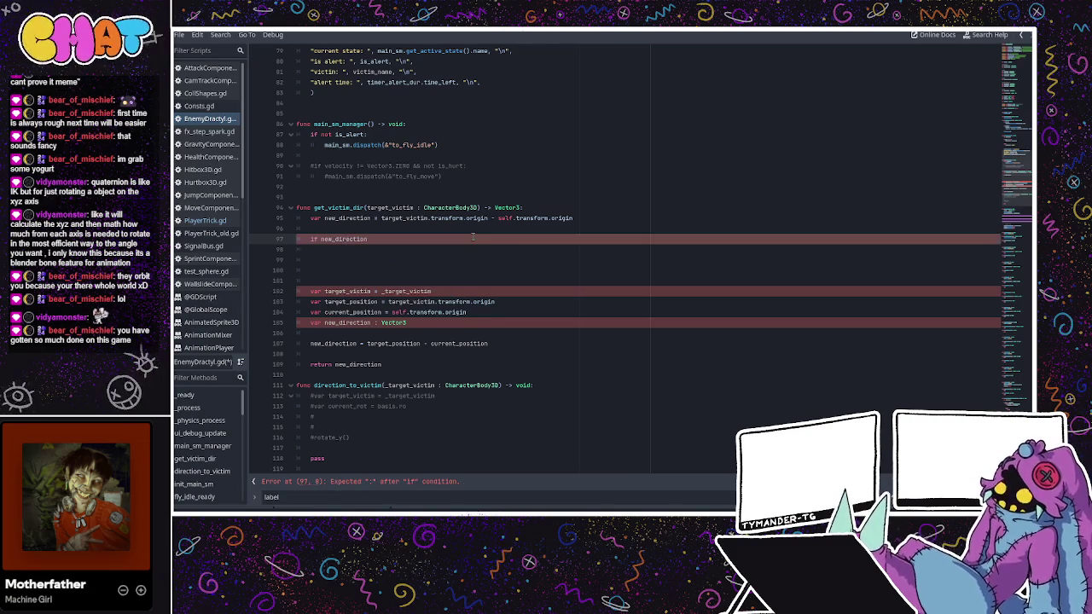
type(".dot(")
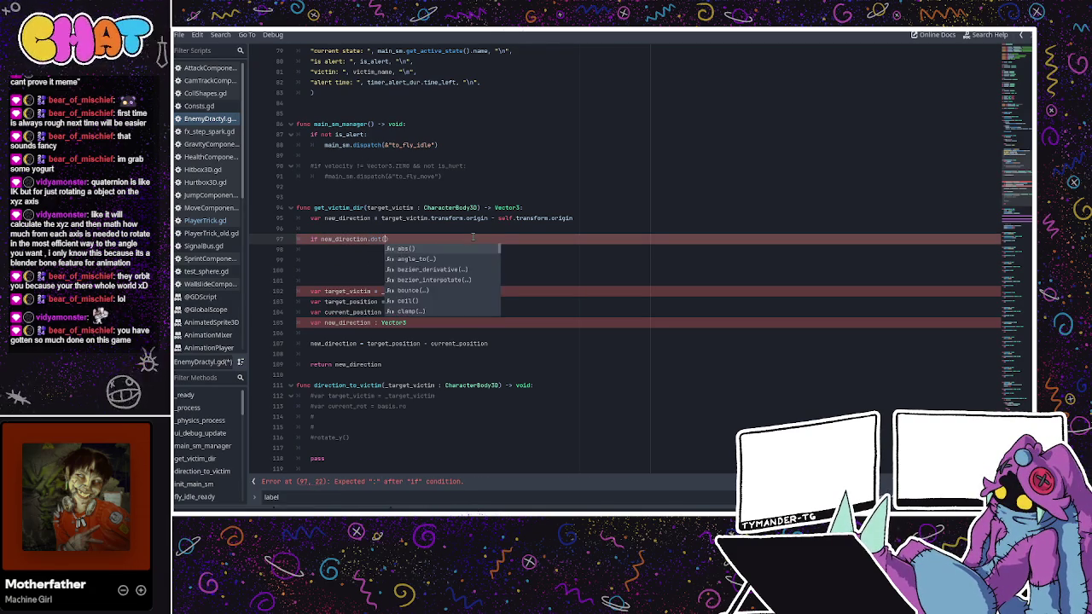
key("Return")
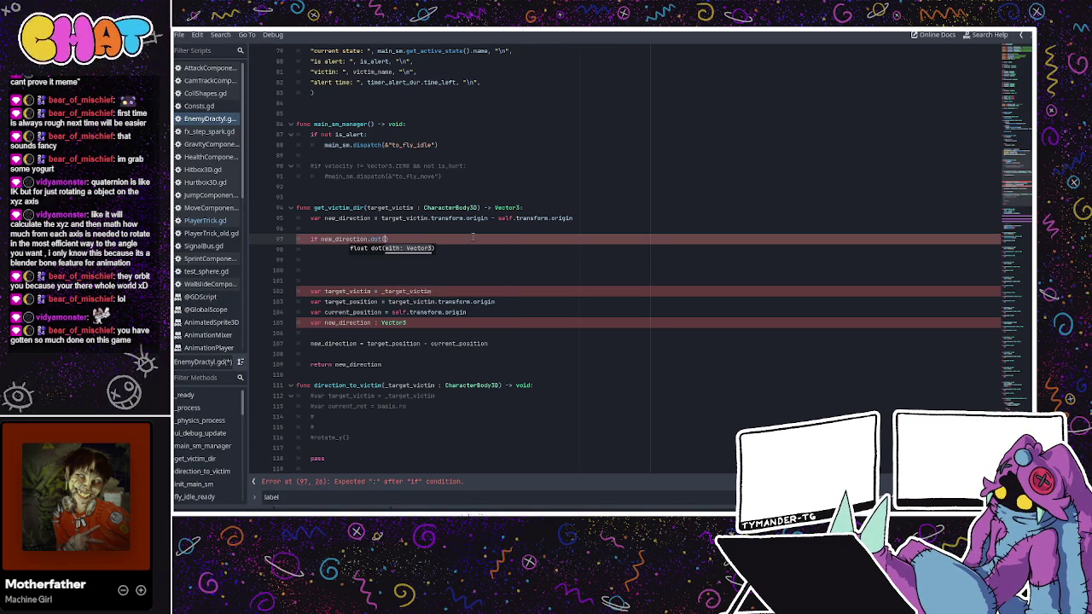
type("target")
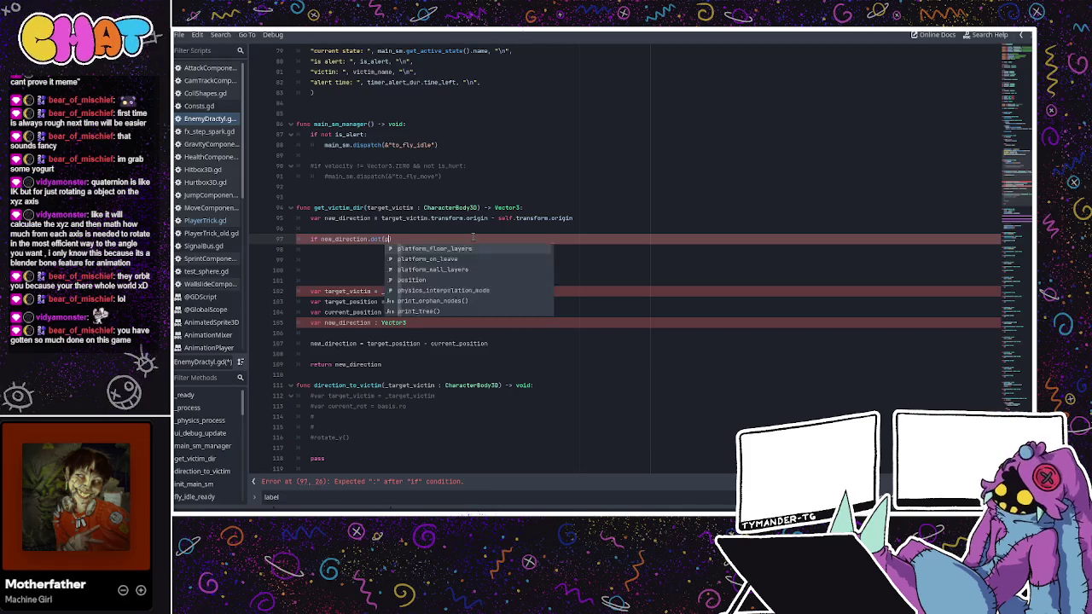
type("_vic")
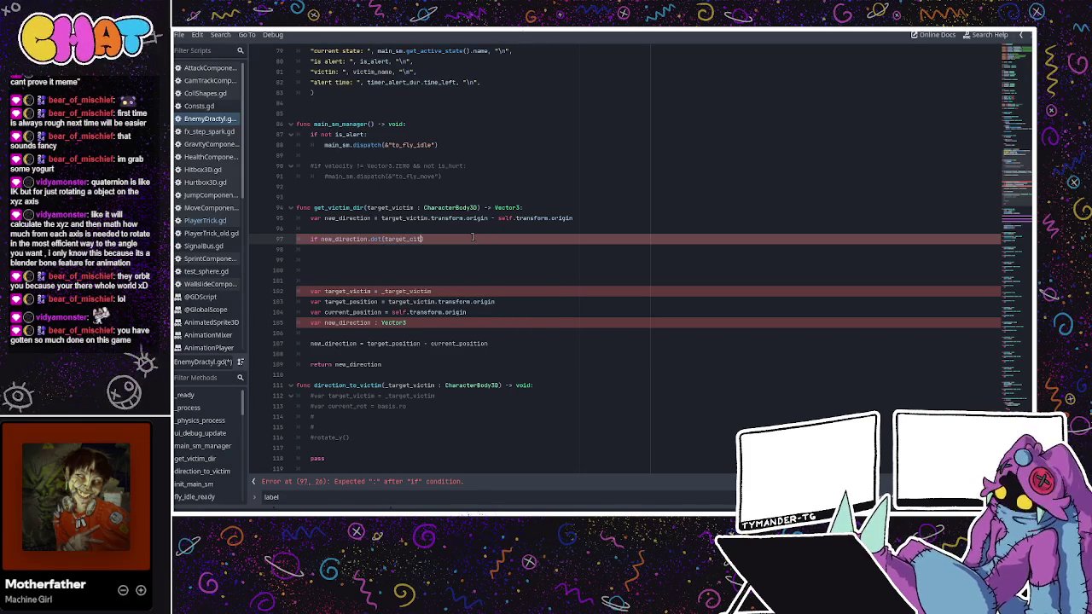
type("tim.tr")
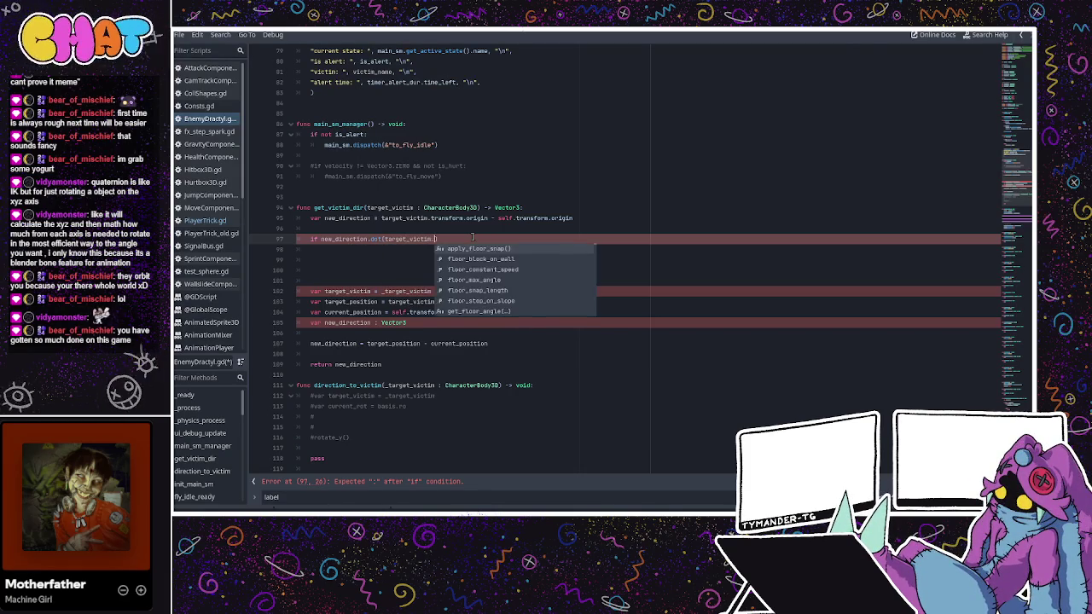
type("ansform")
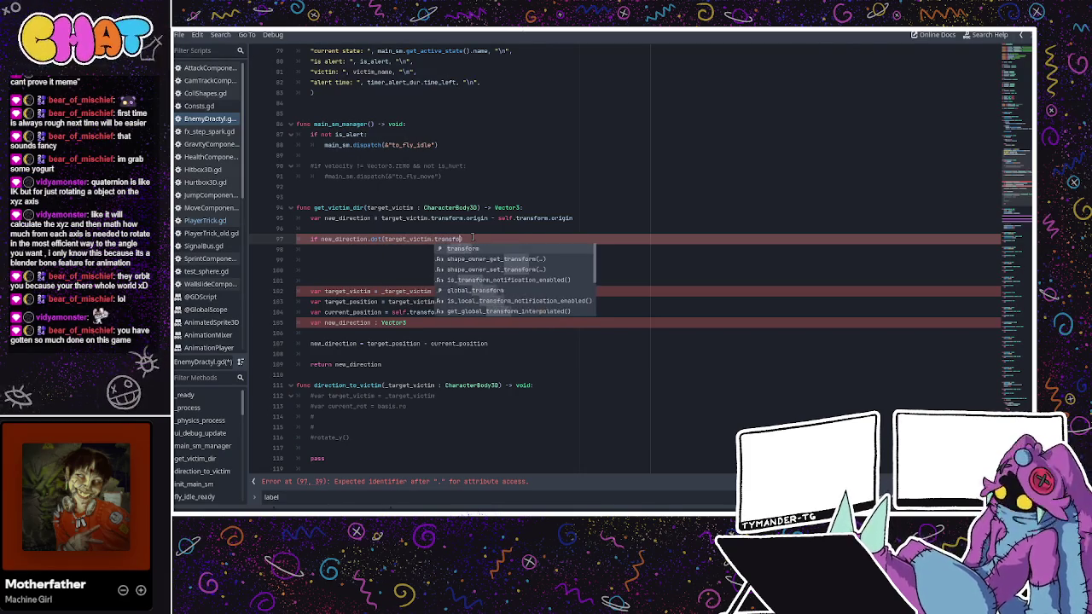
type(".basis")
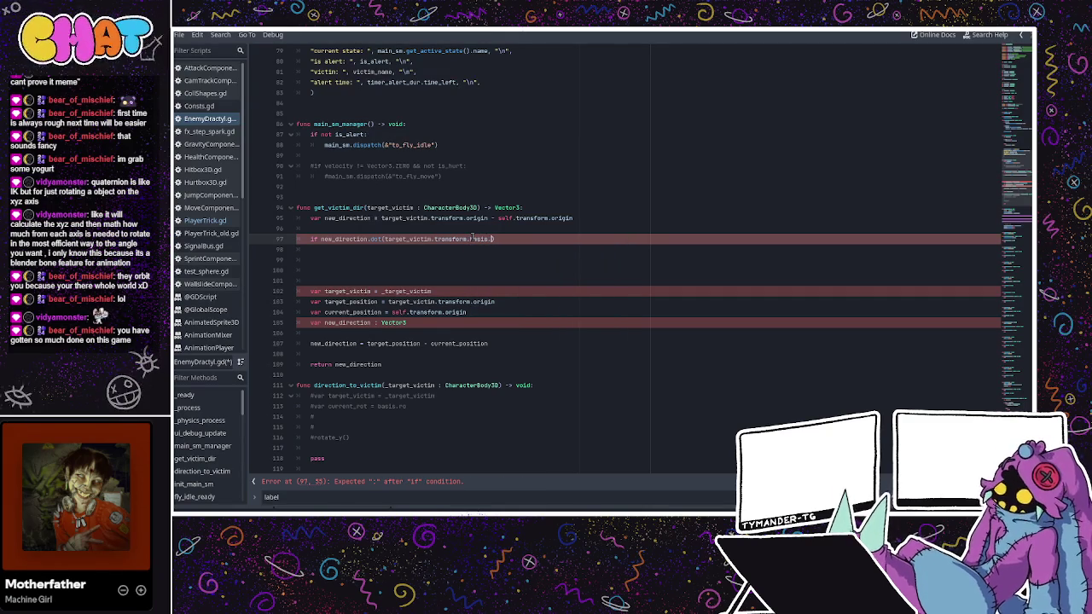
type(".z) >0")
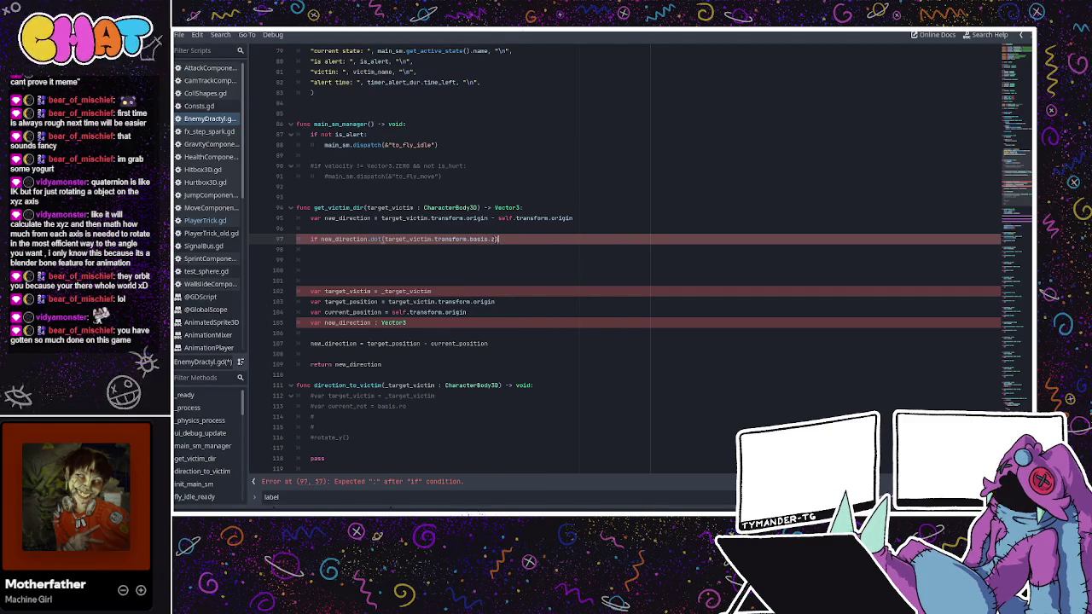
key("BackSpace")
type("0:")
key("Return")
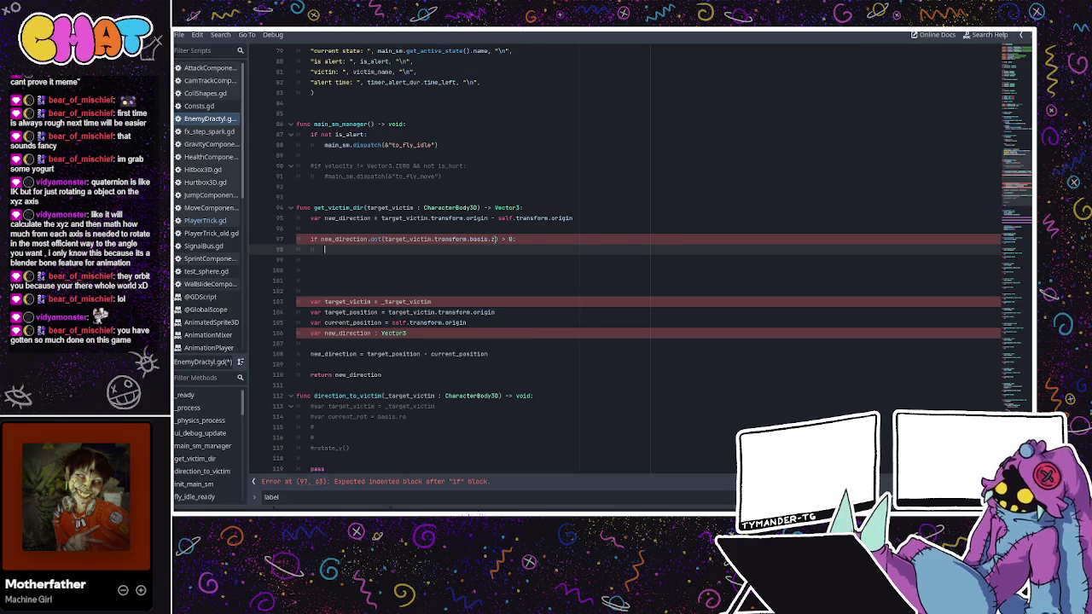
- Undo the get_victim_dir edits back to current_position.direction_to(target_position) using global positions
left_click(411, 332)
mouse_move(503, 353)
left_mouse_down()
mouse_move(456, 353)
mouse_move(301, 288)
left_mouse_up()
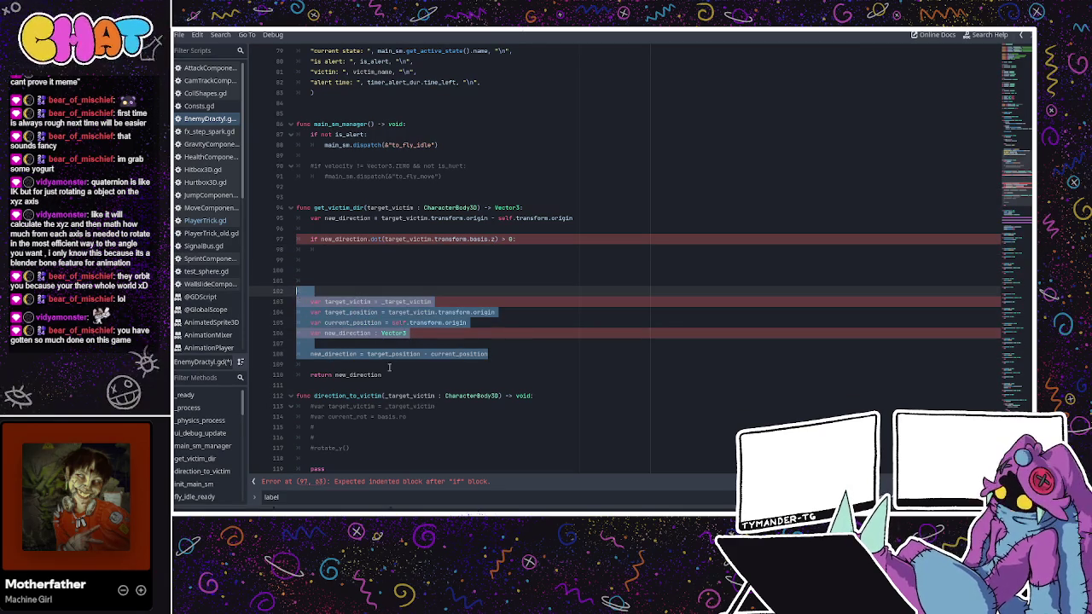
left_click(392, 364)
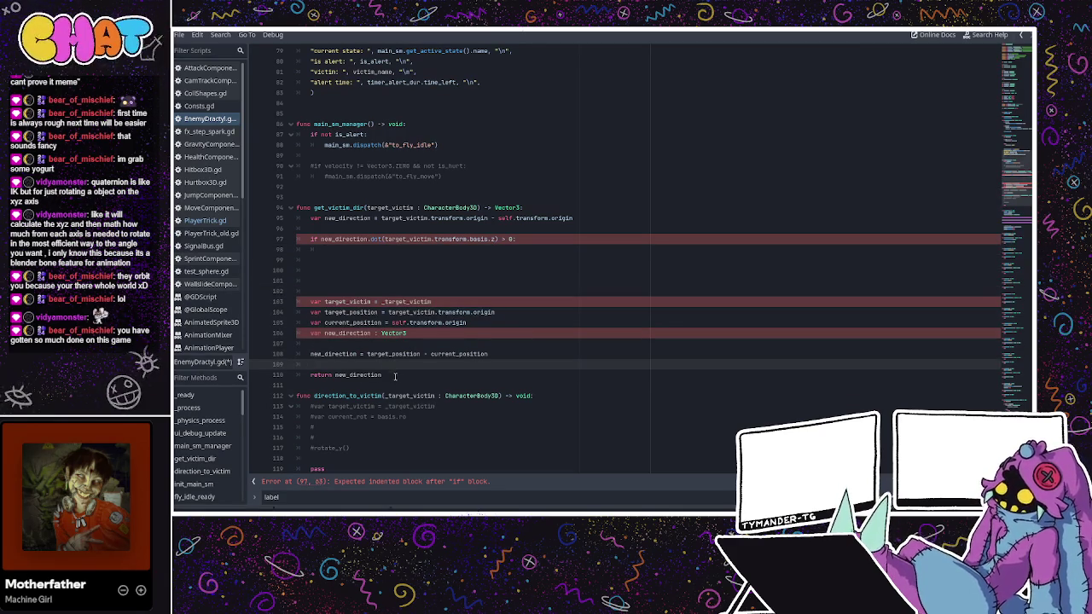
left_click(396, 376)
mouse_move(396, 366)
left_mouse_down()
mouse_move(314, 353)
mouse_move(292, 314)
left_mouse_up()
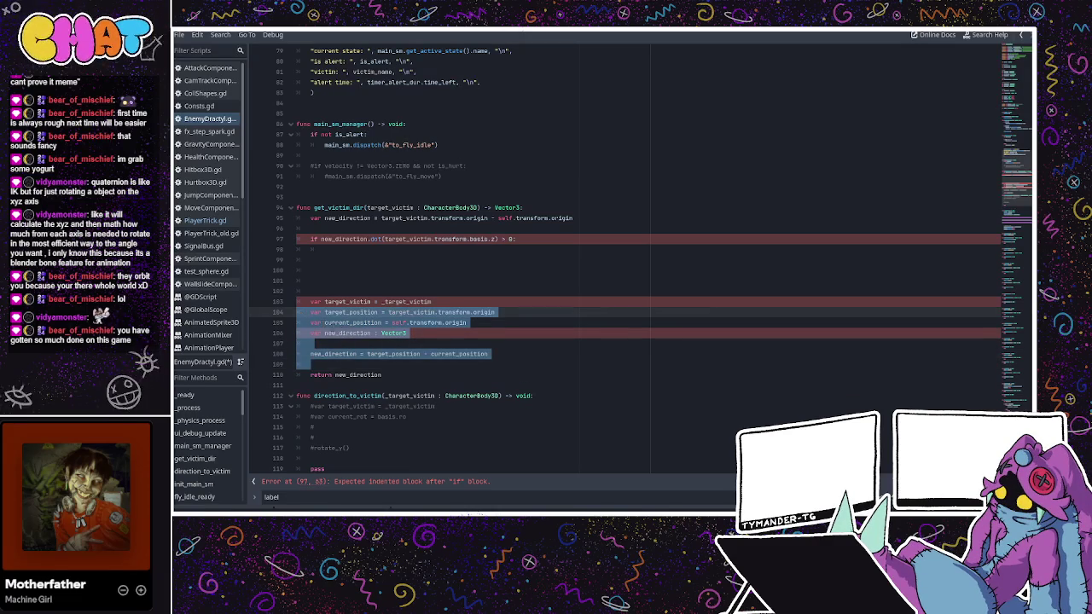
mouse_move(393, 375)
left_mouse_down()
mouse_move(308, 269)
mouse_move(304, 218)
left_mouse_up()
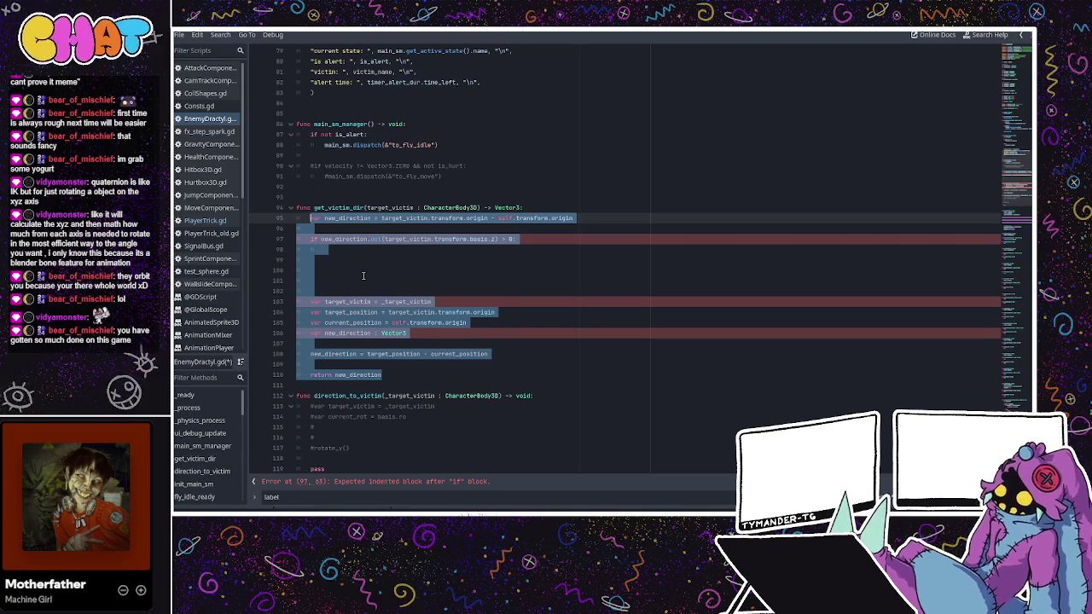
key("ctrl+z")
key("ctrl+z")
key("ctrl+z")
key("ctrl+z")
key("ctrl+z")
key("ctrl+z")
key("ctrl+z")
key("ctrl+z")
key("ctrl+z")
key("ctrl+z")
key("ctrl+z")
key("ctrl+z")
key("ctrl+z")
key("ctrl+z")
key("ctrl+z")
key("ctrl+z")
key("ctrl+z")
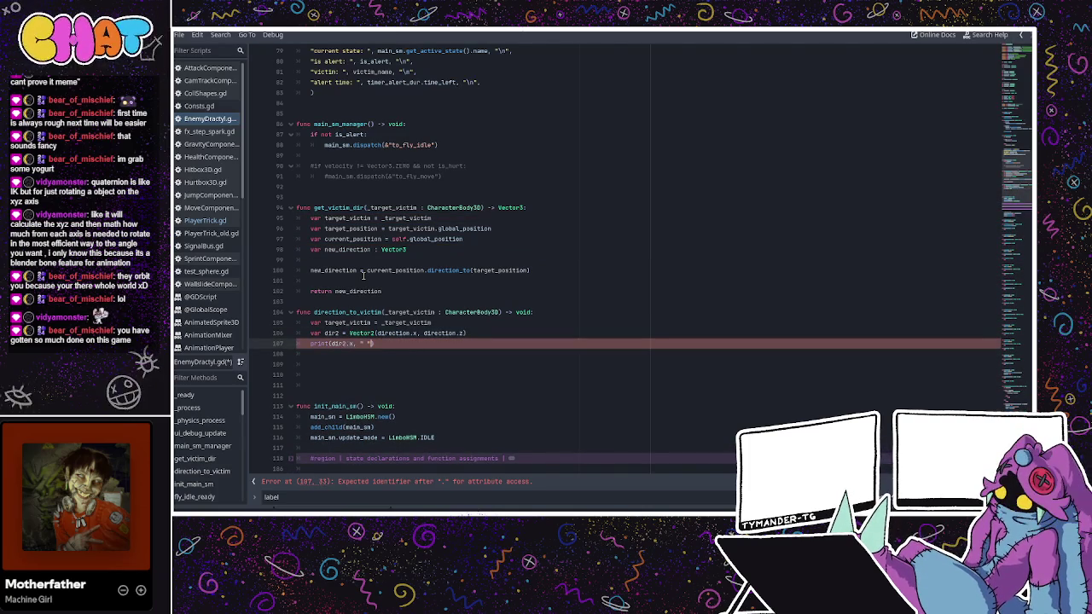
key("ctrl+z")
key("ctrl+z")
key("ctrl+z")
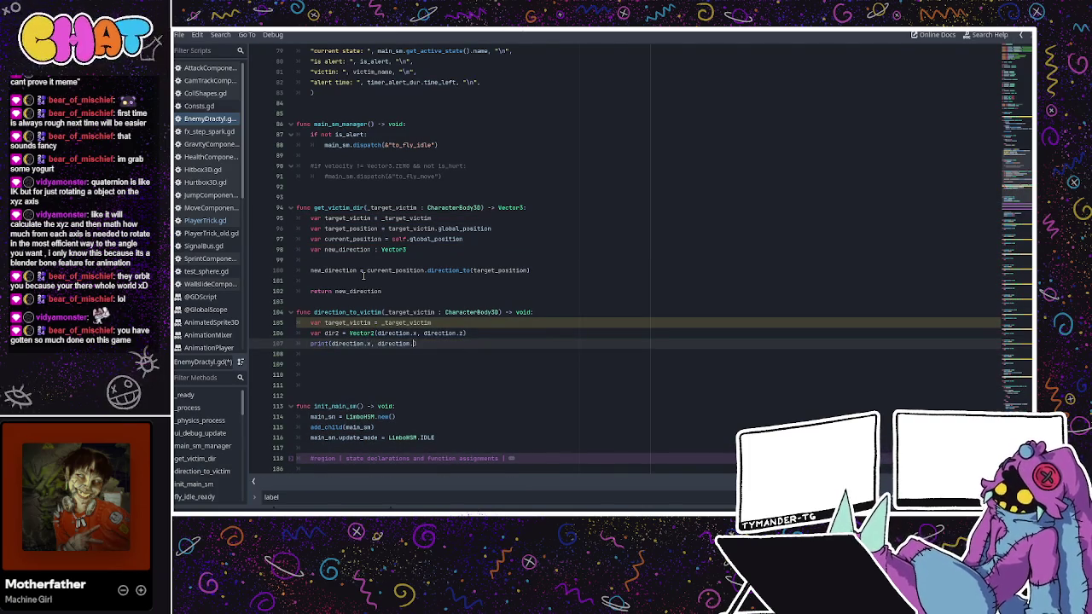
- Delete lines 106–107, the dir2 assignment and the print statement, from direction_to_victim
left_click_drag(467, 344, 307, 331)
key("BackSpace")
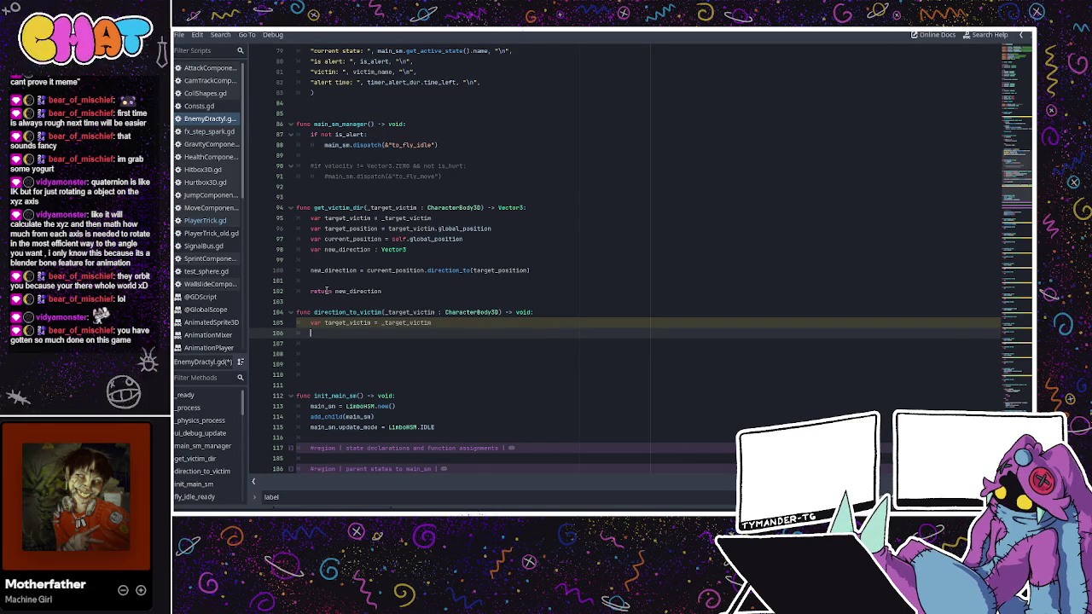
- Start a self.look_at_from_position call on line 106 using autocomplete
type("look_at")
key("BackSpace")
key("BackSpace")
key("BackSpace")
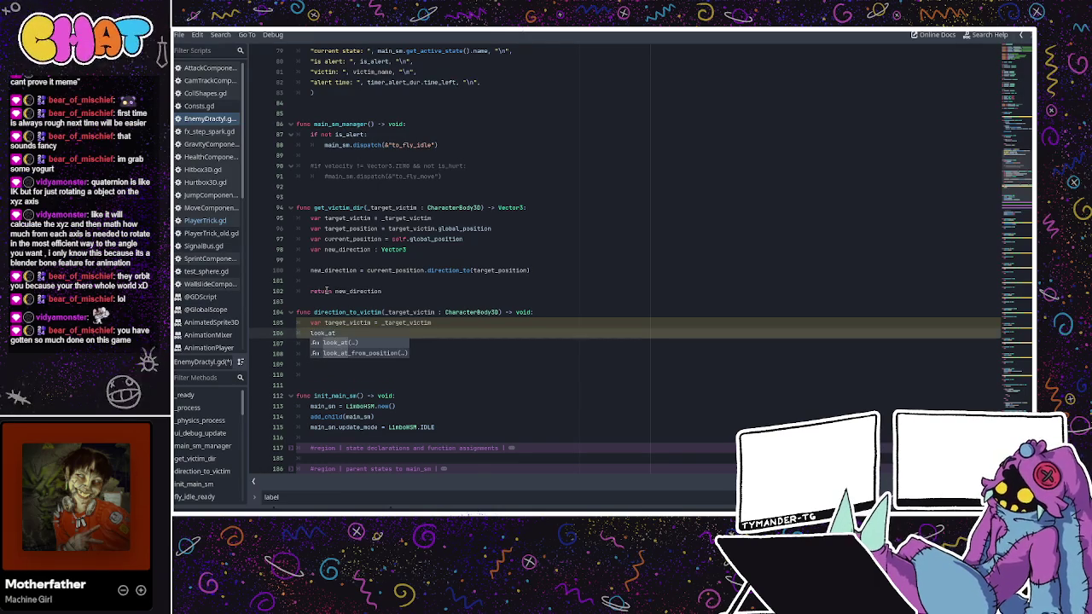
type("sl")
type("f.")
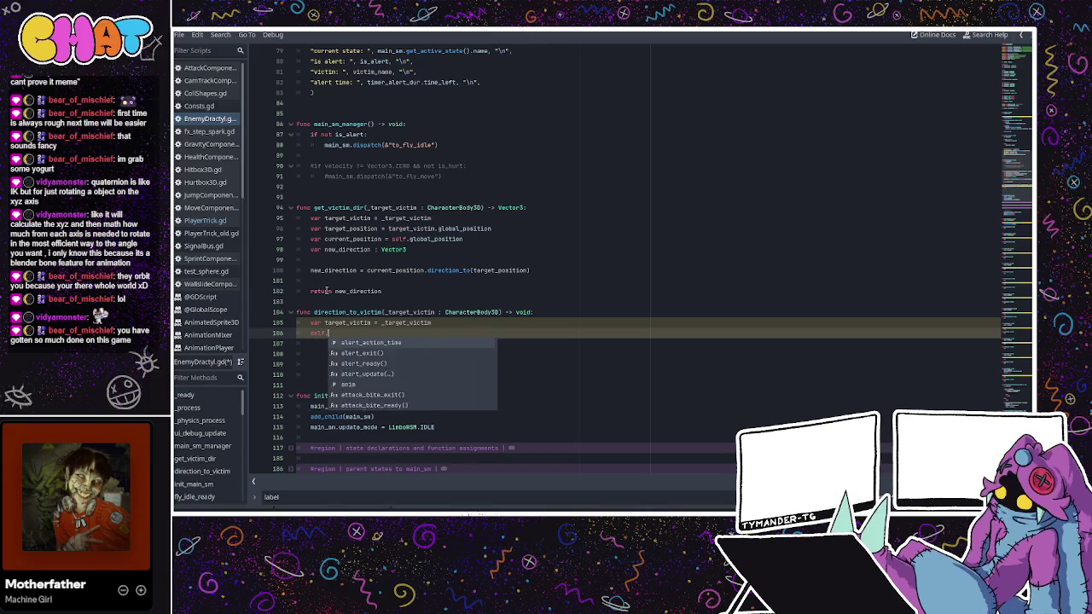
type("look_at")
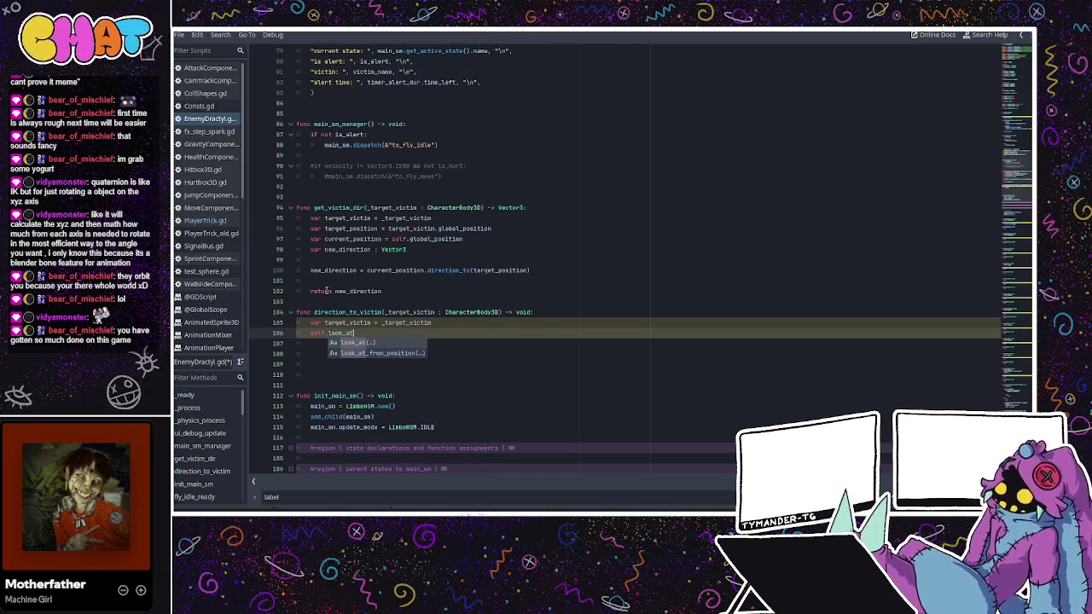
type("_from_position")
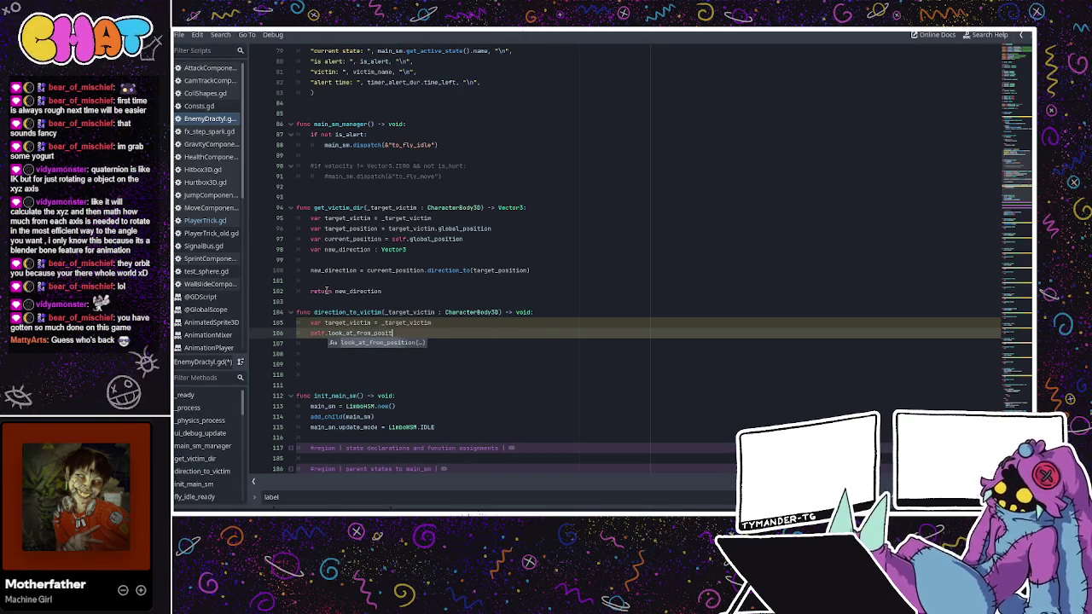
key("Return")
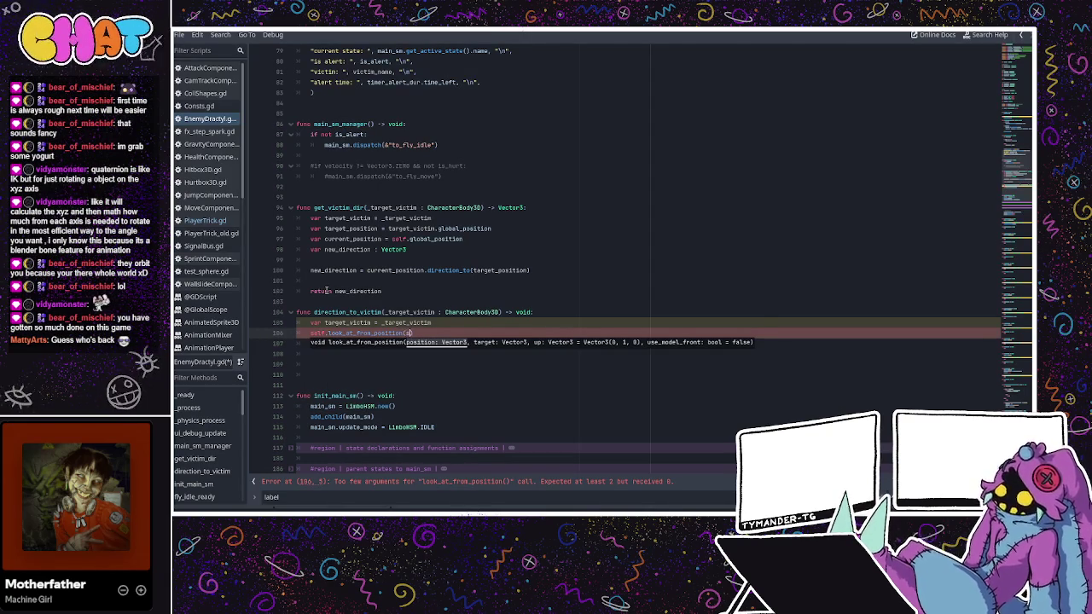
key("Escape")
- Fill in the arguments global_position, victim.global_position and true
type("l")
key("BackSpace")
key("BackSpace")
key("ctrl+BackSpace")
type("gl")
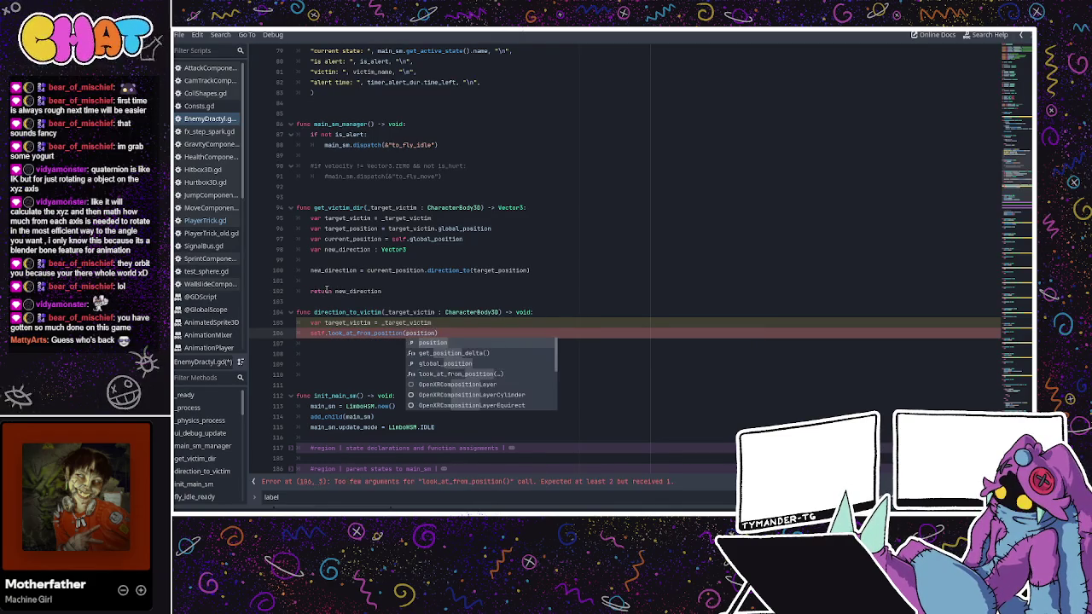
key("Escape")
type("ob")
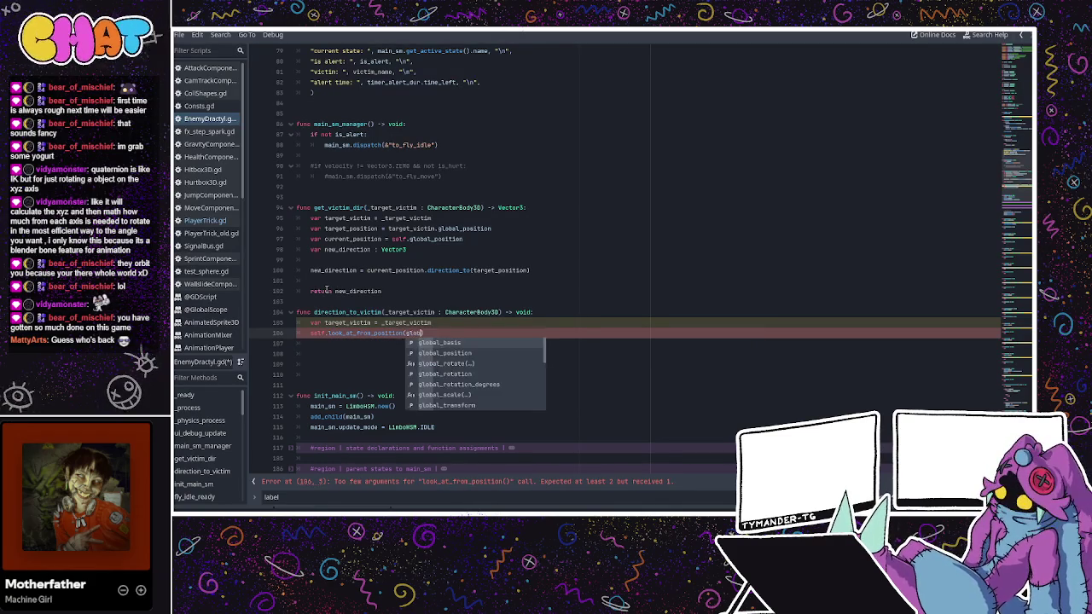
type("al")
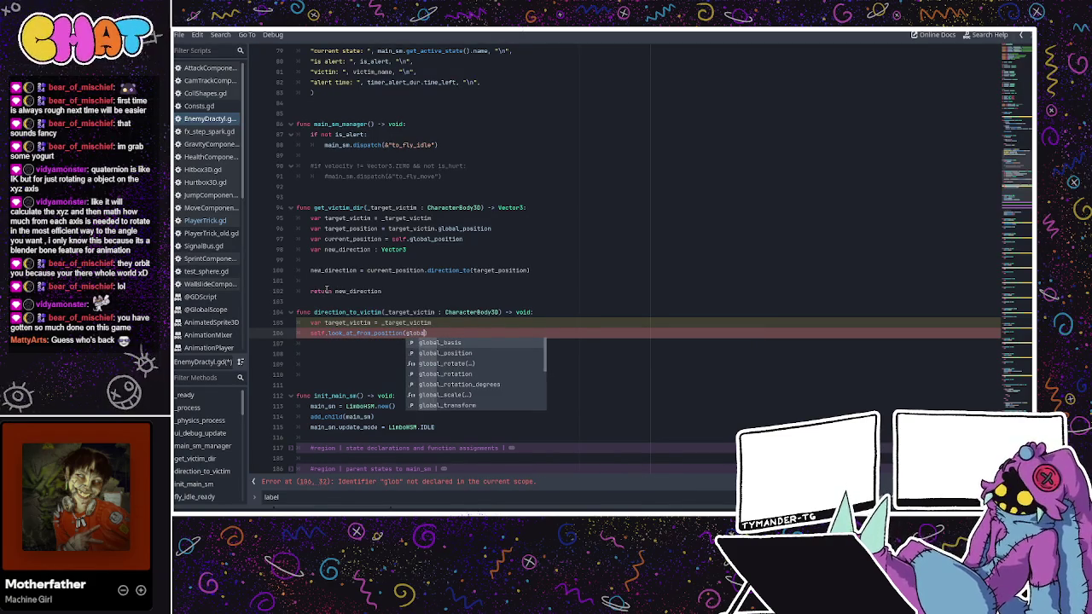
type("_position, g")
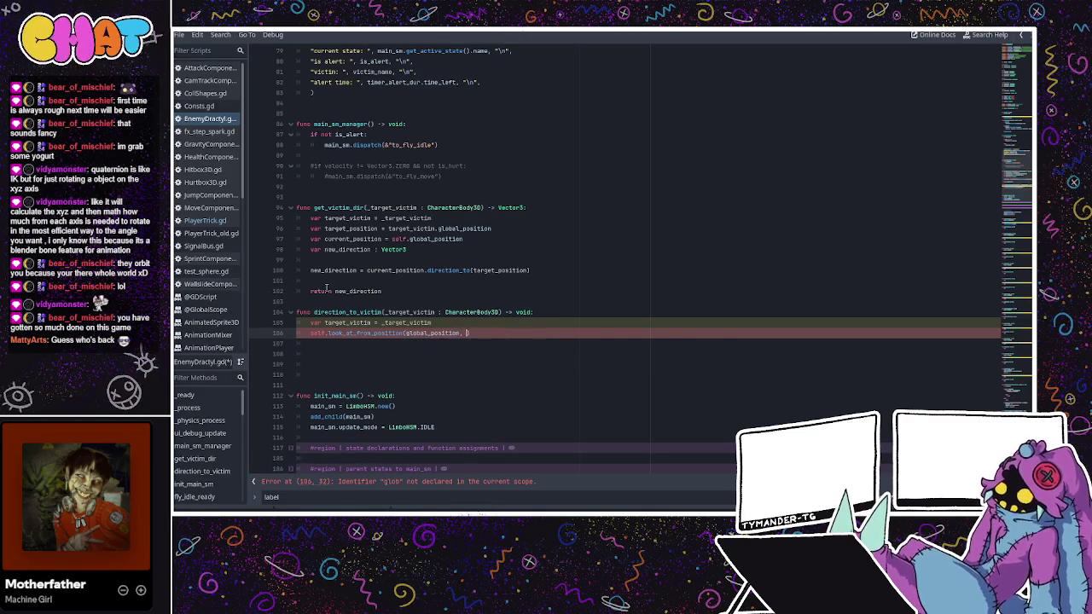
type("lobal")
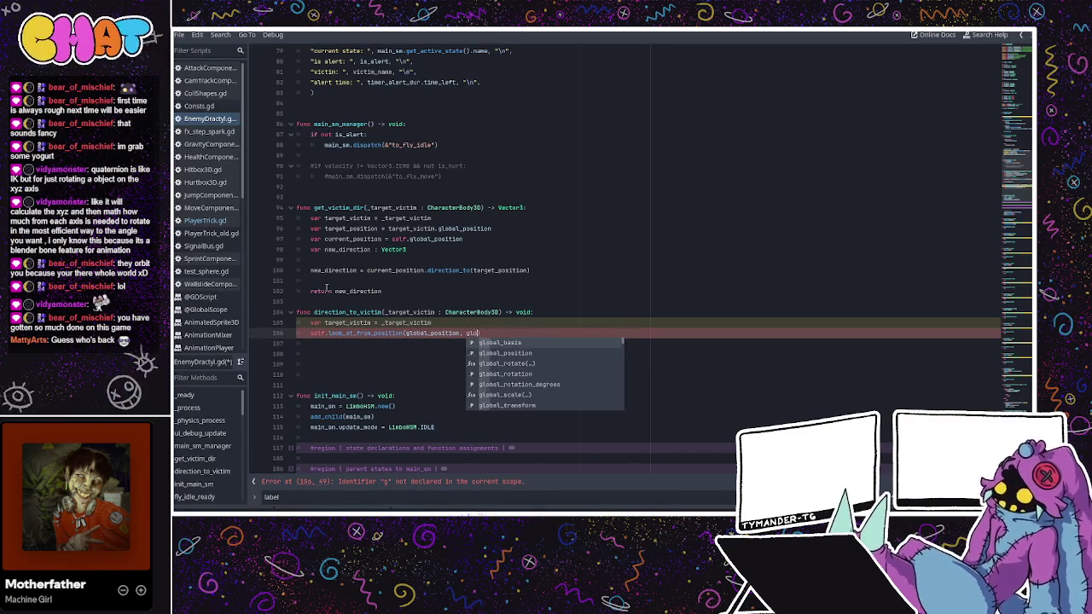
key("BackSpace")
key("BackSpace")
key("BackSpace")
type("victim.global_")
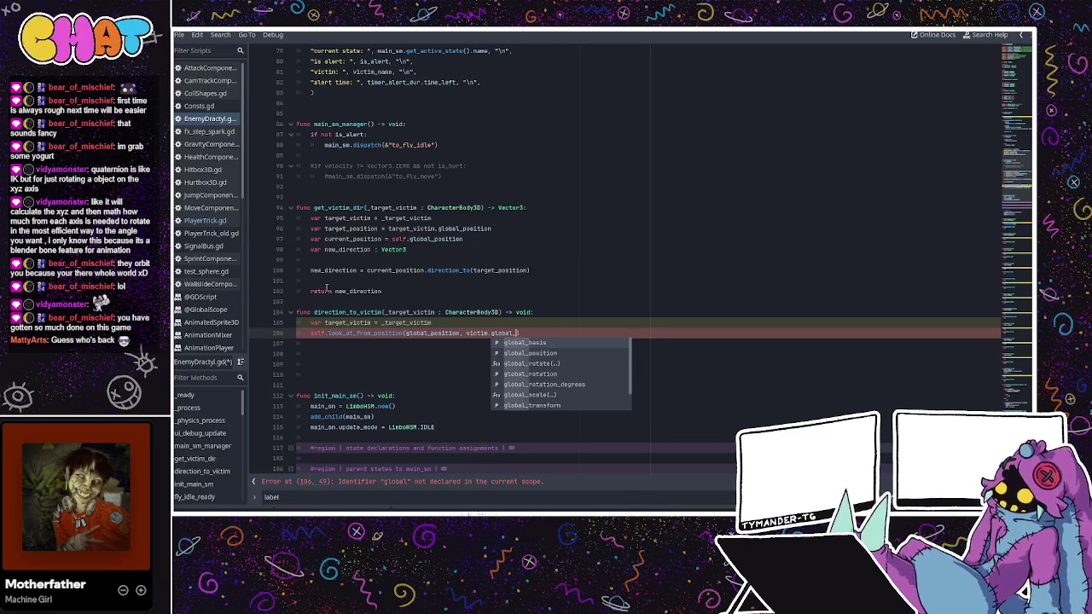
type("position")
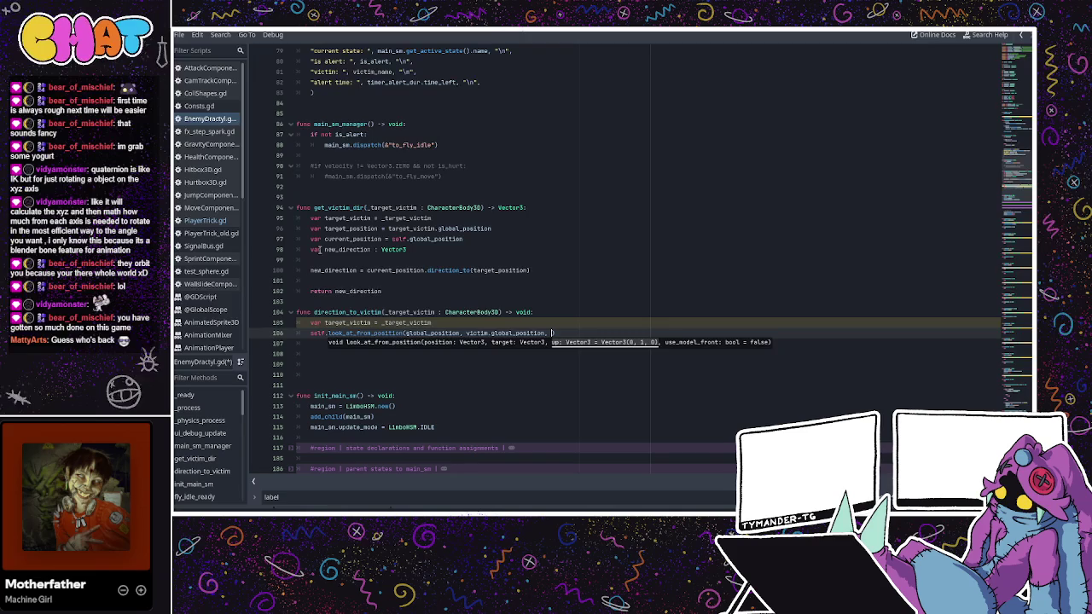
type(", true")
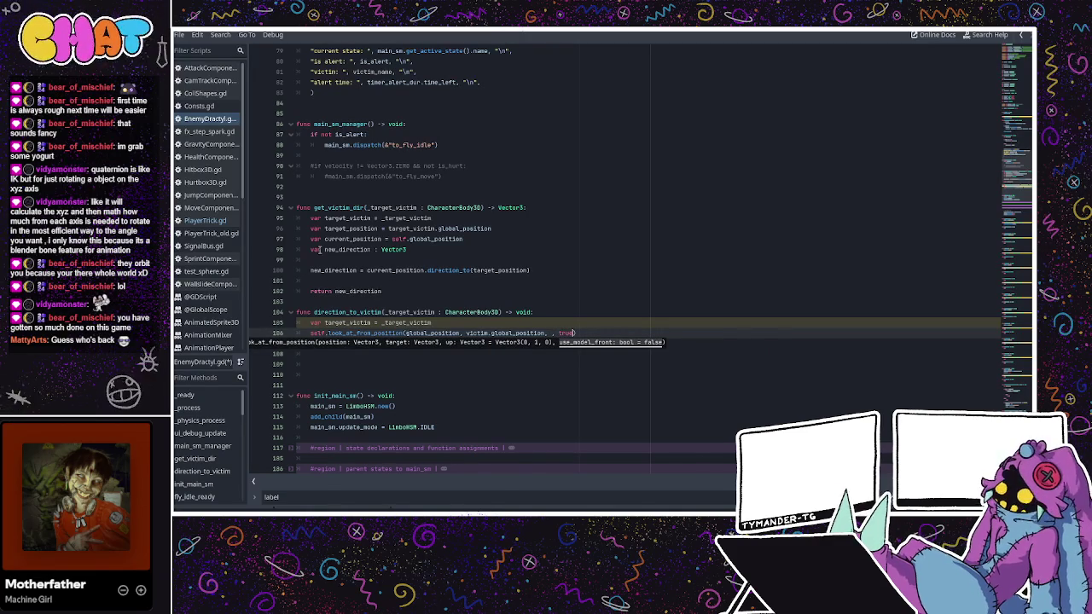
- Insert Vector3(0,1,0) as the up argument before true, then save the script
left_click(548, 333)
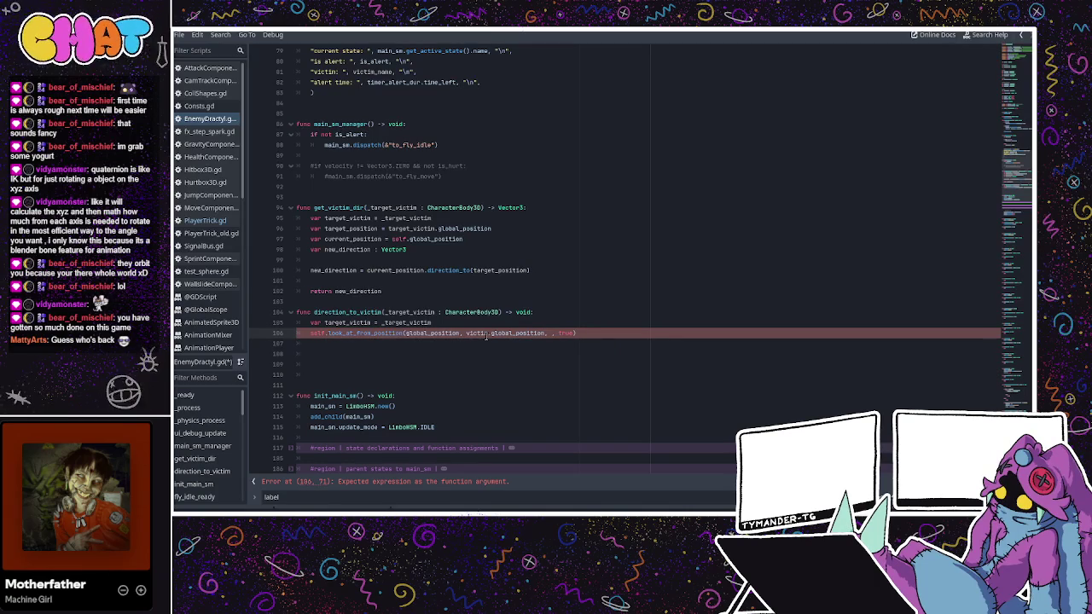
type("Vector")
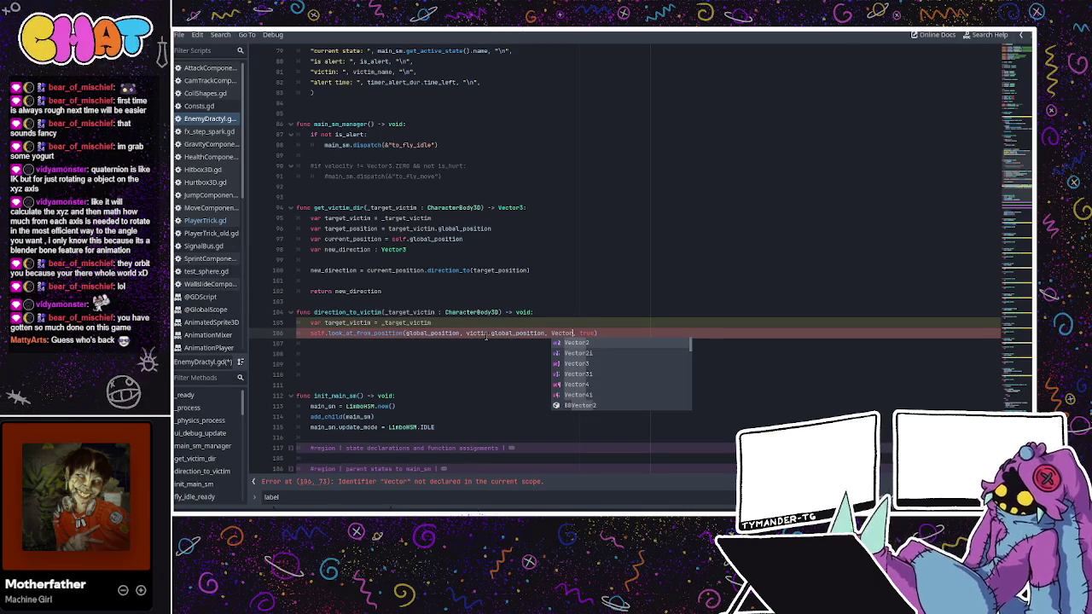
type("3")
key("Return")
type("0,1,0")
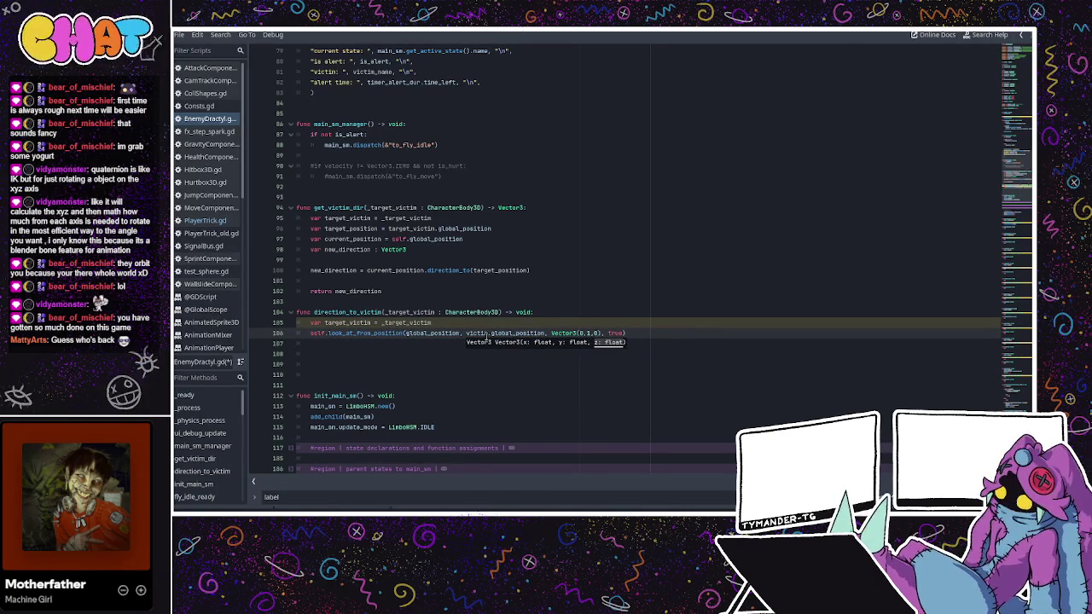
type(")")
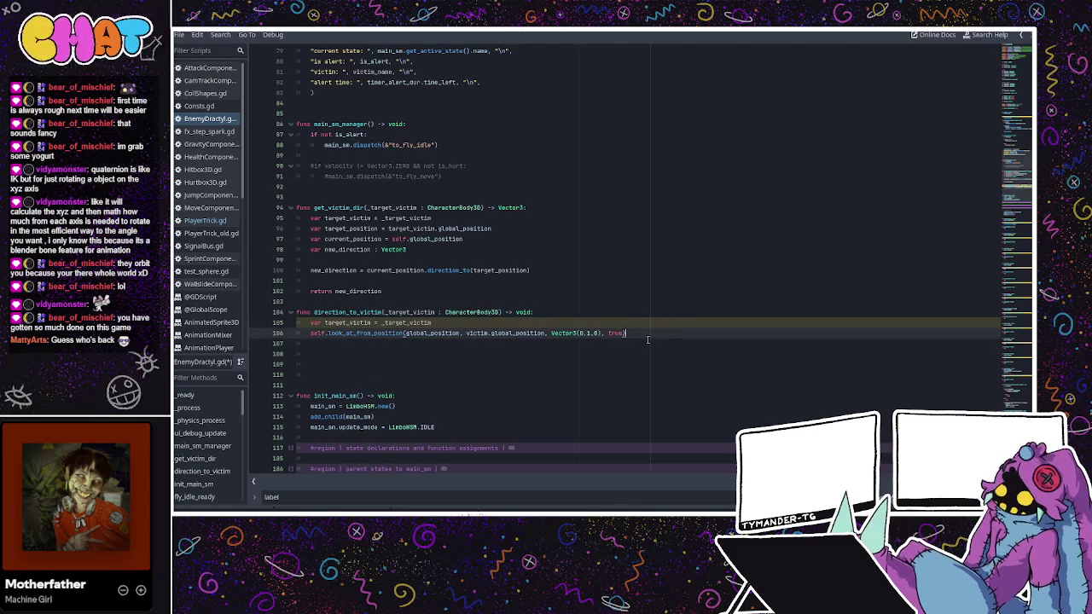
key("ctrl+s")
scroll(403, 348, "down", 6)
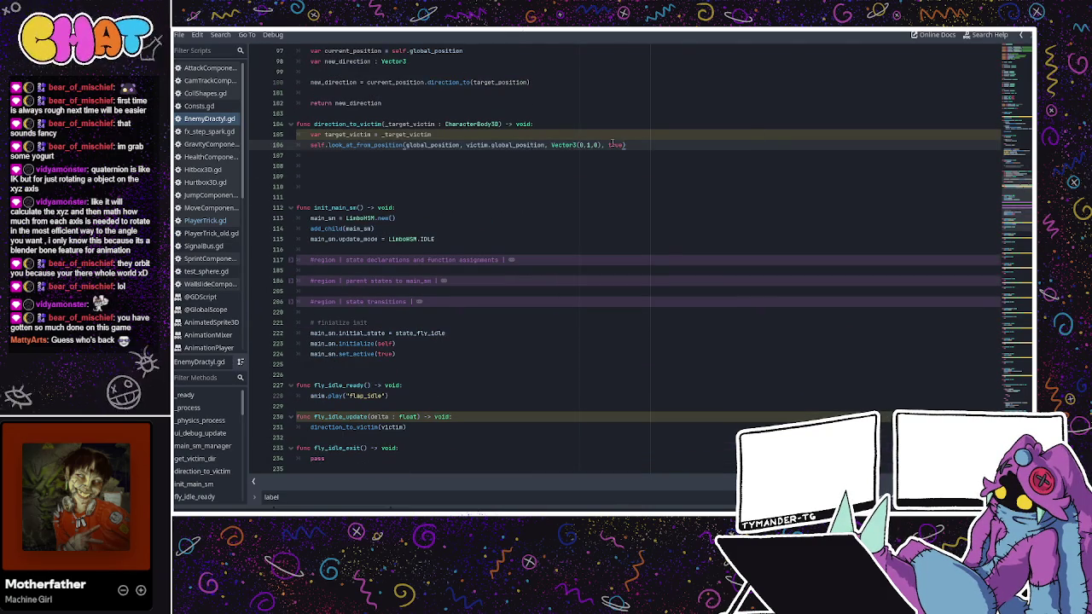
- Change victim to target_victim in the look_at_from_position call on line 106
left_click(461, 133)
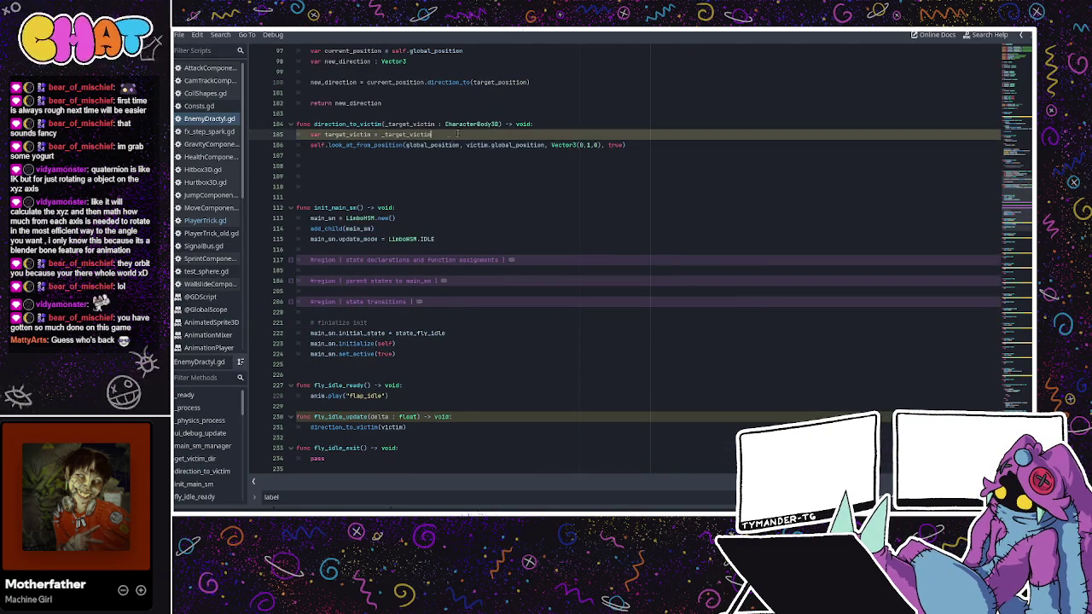
left_click(466, 144)
type("target_")
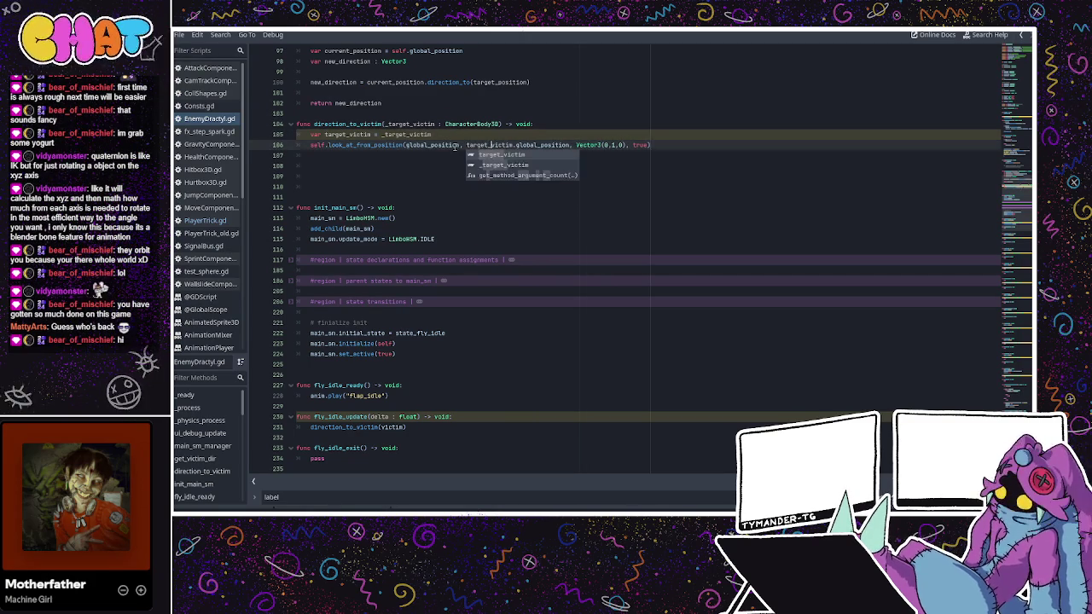
- Run the game with F5 and return to the script at the Nil global_position error
key("alt+Tab")
key("F5")
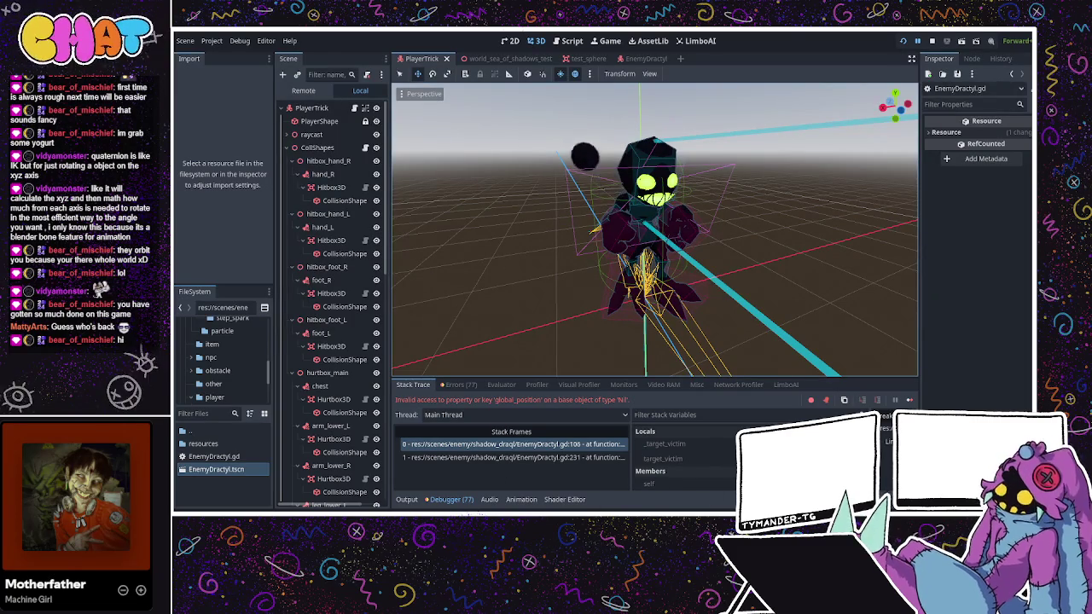
key("ctrl+F3")
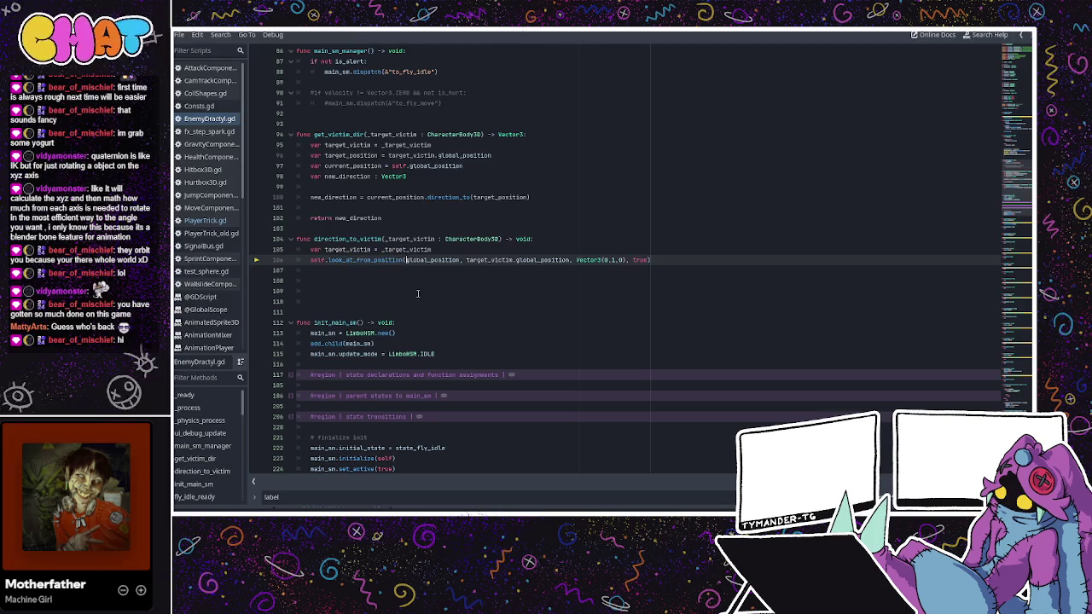
- Make the first argument self.global_position on line 106, then scroll through EnemyDractyl.gd's state functions
type("self")
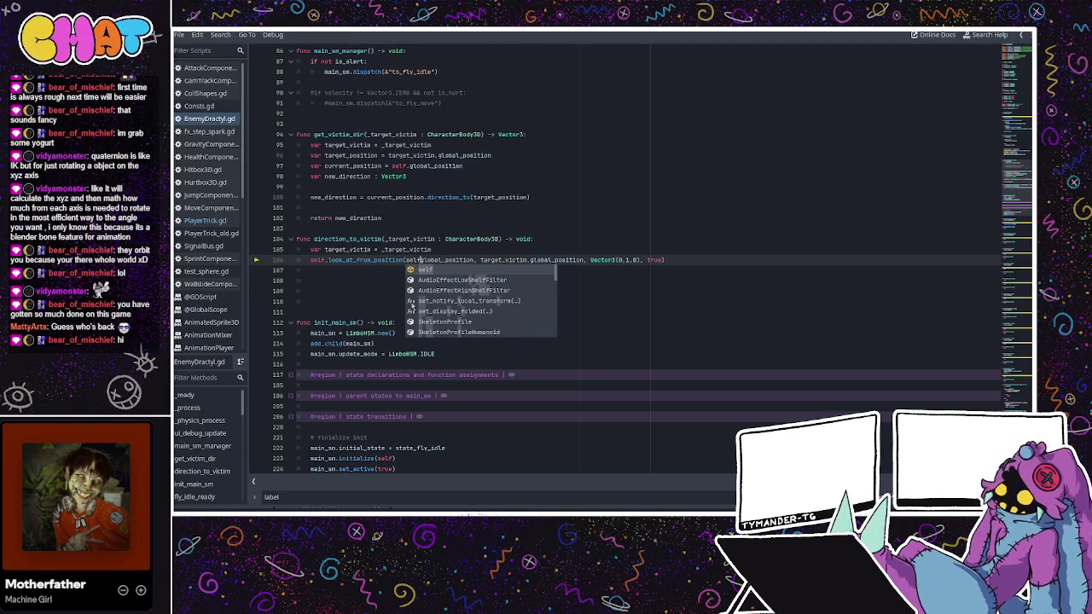
type(".")
left_click(451, 246)
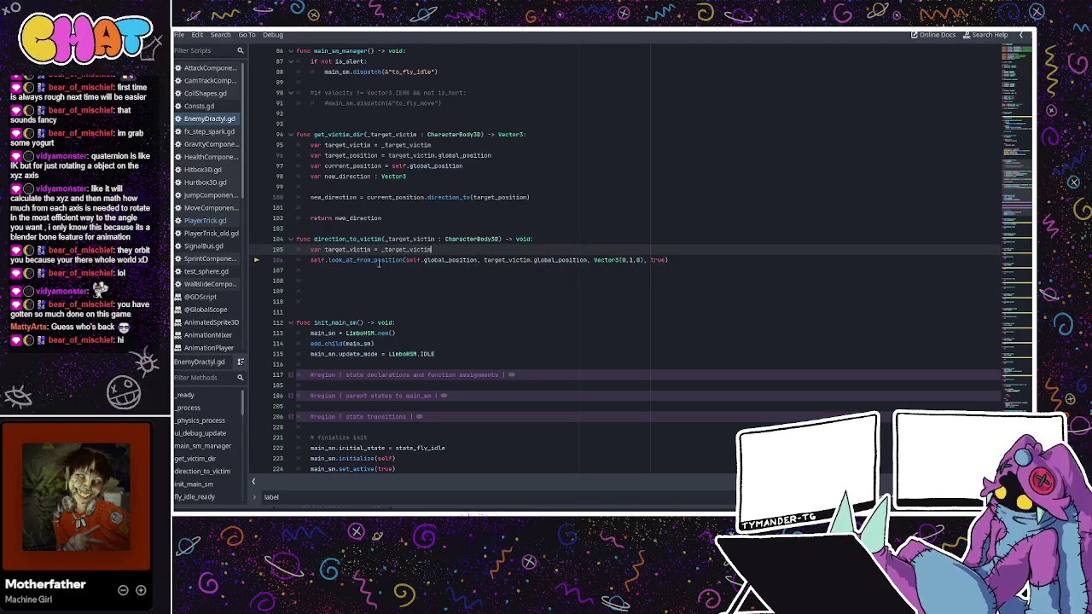
scroll(377, 269, "down", 1)
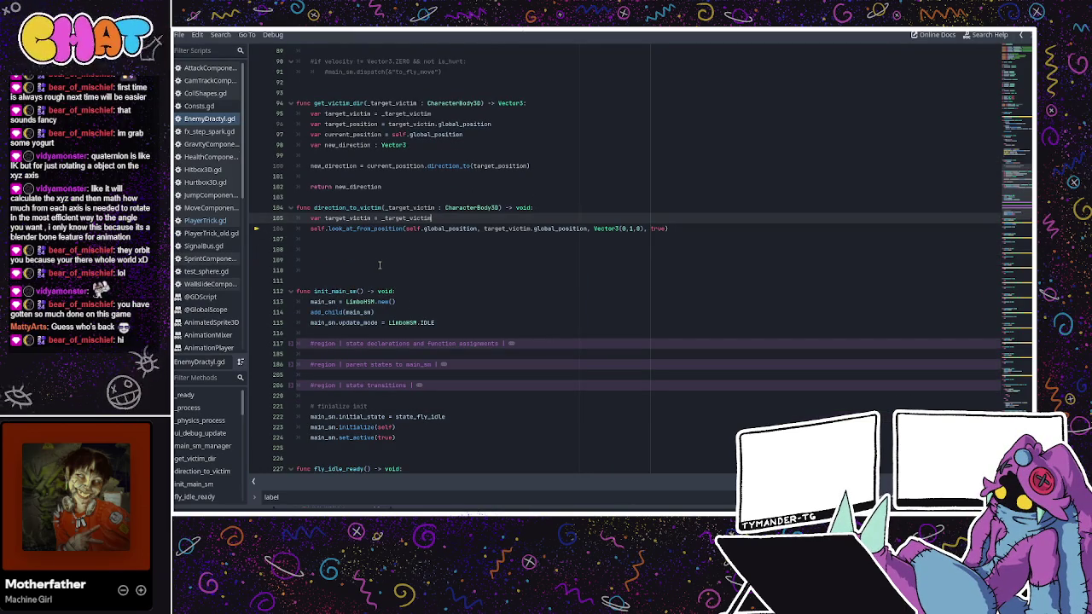
scroll(439, 256, "down", 15)
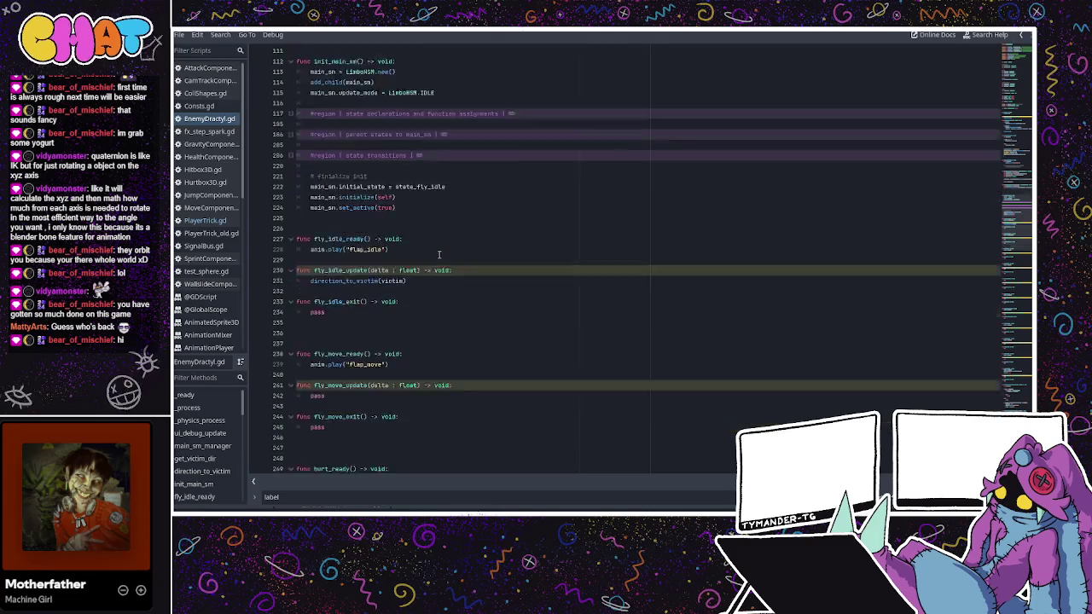
scroll(440, 255, "down", 5)
scroll(388, 276, "down", 2)
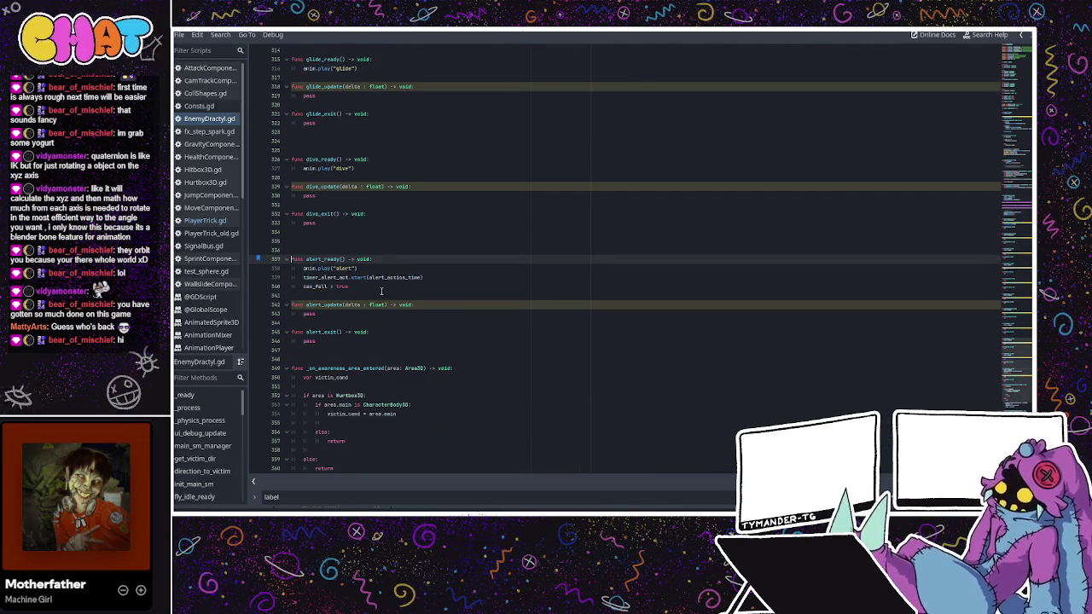
scroll(388, 279, "up", 5)
scroll(381, 290, "up", 6)
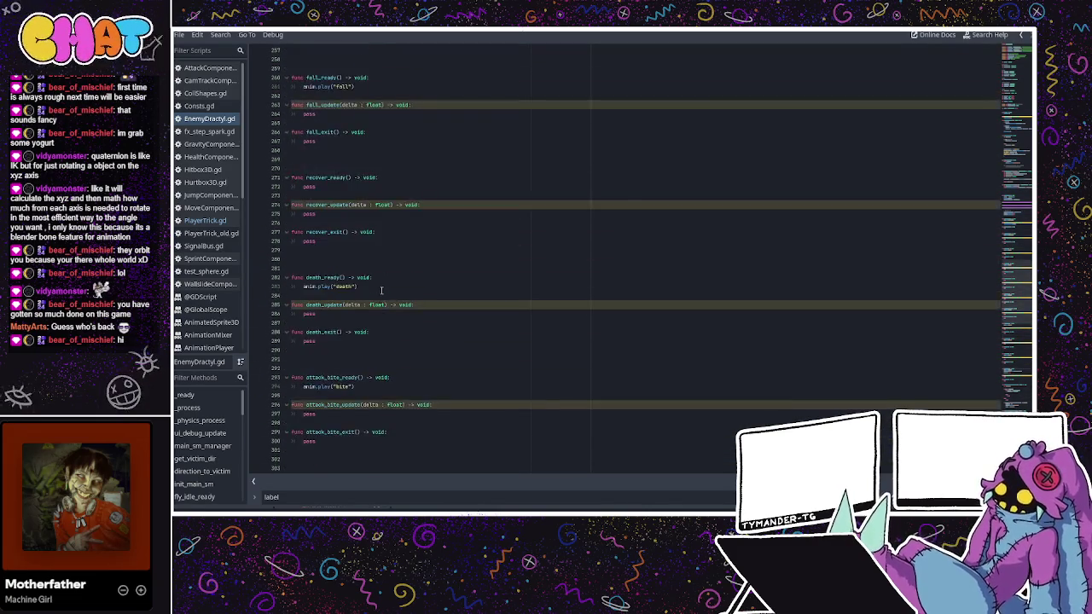
scroll(381, 282, "up", 3)
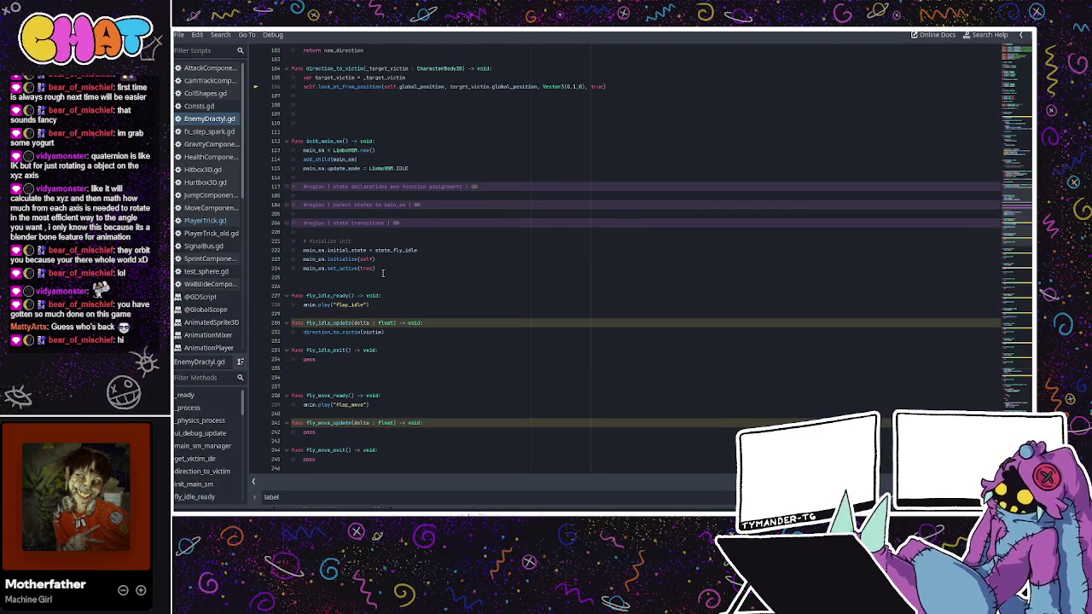
scroll(382, 277, "down", 3)
left_click(348, 350)
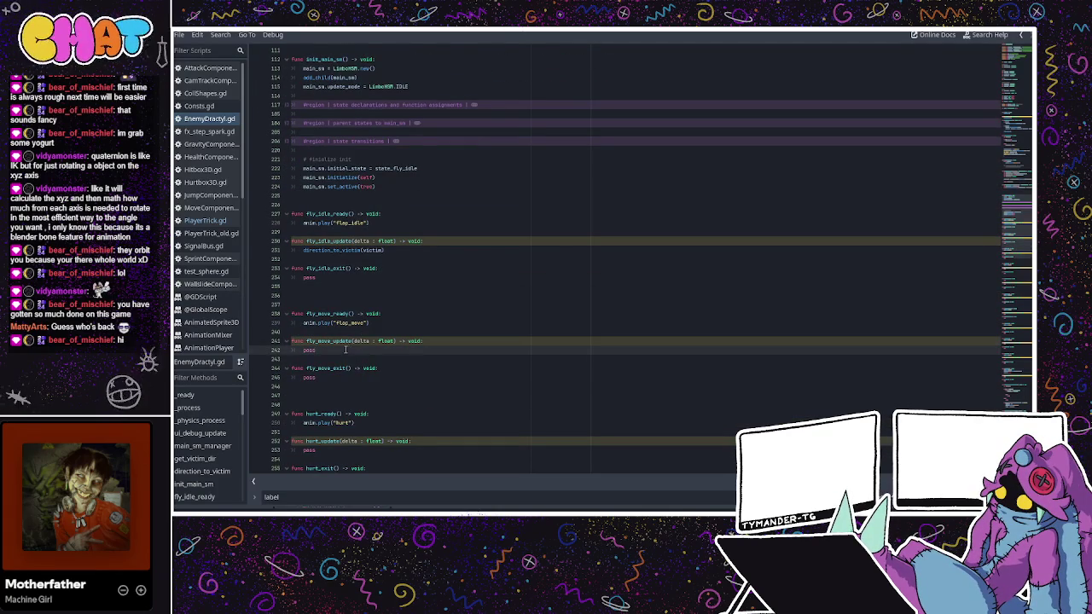
scroll(373, 290, "up", 6)
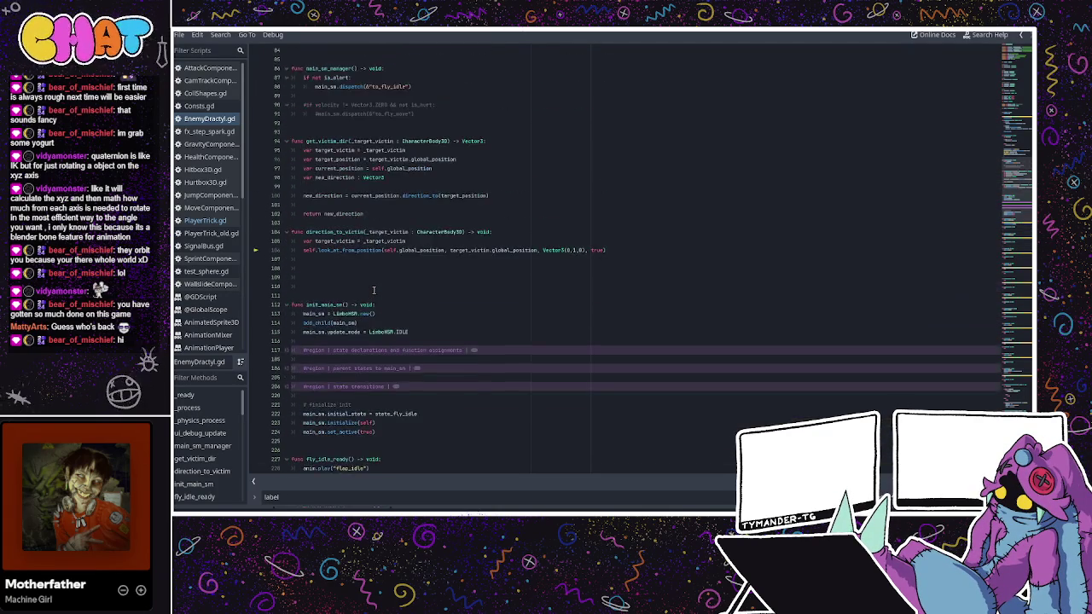
scroll(373, 288, "up", 5)
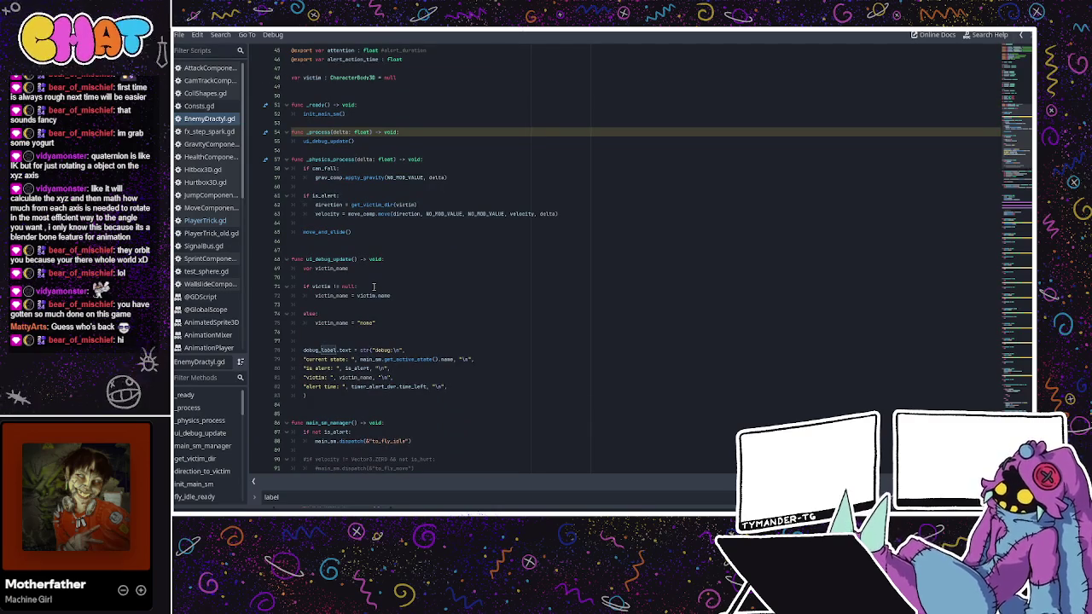
- Add a direction_to_victim(victim) call on line 63, below the alert-branch direction assignment
left_click(428, 202)
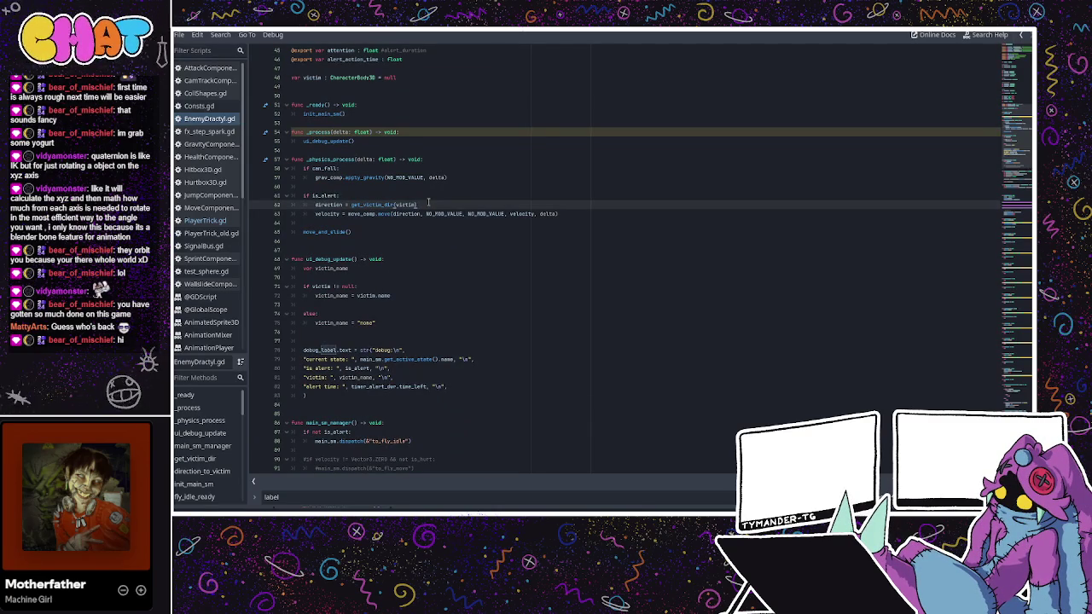
key("Return")
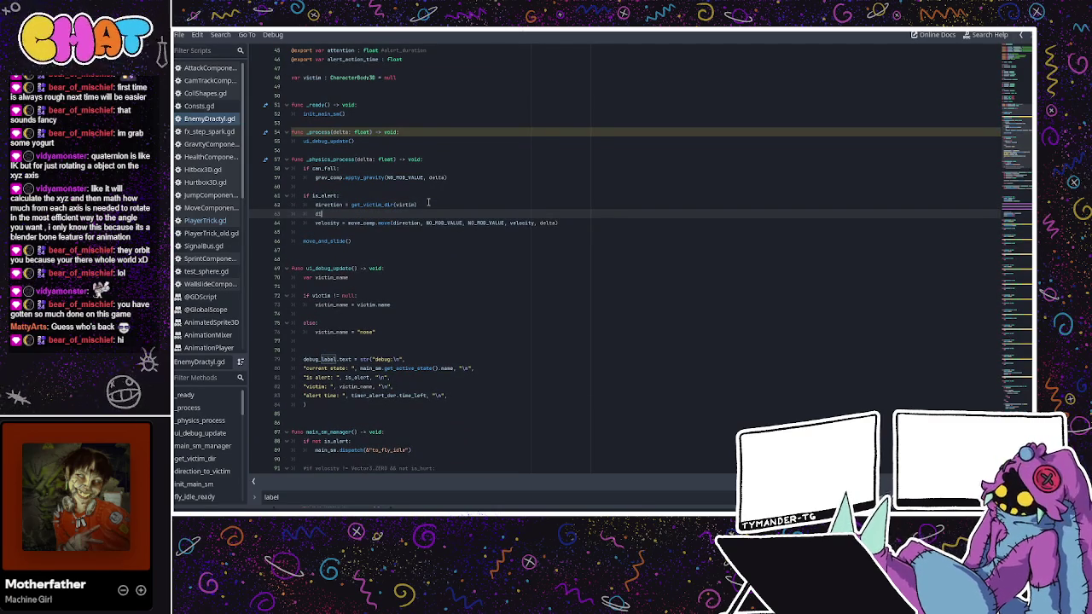
type("direction_to_vic")
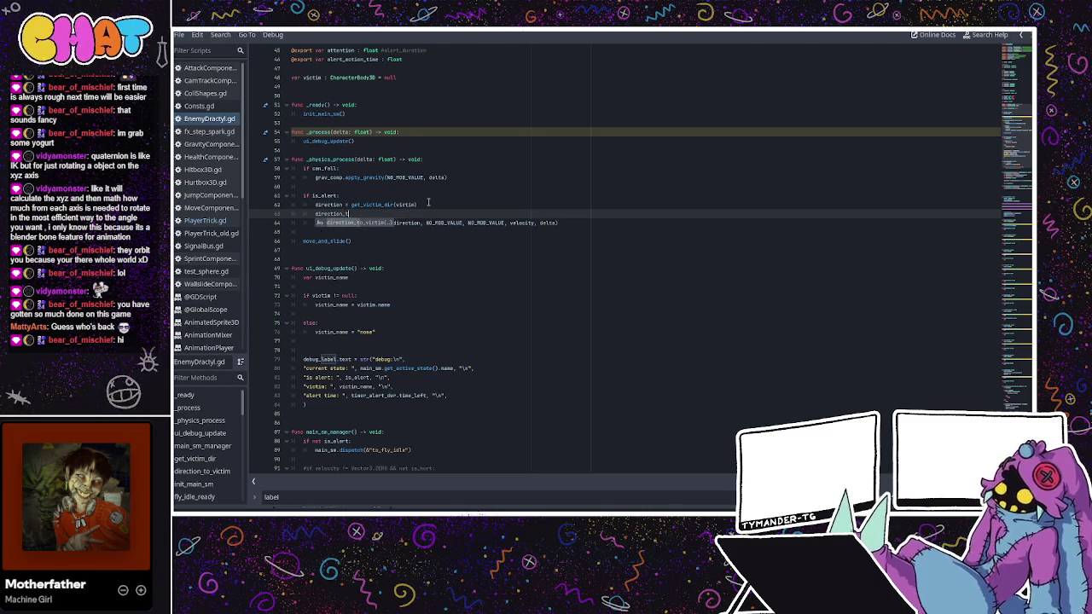
key("Return")
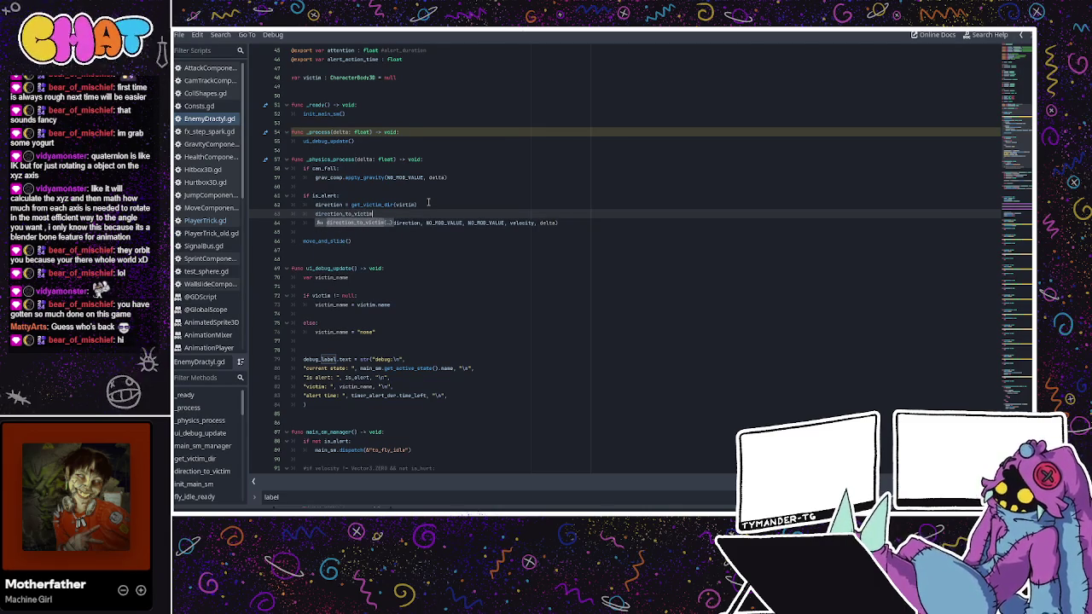
left_click(428, 202)
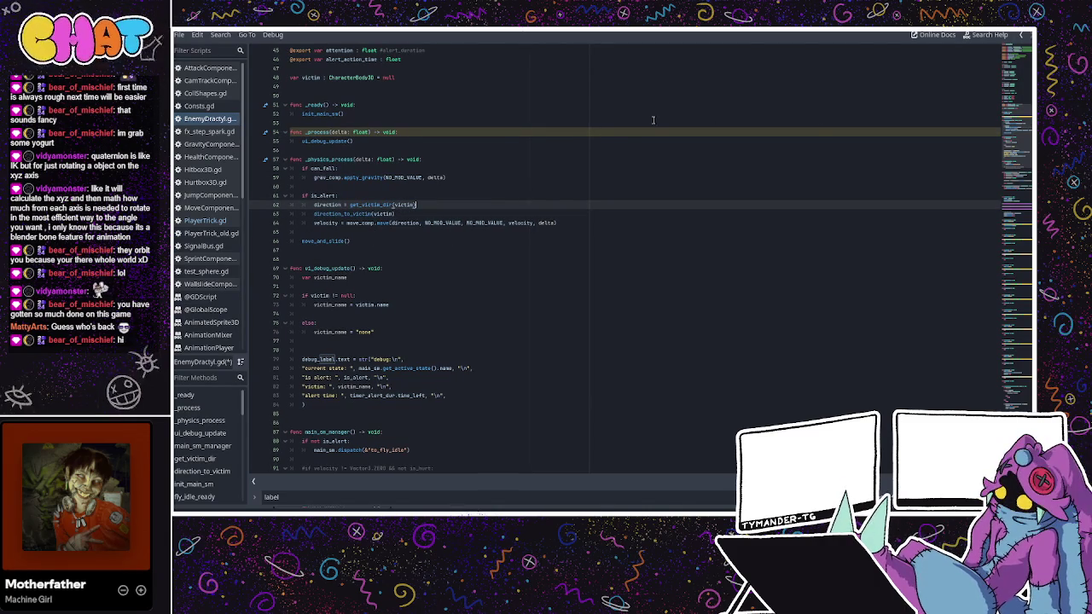
key("alt+Tab")
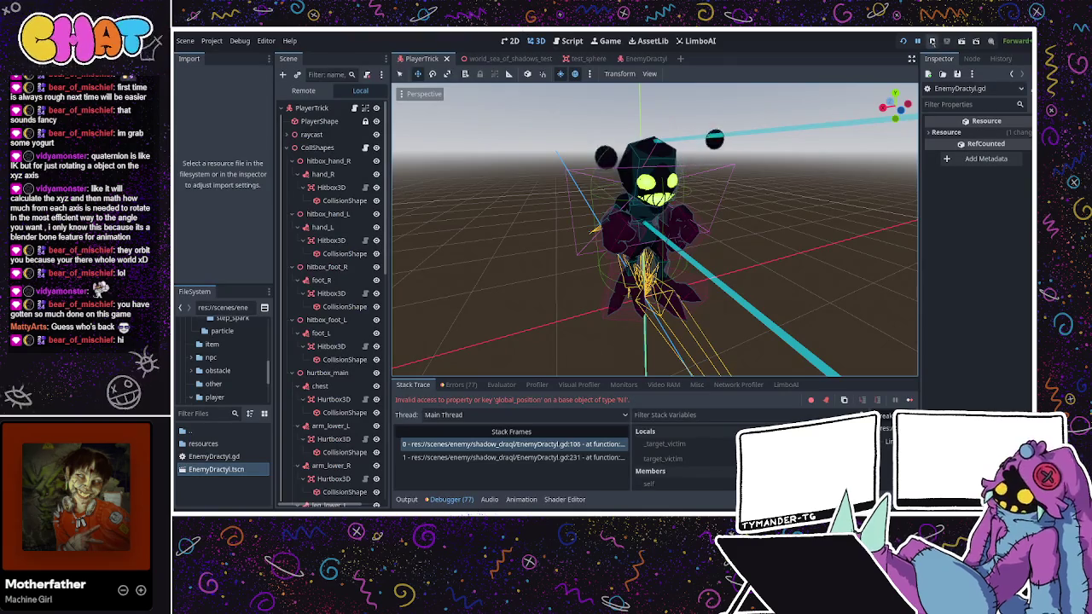
- Run the game with F5 and jump to the Nil global_position error in EnemyDractyl.gd
key("F5")
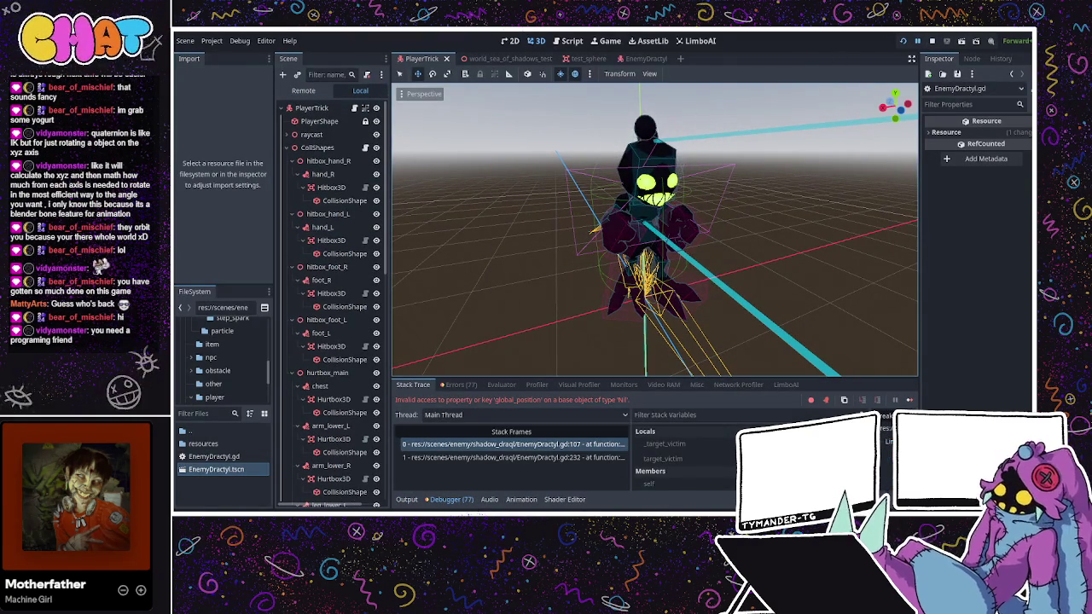
key("ctrl+F3")
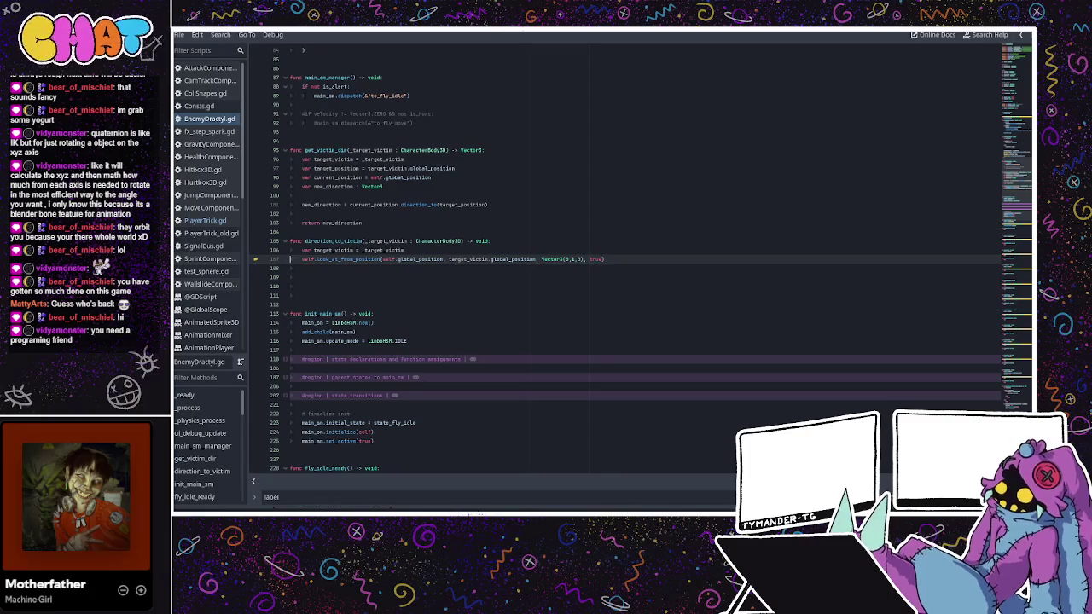
scroll(648, 443, "down", 2)
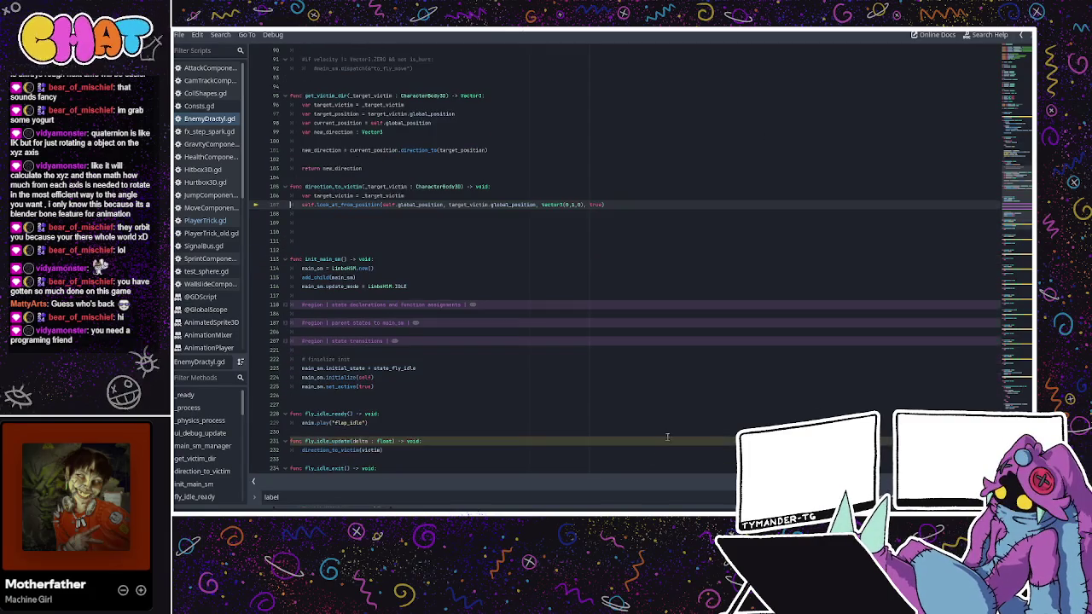
scroll(648, 443, "down", 6)
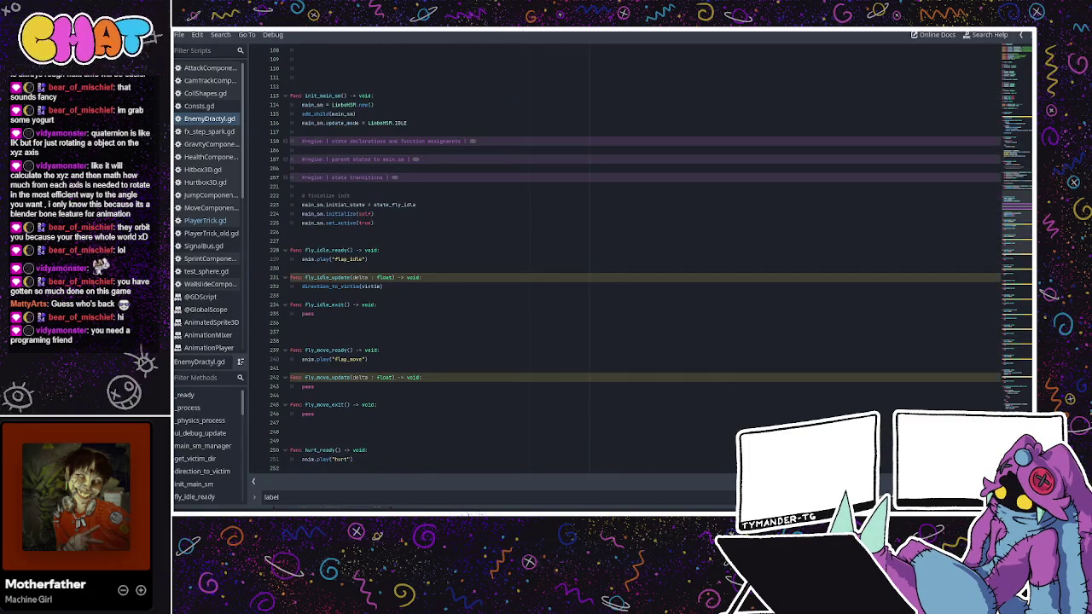
- Show and hide the script warnings list, then put the caret at the end of line 234
left_click(938, 496)
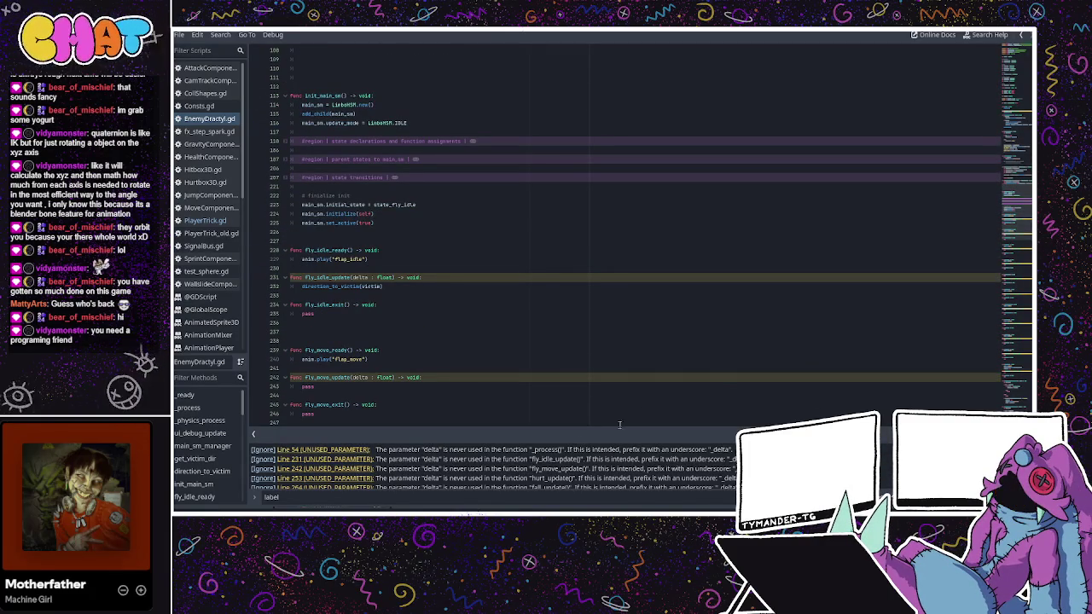
left_click(938, 496)
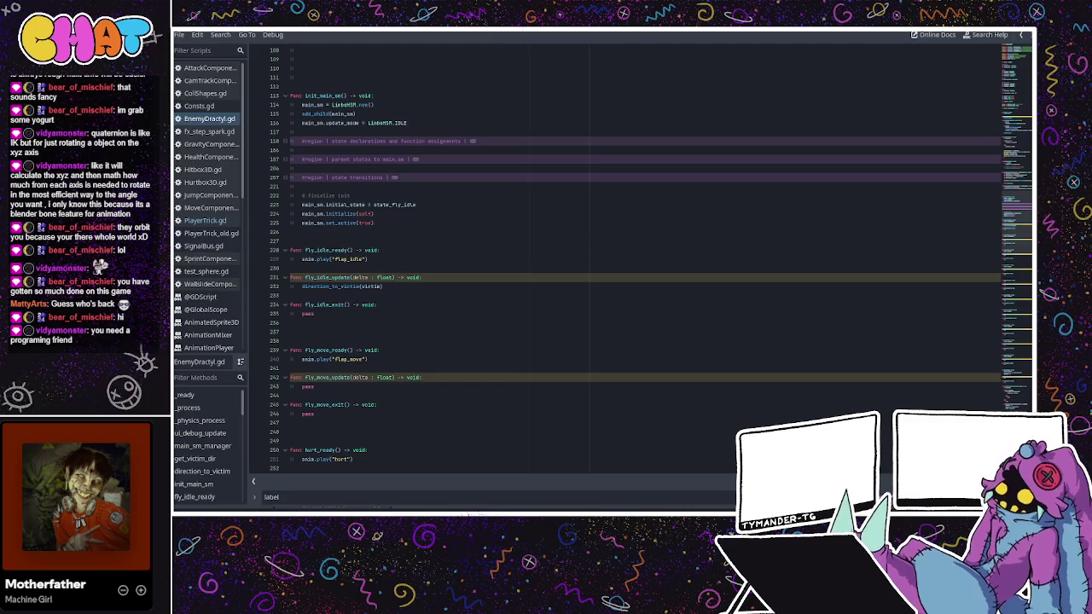
left_click(499, 302)
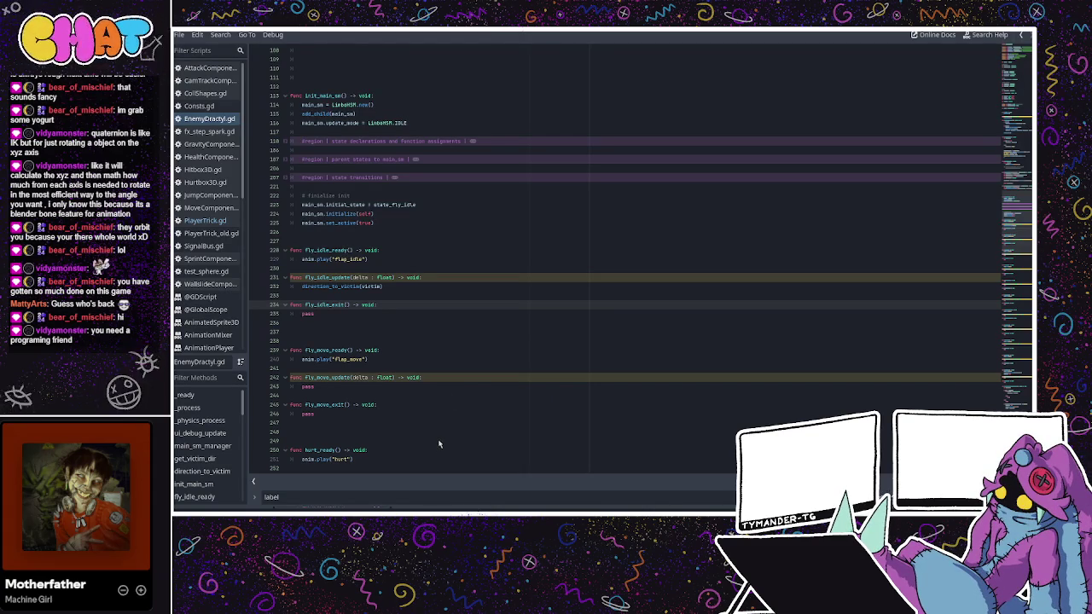
- Highlight global_position and target_victim on line 107 to check where they are used
scroll(439, 444, "up", 8)
left_click(441, 382)
left_click(410, 278)
double_click(420, 259)
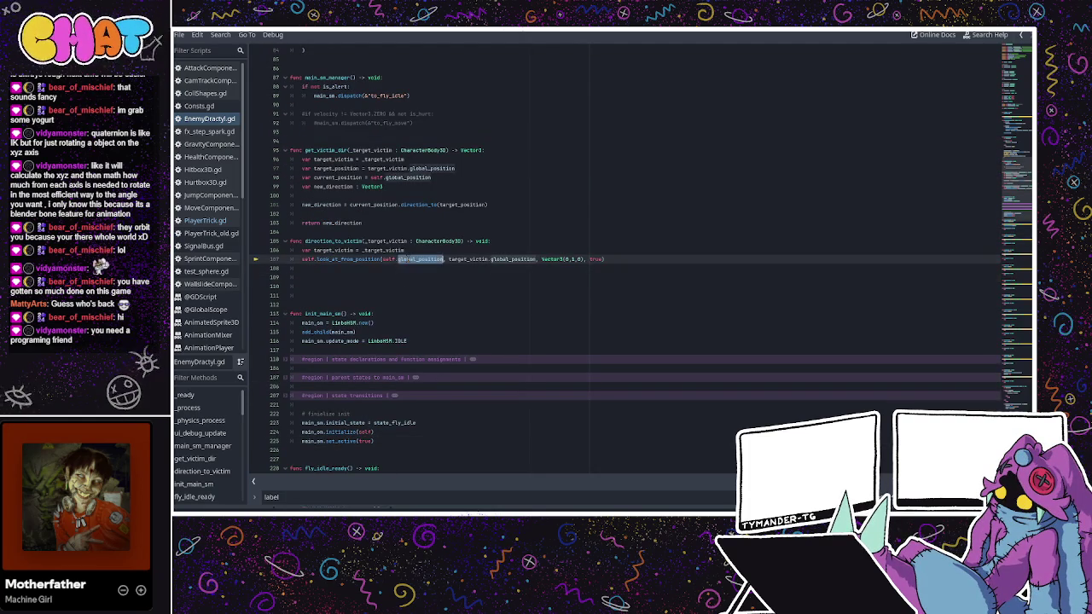
left_click(413, 260)
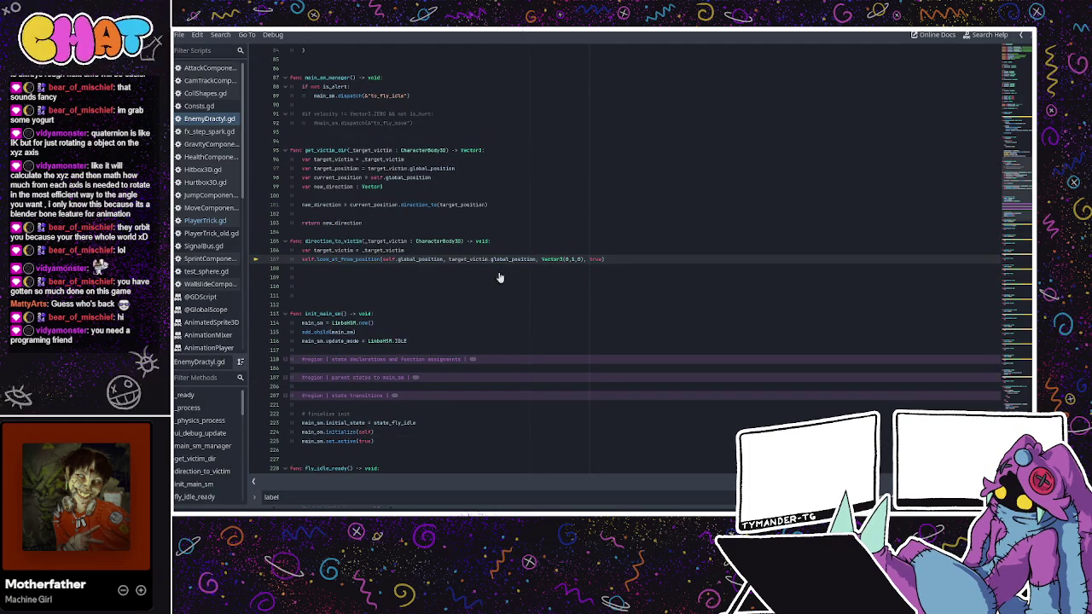
double_click(471, 259)
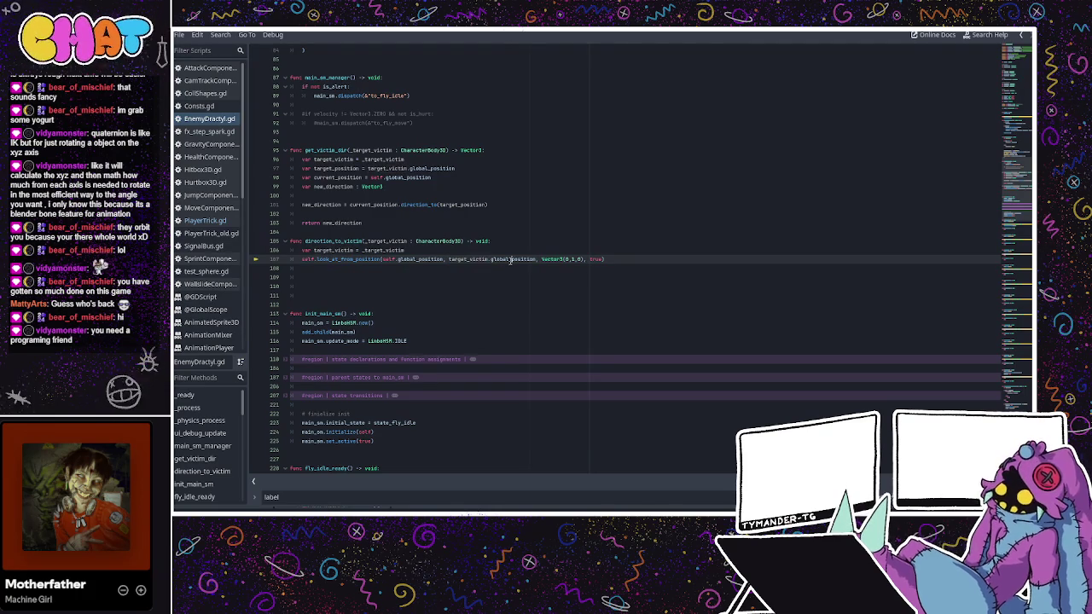
left_click(501, 259)
double_click(468, 259)
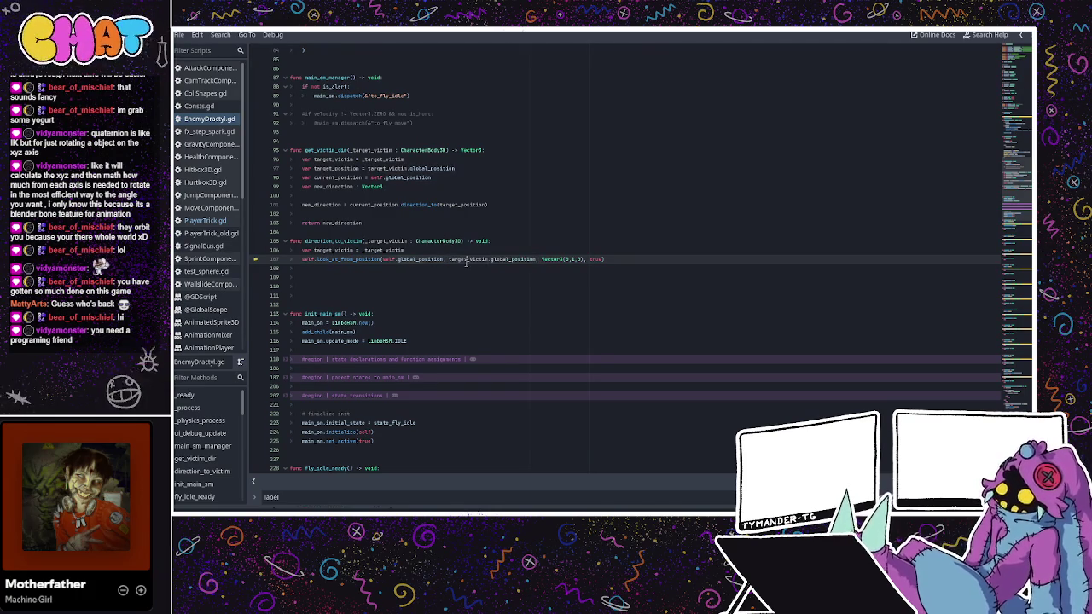
double_click(415, 259)
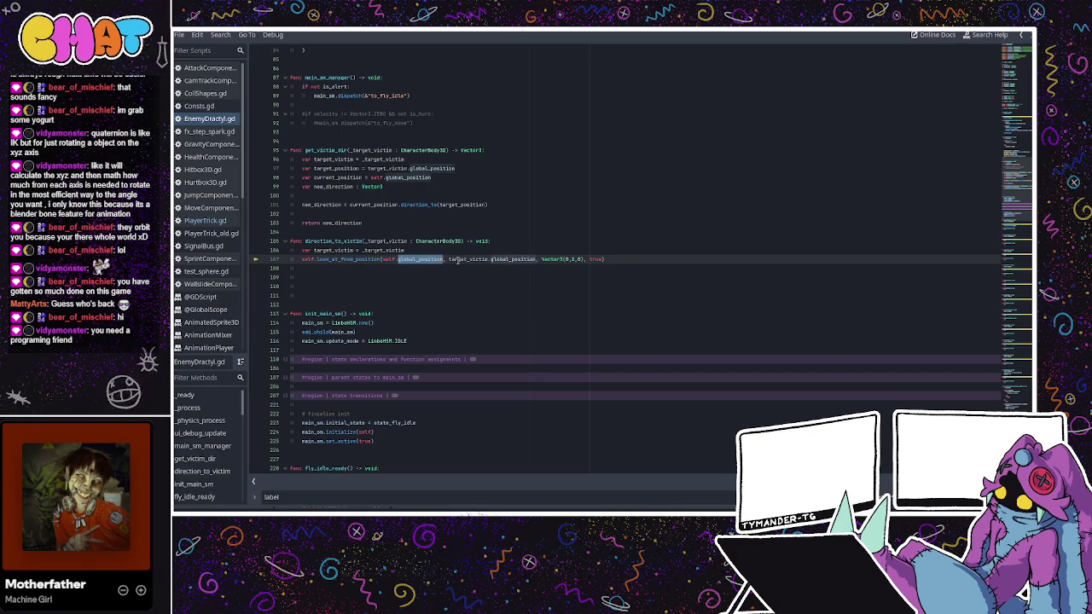
left_click(458, 259)
- Paste the target_position and current_position lines 97–98 below line 106 in direction_to_victim
left_click(419, 251)
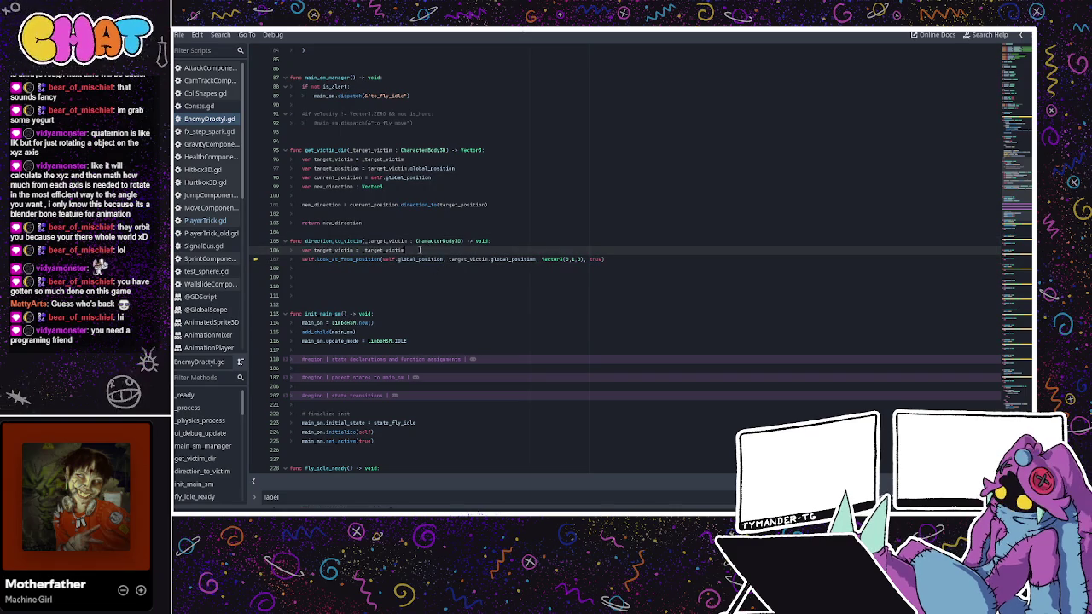
left_click_drag(460, 178, 293, 169)
key("ctrl+c")
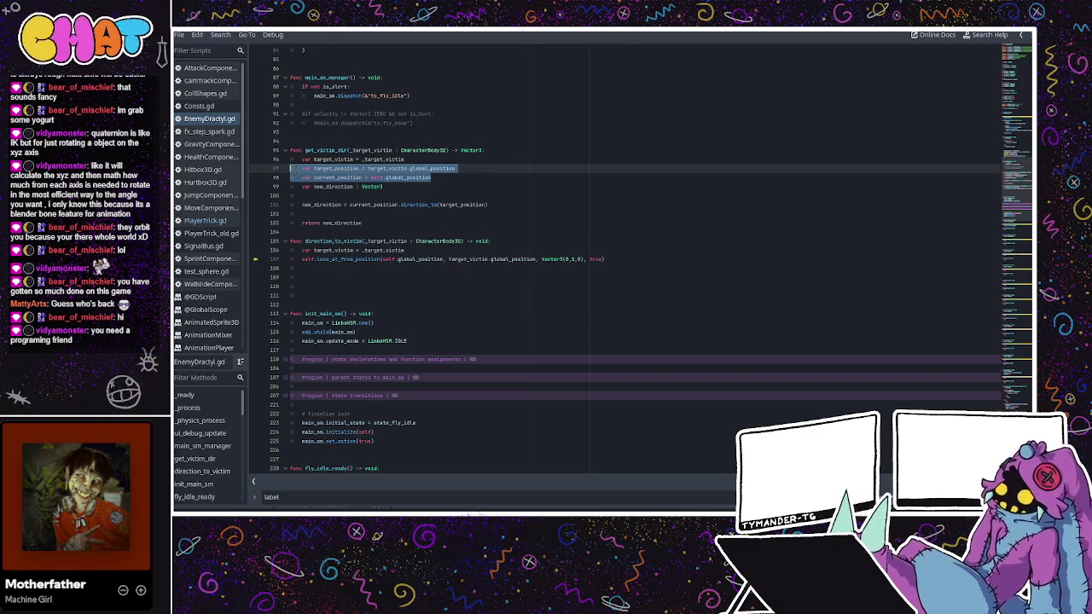
left_click(404, 250)
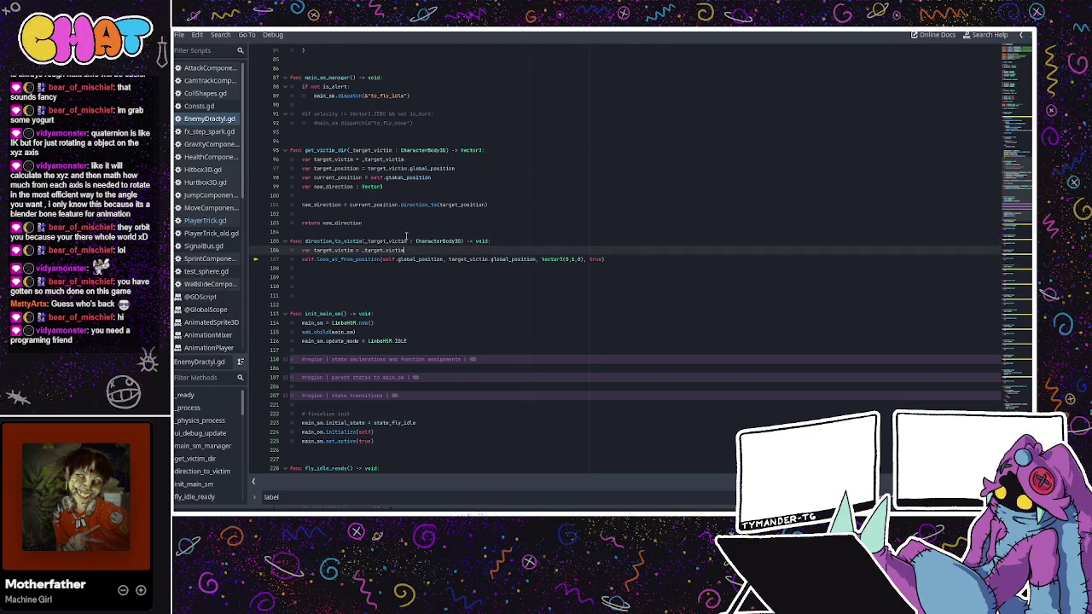
key("Return")
key("ctrl+v")
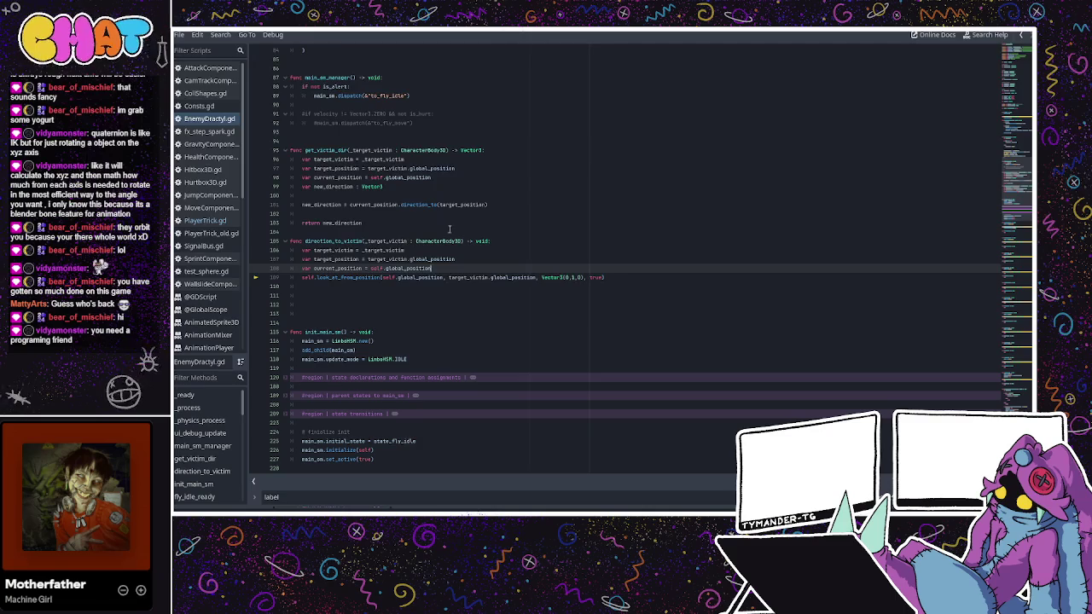
- Replace look_at_from_position's first two arguments with current_position and target_position
left_click_drag(443, 278, 386, 278)
type("curre")
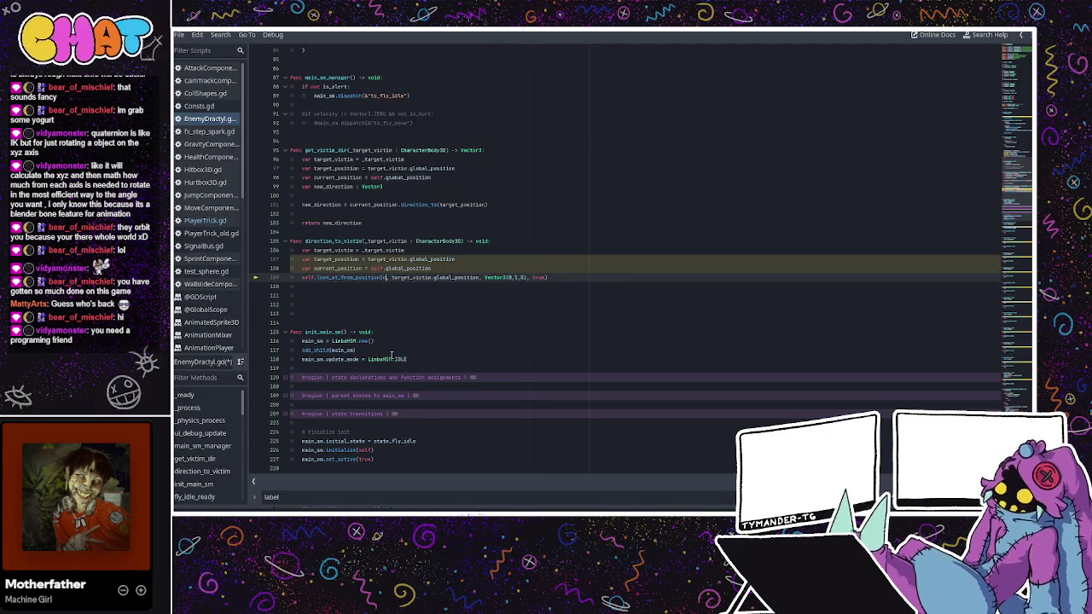
key("Return")
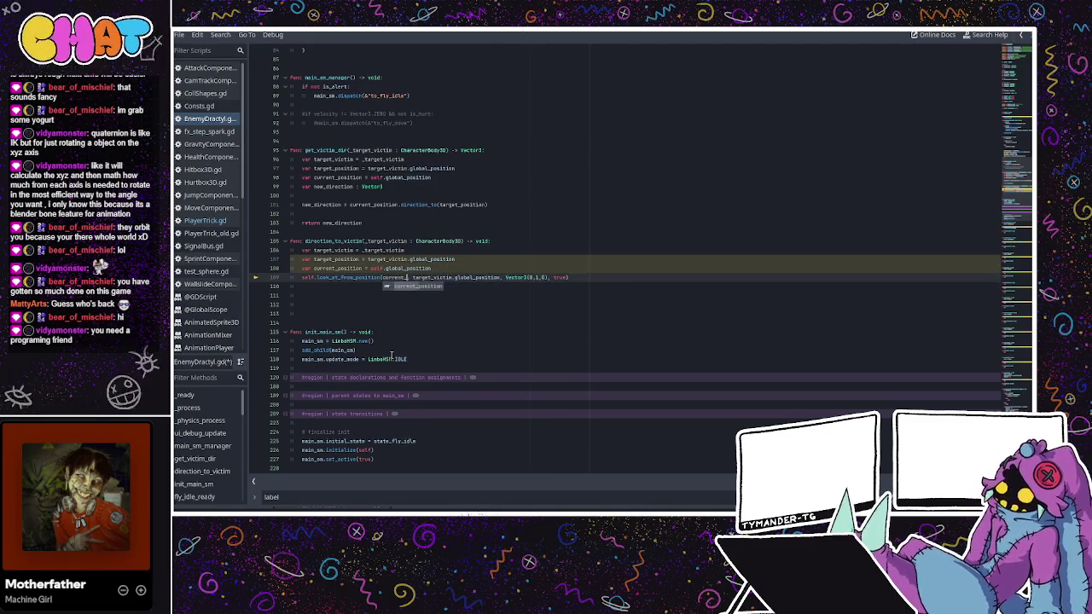
left_click_drag(526, 277, 437, 277)
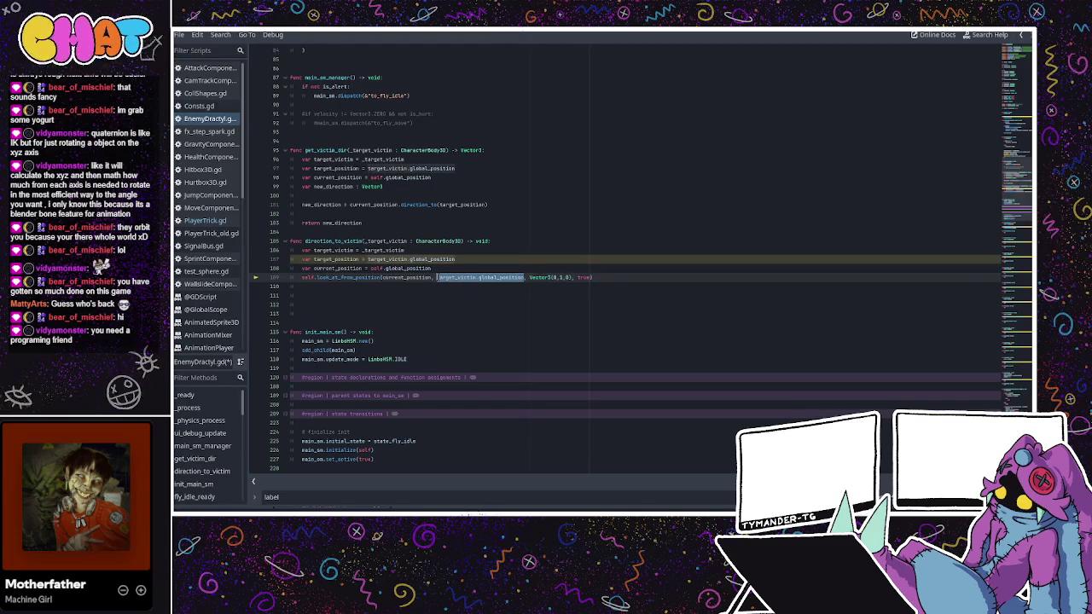
type("targ")
key("Return")
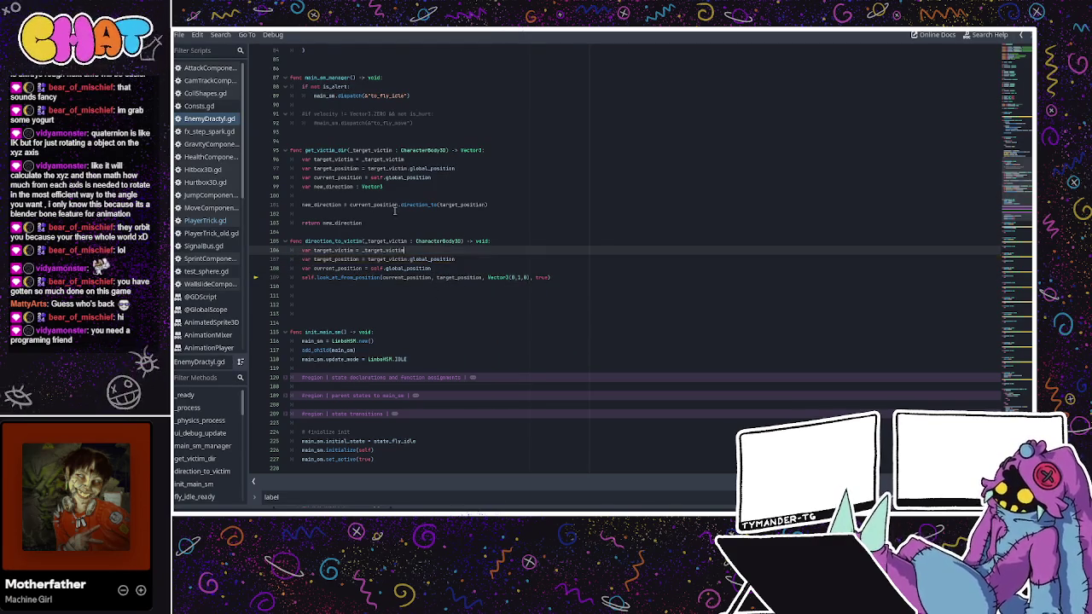
- Scroll up and check the direction assignment and direction_to_victim call on lines 62–64
scroll(395, 213, "up", 10)
scroll(395, 219, "up", 1)
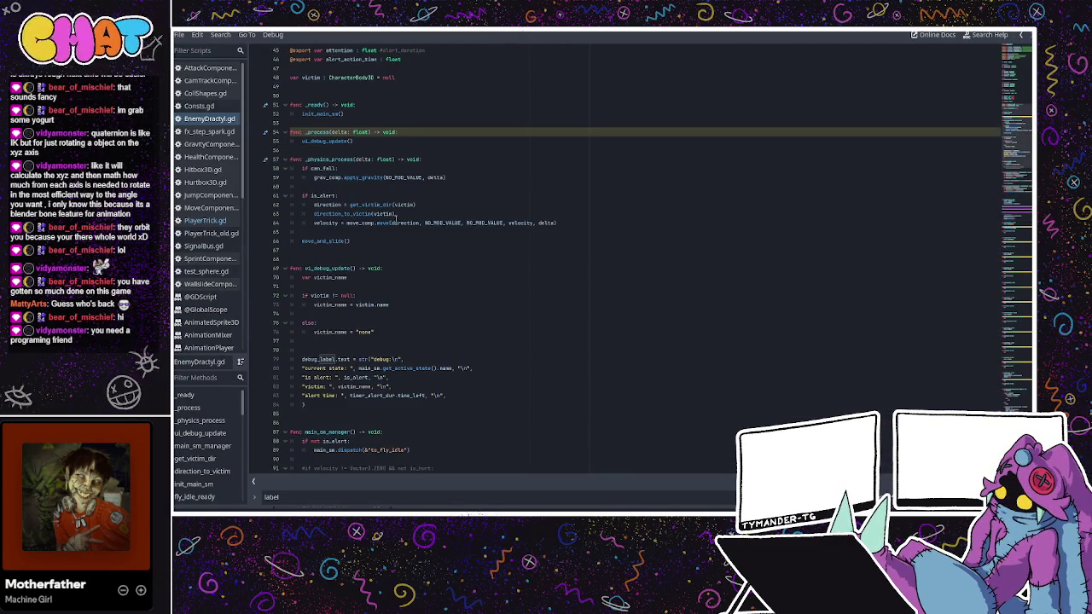
left_click(368, 205)
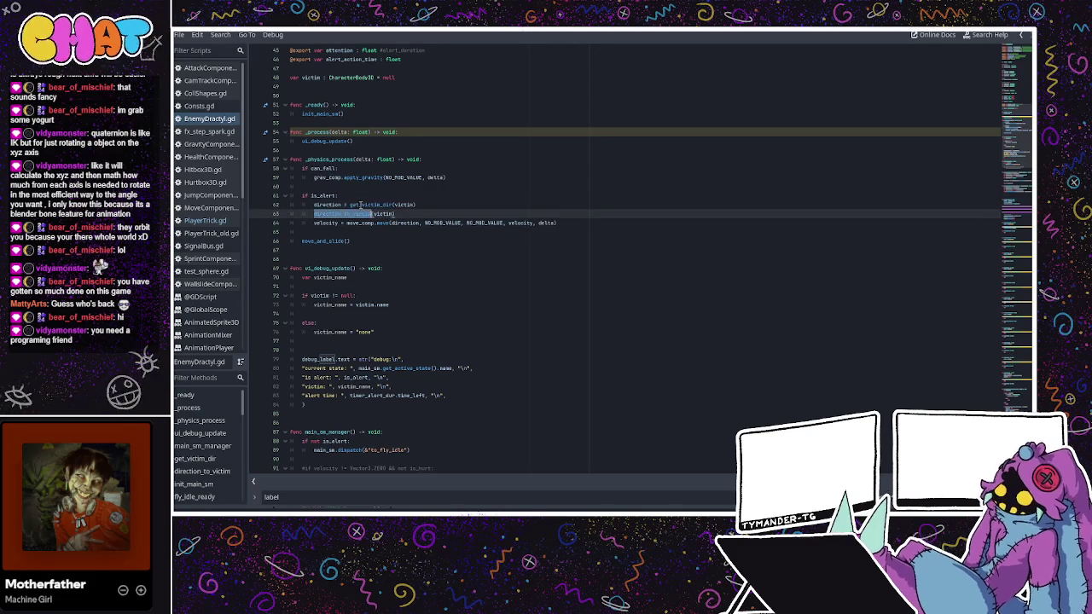
left_click(347, 223)
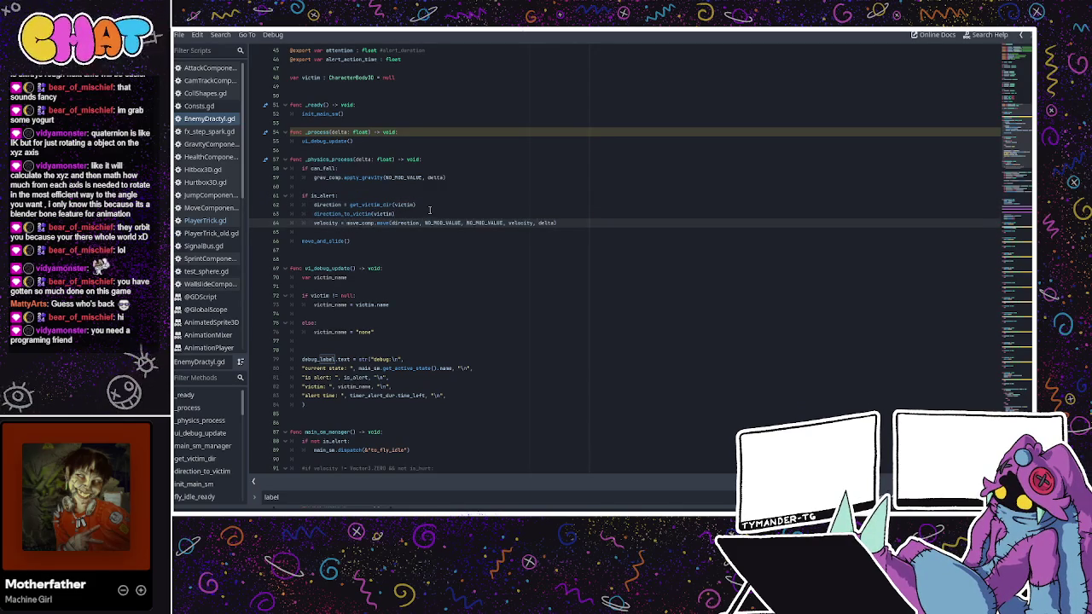
left_click(425, 213)
- Run the game, stop it, and run it again with F5
key("F5")
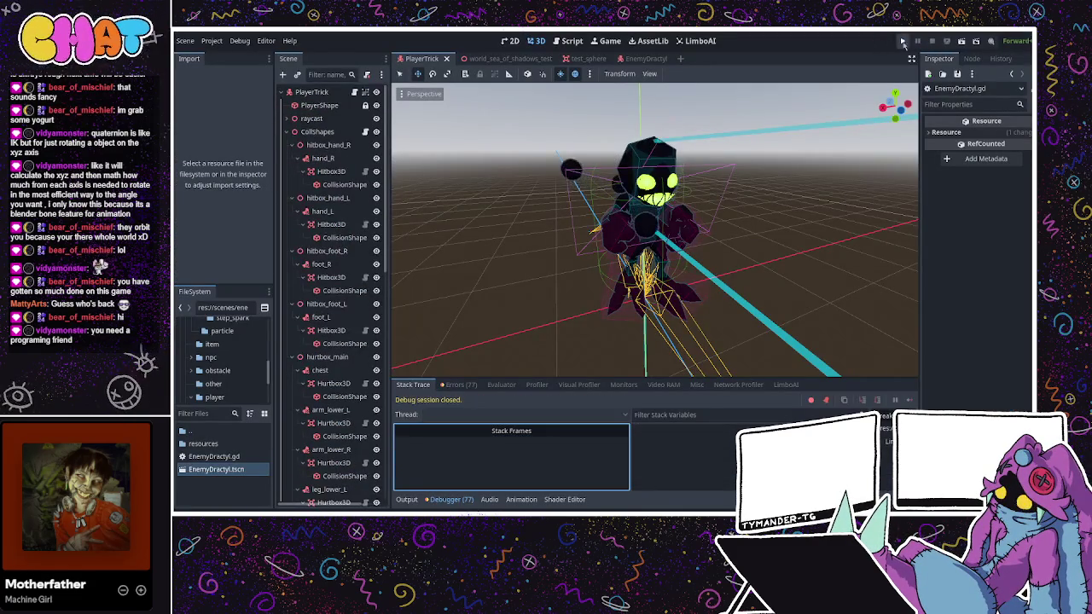
left_click(932, 42)
key("F5")
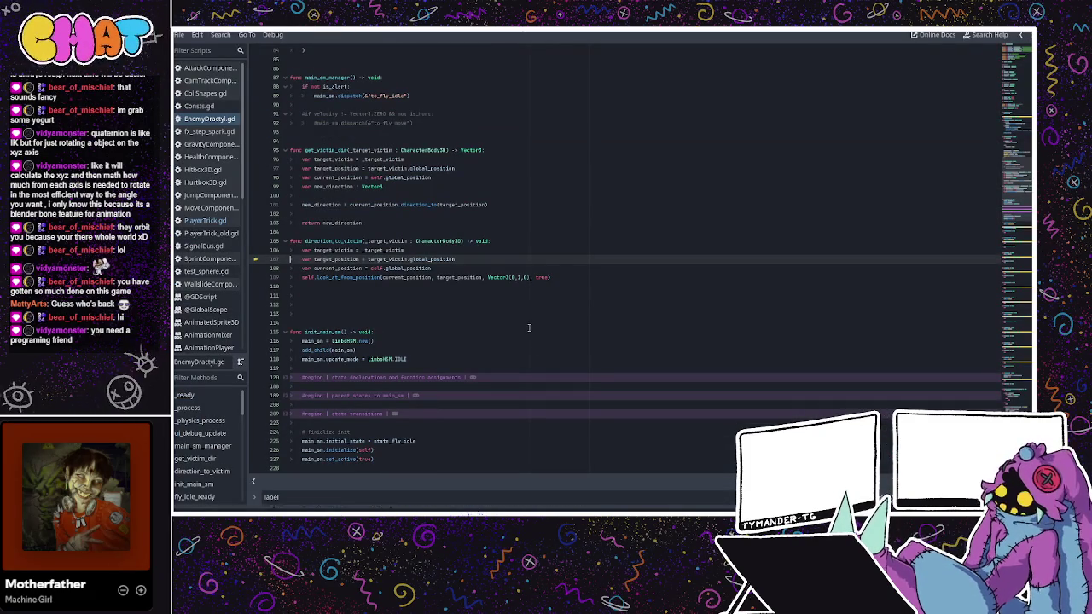
- Highlight target_victim, _target_victim and global_position on lines 106–108 to check their uses
left_click(381, 250)
double_click(388, 258)
double_click(368, 250)
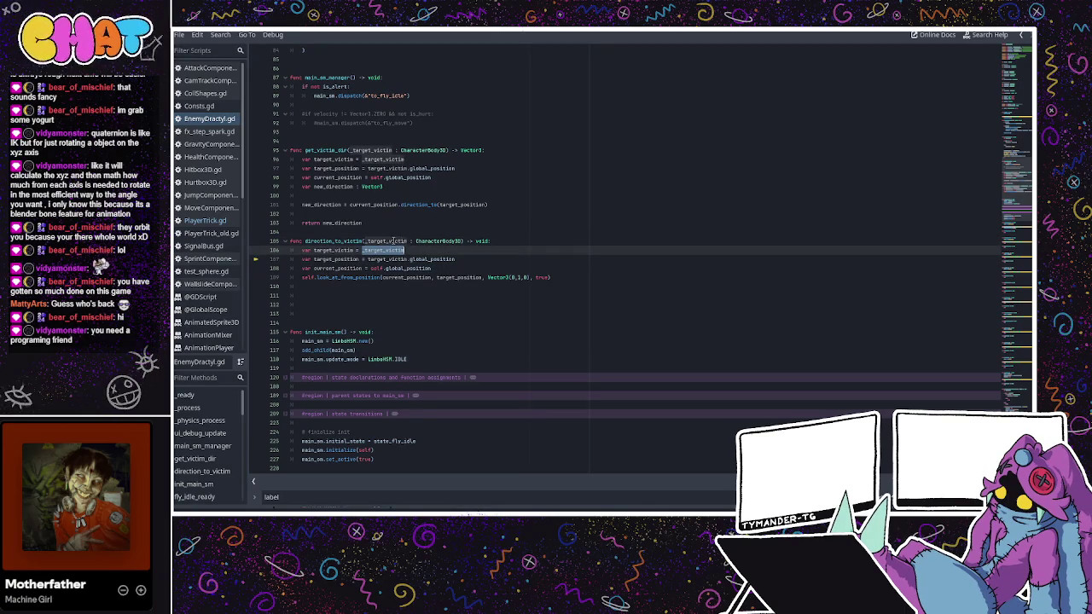
double_click(389, 241)
double_click(388, 241)
double_click(388, 241)
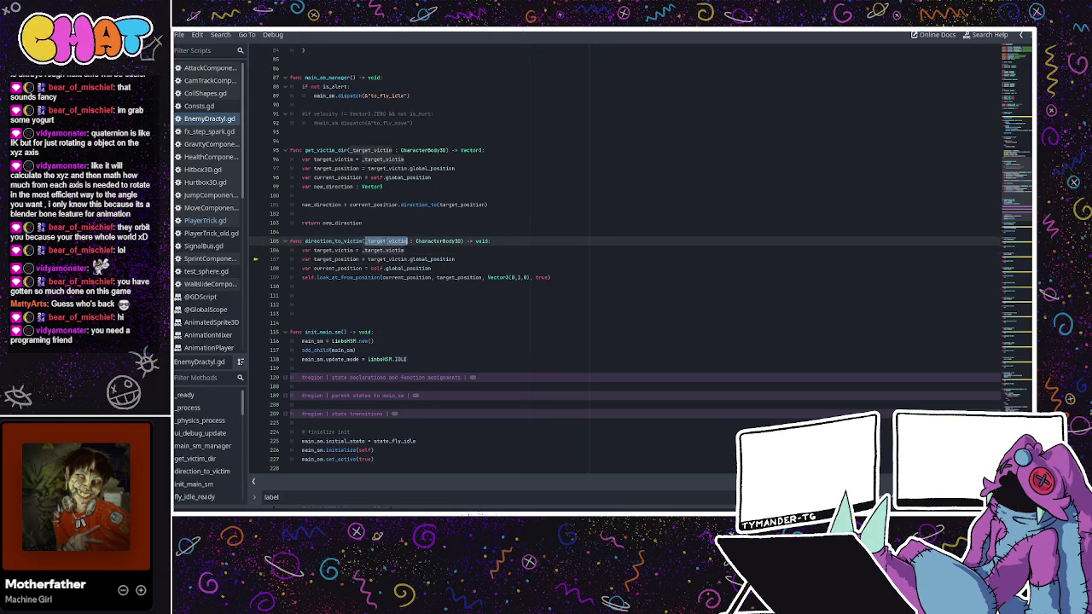
left_click(324, 250)
left_click(408, 258)
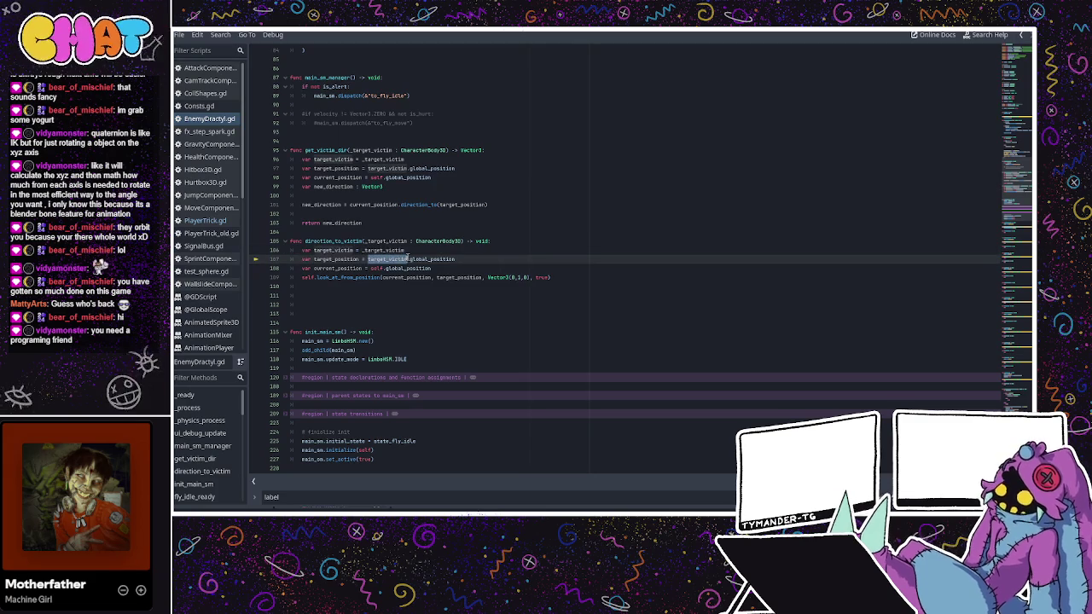
double_click(408, 258)
double_click(405, 268)
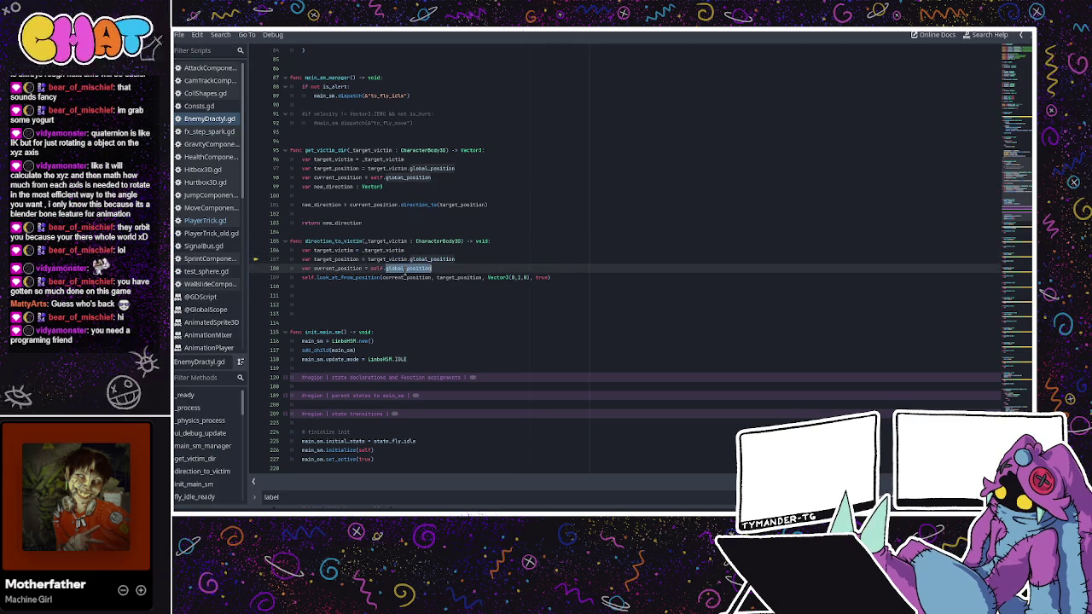
- Copy the self.look_at_from_position line into get_victim_dir below line 101
left_click(339, 260)
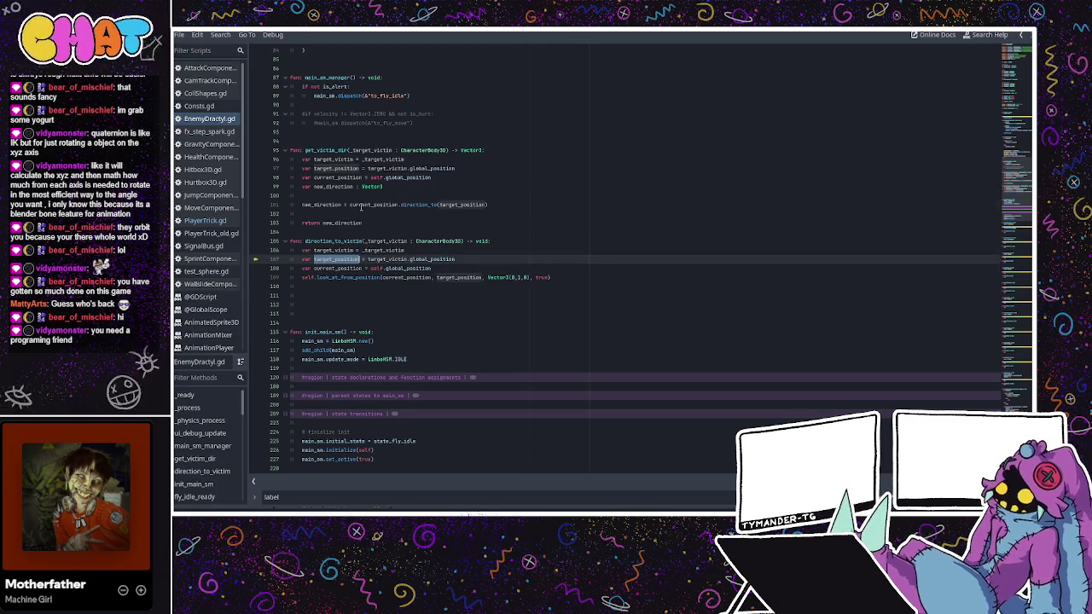
key("Up")
key("Up")
key("Up")
triple_click(401, 278)
key("ctrl+c")
left_click(343, 213)
key("ctrl+v")
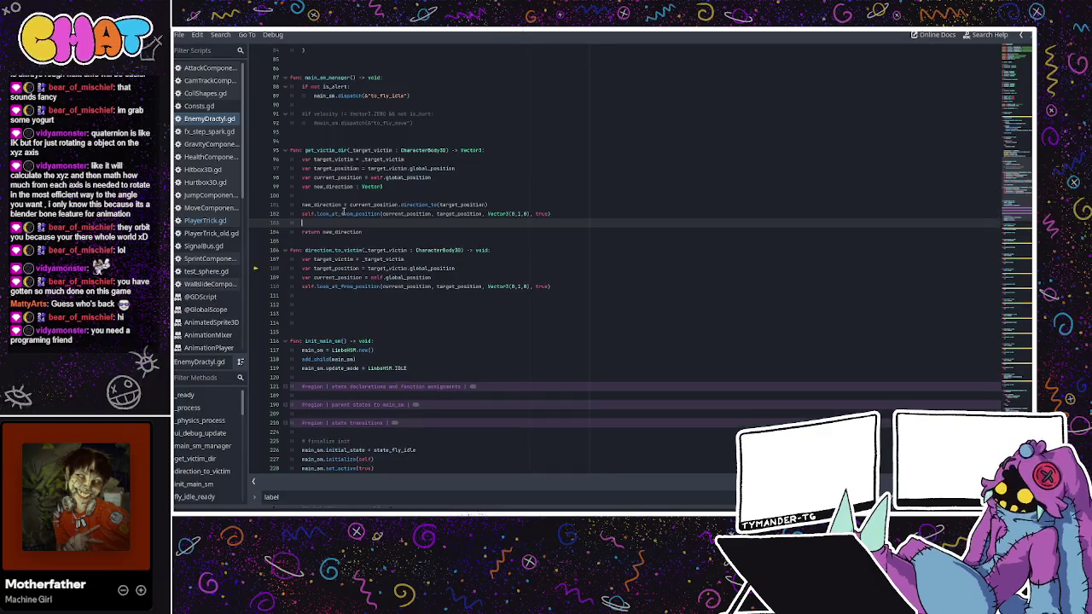
- Delete the entire direction_to_victim function and the leftover blank lines
mouse_move(565, 288)
left_mouse_down()
mouse_move(294, 272)
mouse_move(280, 240)
left_mouse_up()
key("Delete")
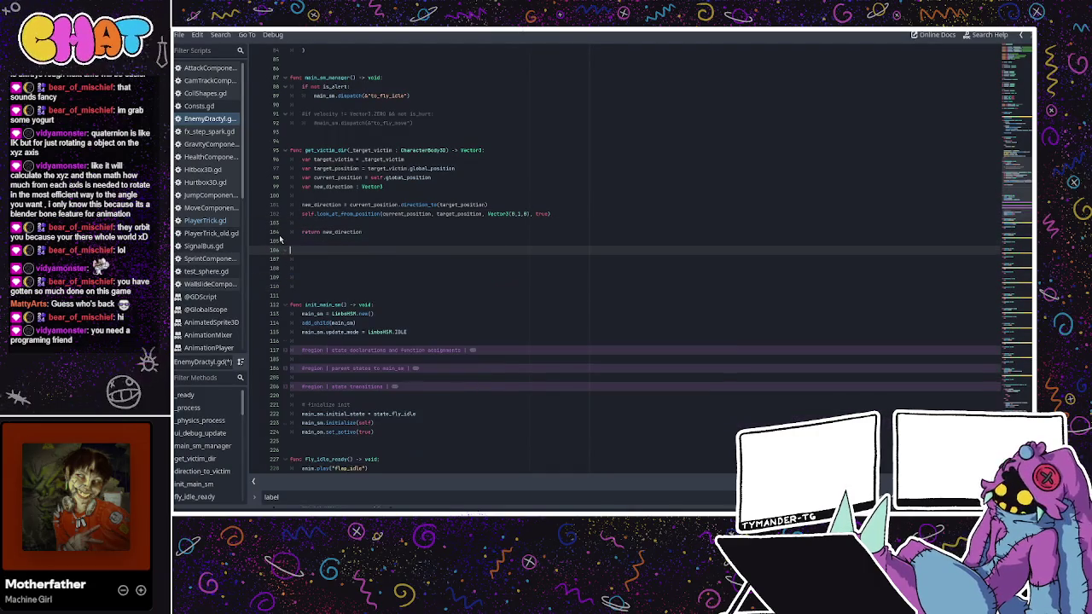
left_click_drag(318, 292, 264, 249)
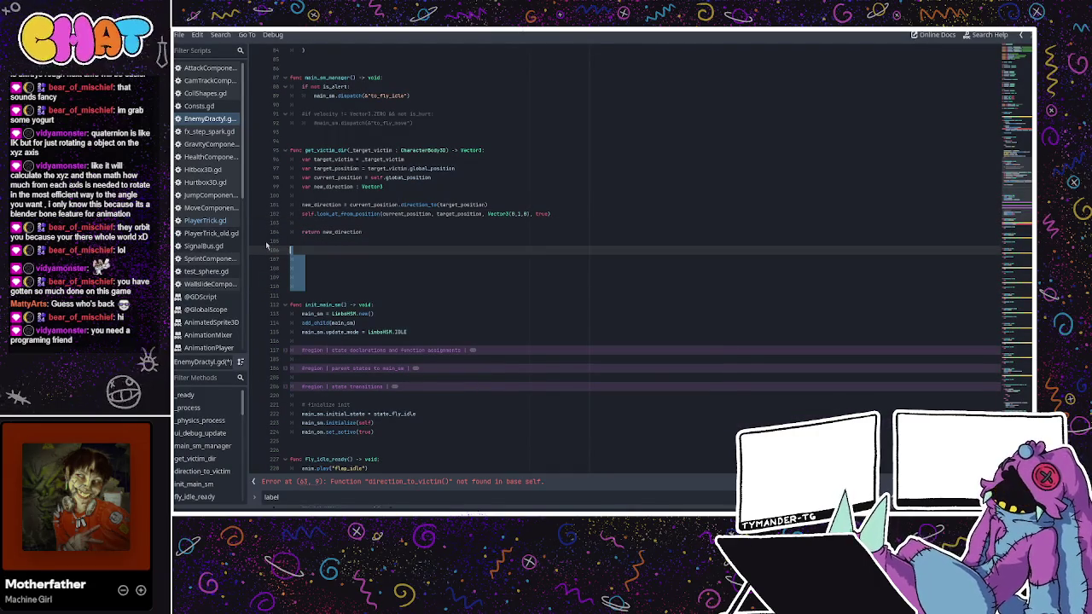
key("Delete")
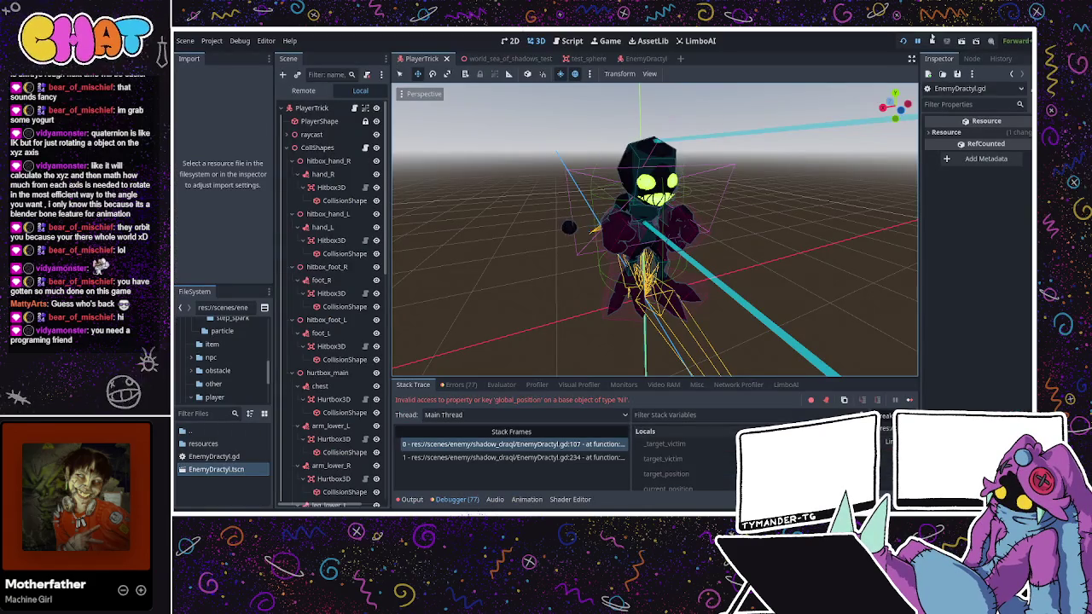
- Run the game, jump to the error at line 63, and delete the direction_to_victim(victim) call
left_click(928, 41)
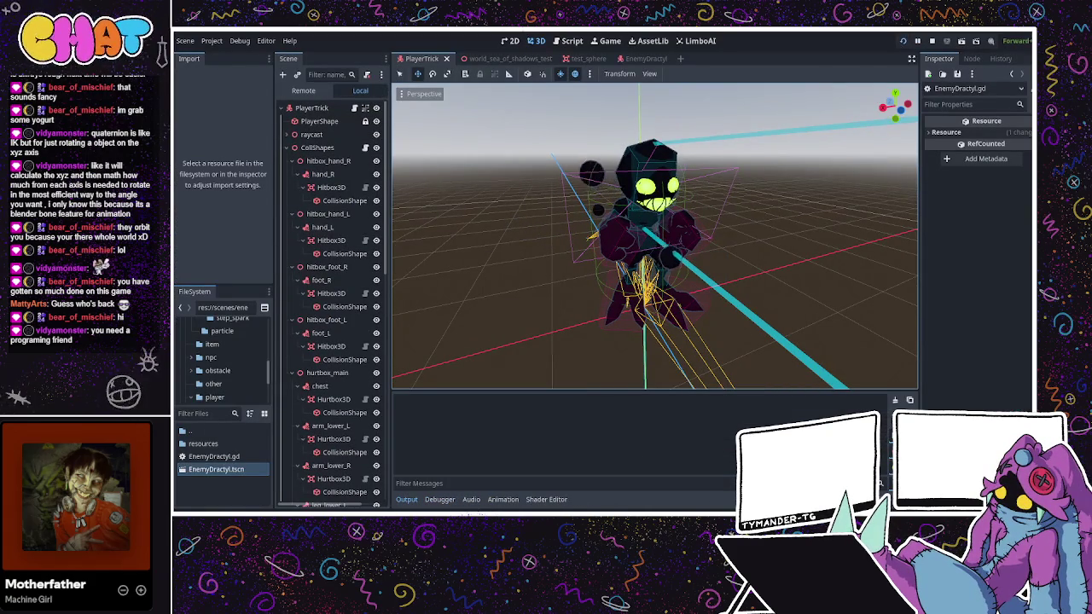
left_click(556, 472)
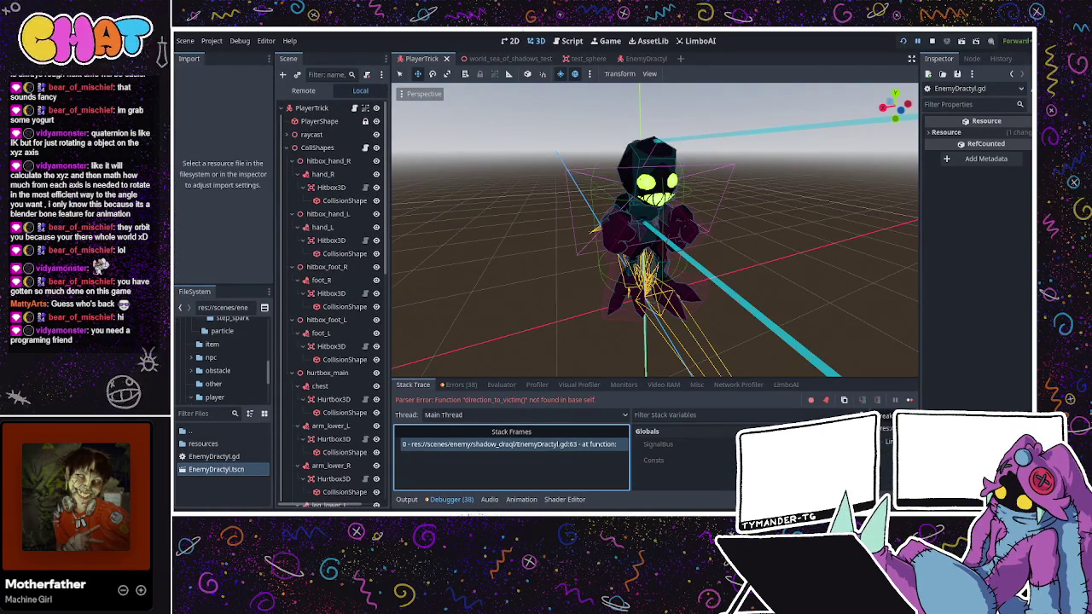
left_click(509, 443)
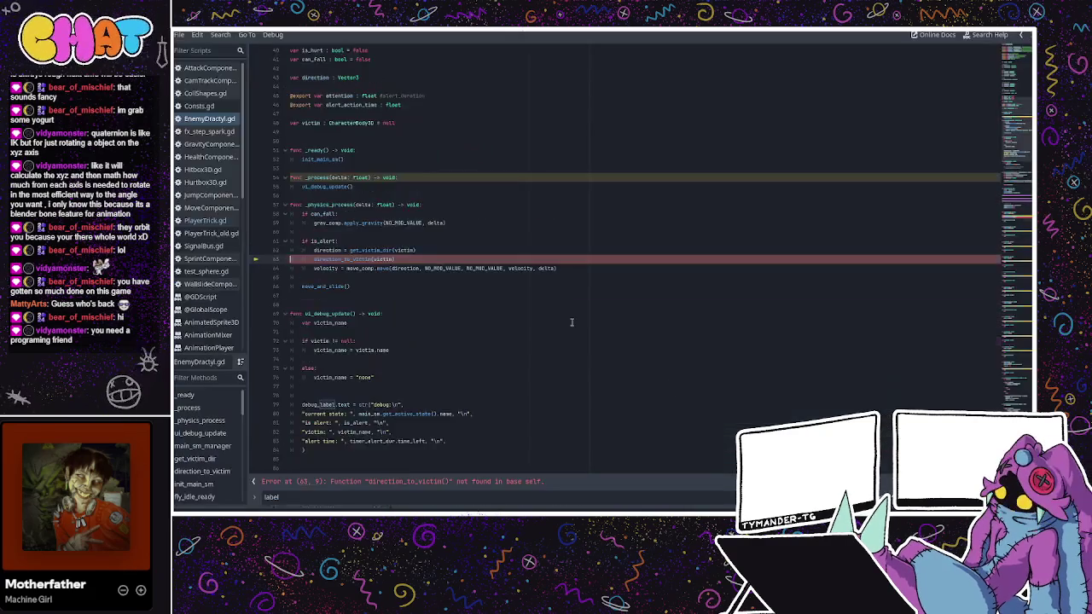
left_click_drag(396, 395, 245, 392)
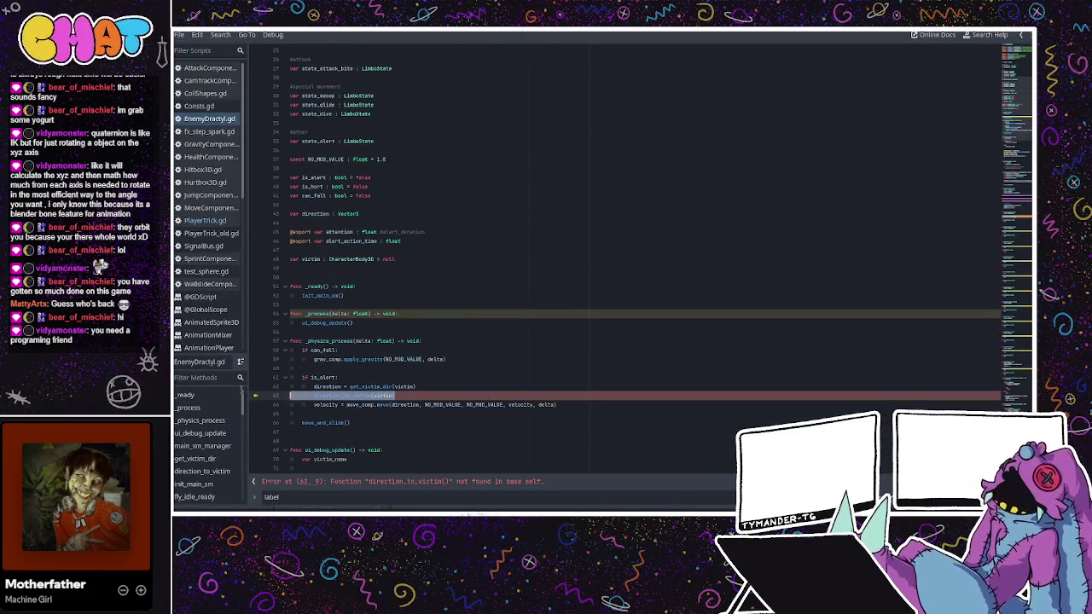
key("BackSpace")
key("BackSpace")
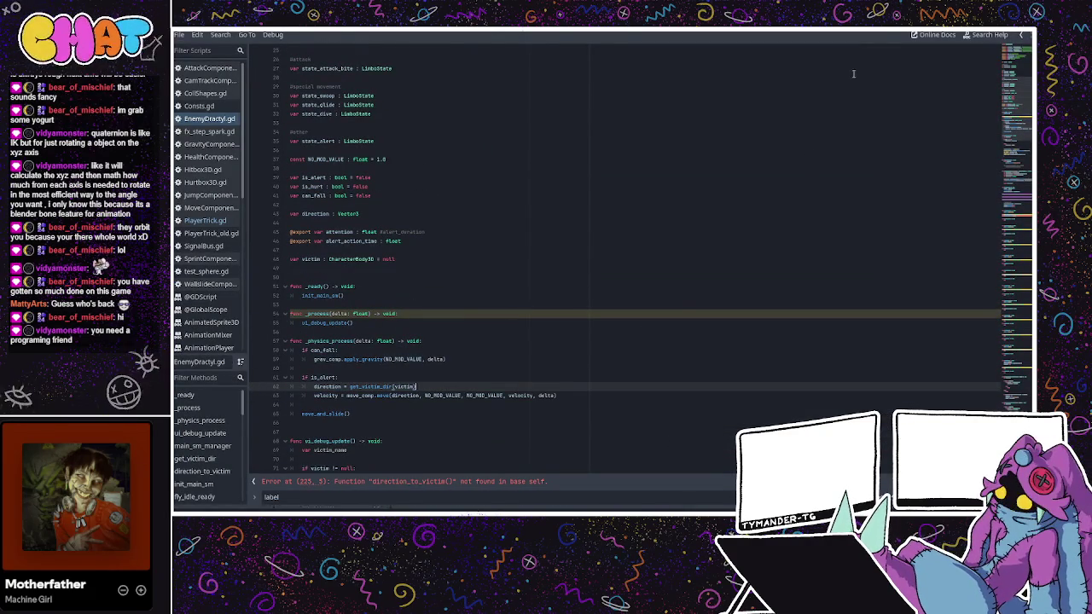
- Save and rerun the game, then open the new parser error at line 225
key("F5")
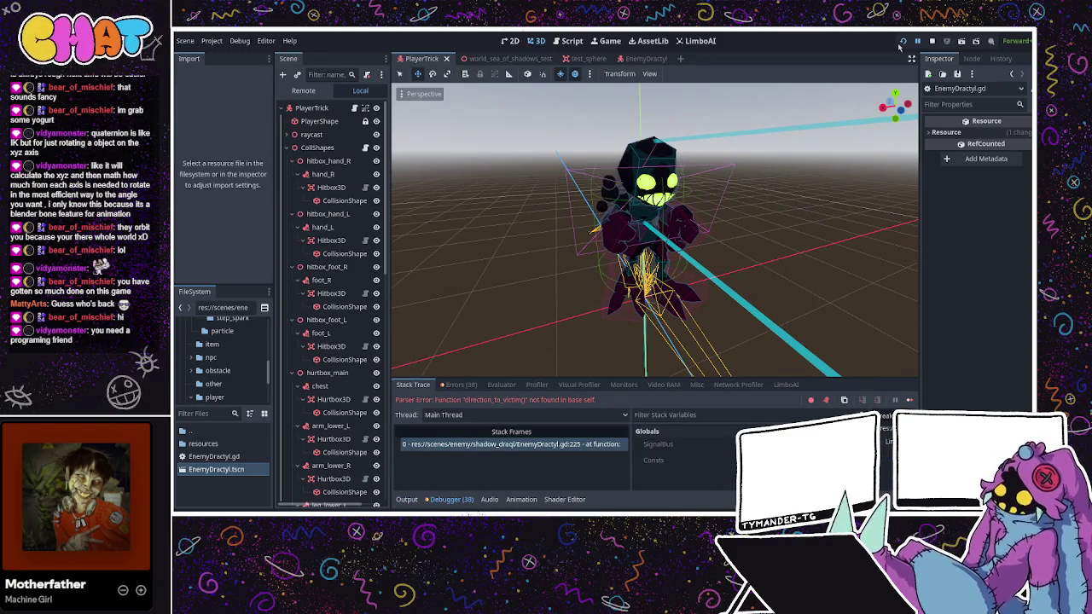
left_click(468, 452)
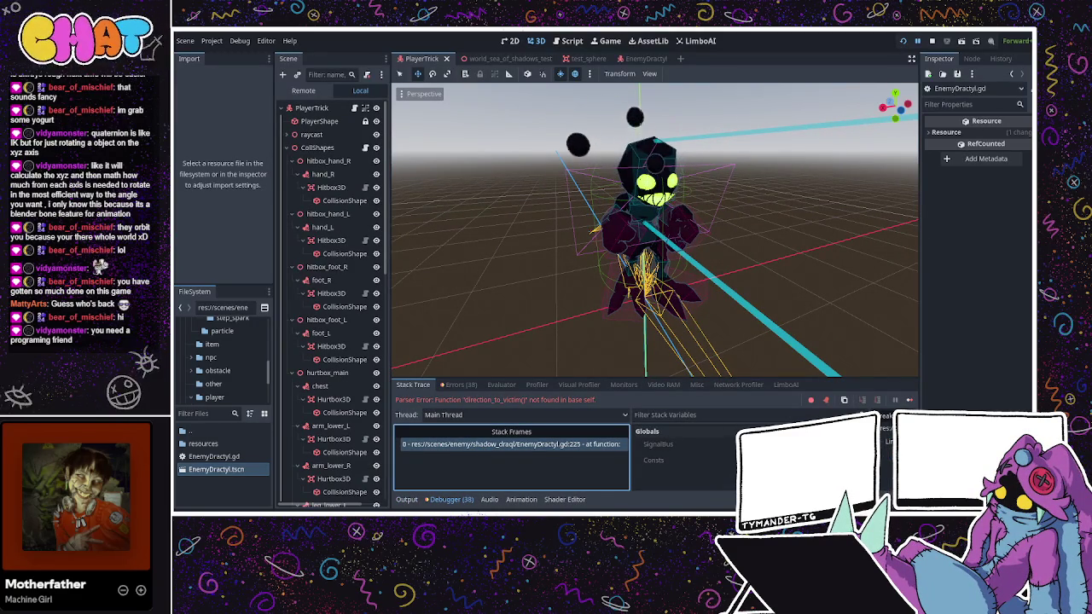
key("ctrl+F3")
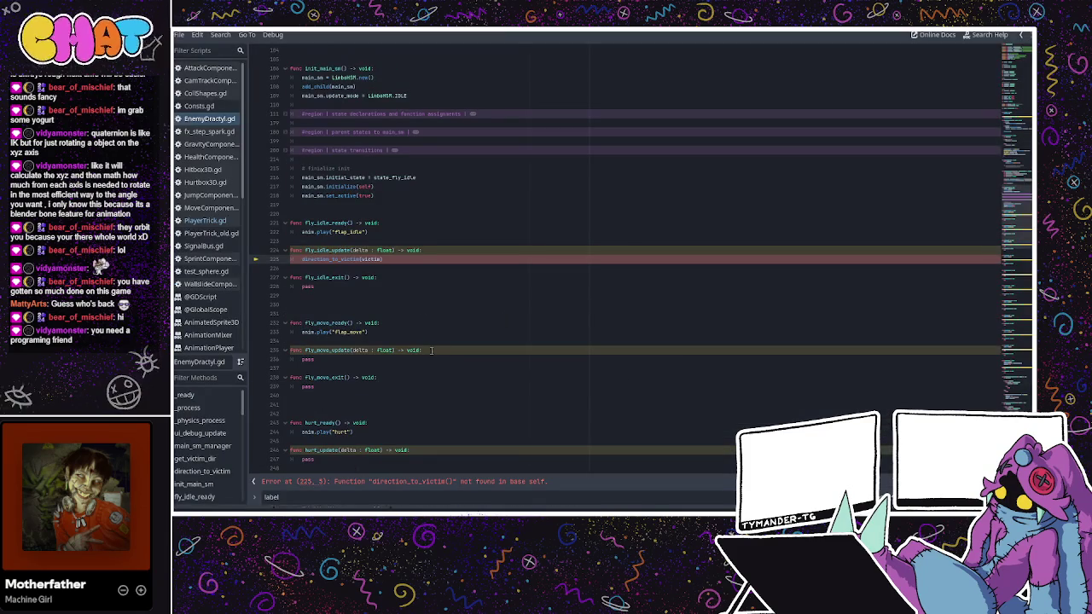
- Replace the direction_to_victim(victim) call on line 225 of fly_idle_update with pass
left_click(414, 264)
left_click_drag(410, 255, 289, 258)
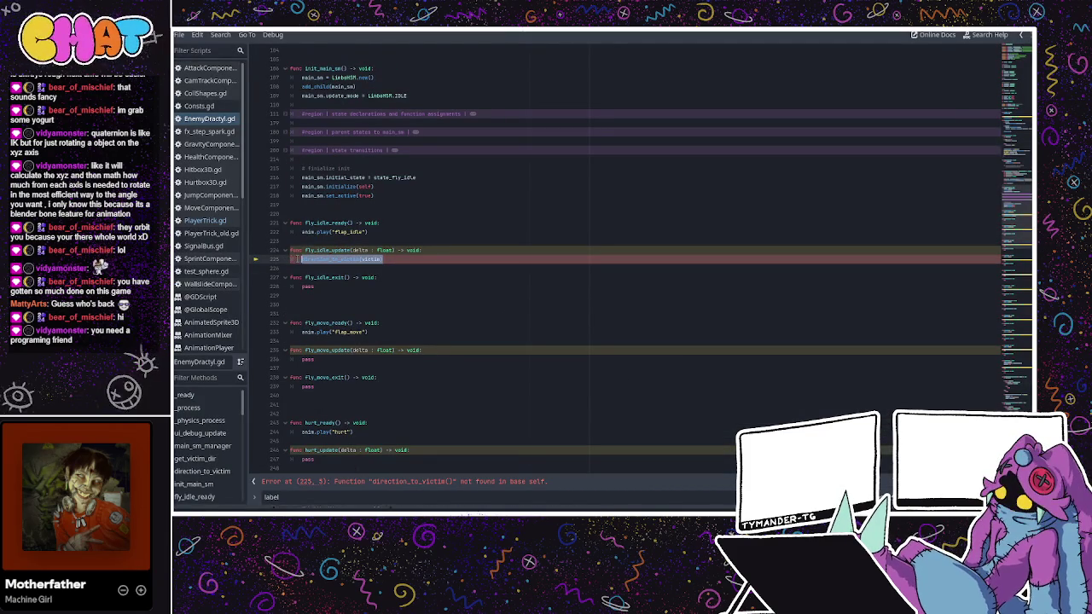
left_click(359, 298)
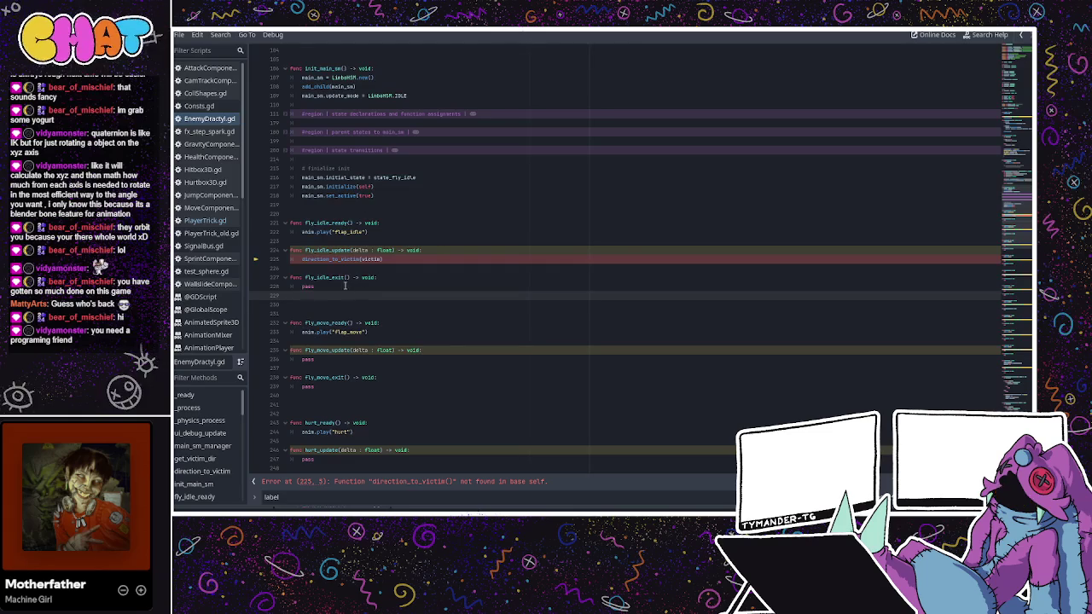
left_click(344, 267)
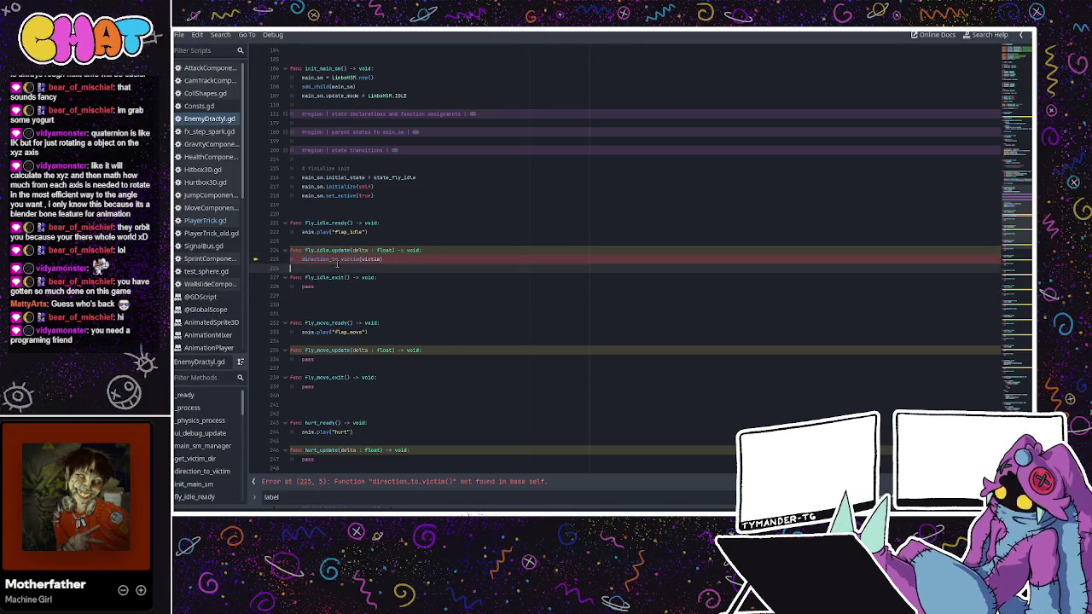
double_click(342, 259)
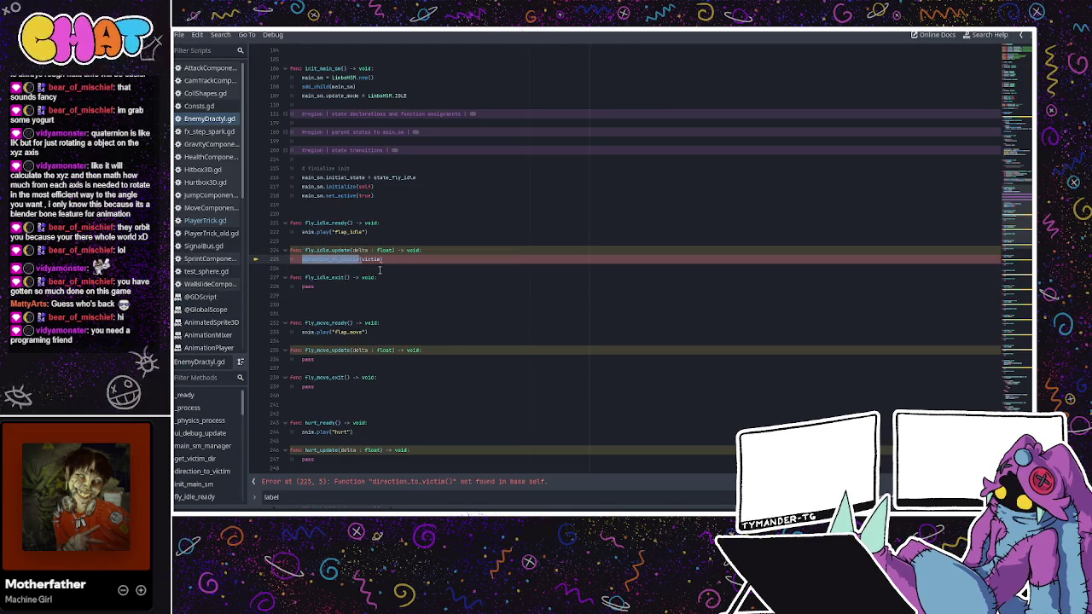
left_click(387, 259)
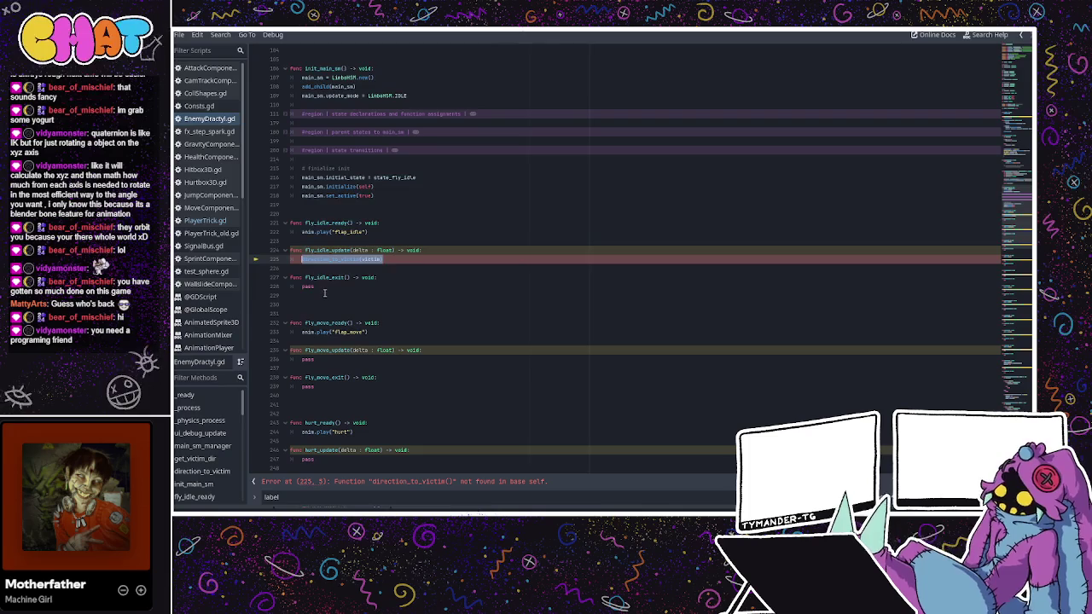
type("pass")
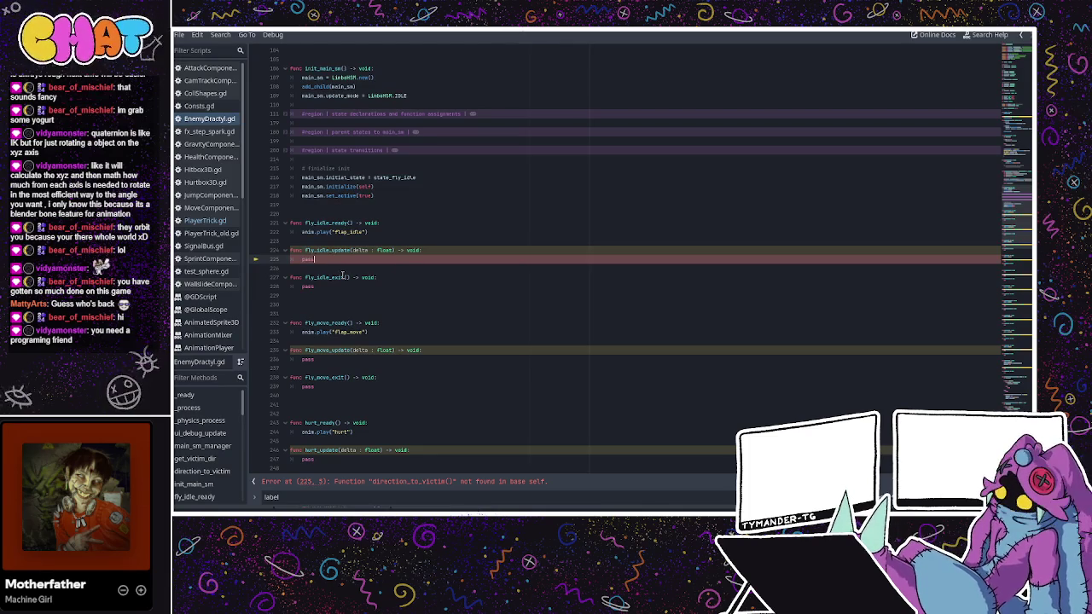
- Run the game until test1 and test2 print in Output, stop it, and open PlayerTrick's script
key("F5")
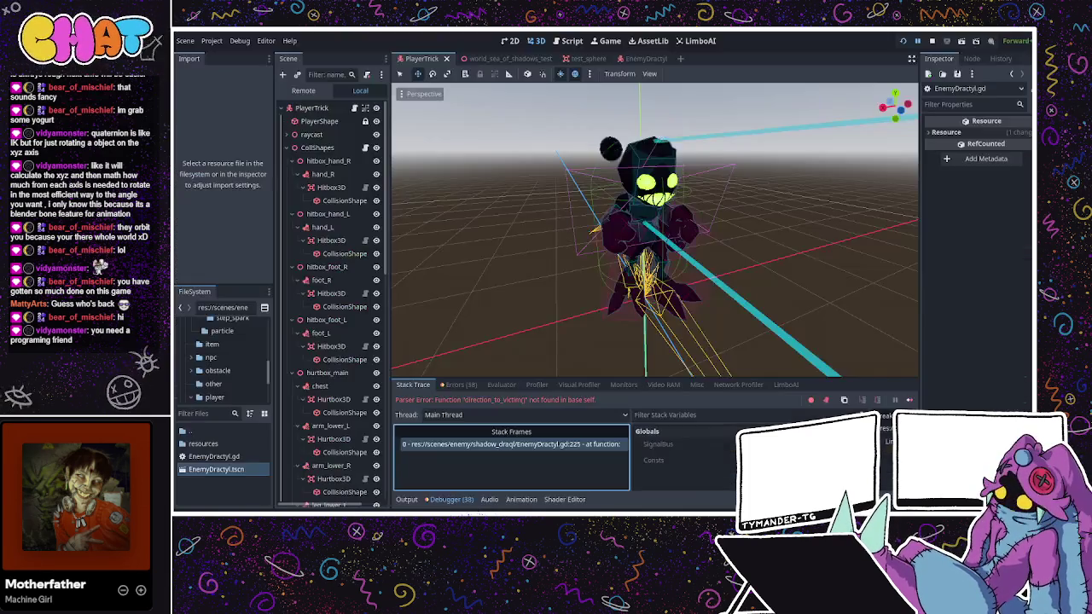
left_click(934, 41)
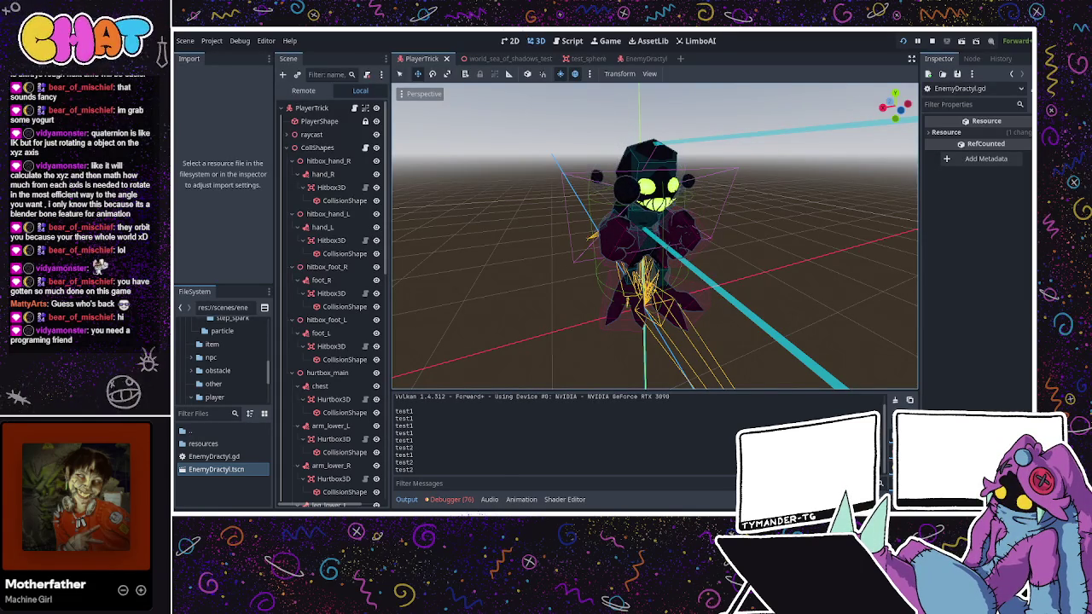
key("F8")
left_click(354, 91)
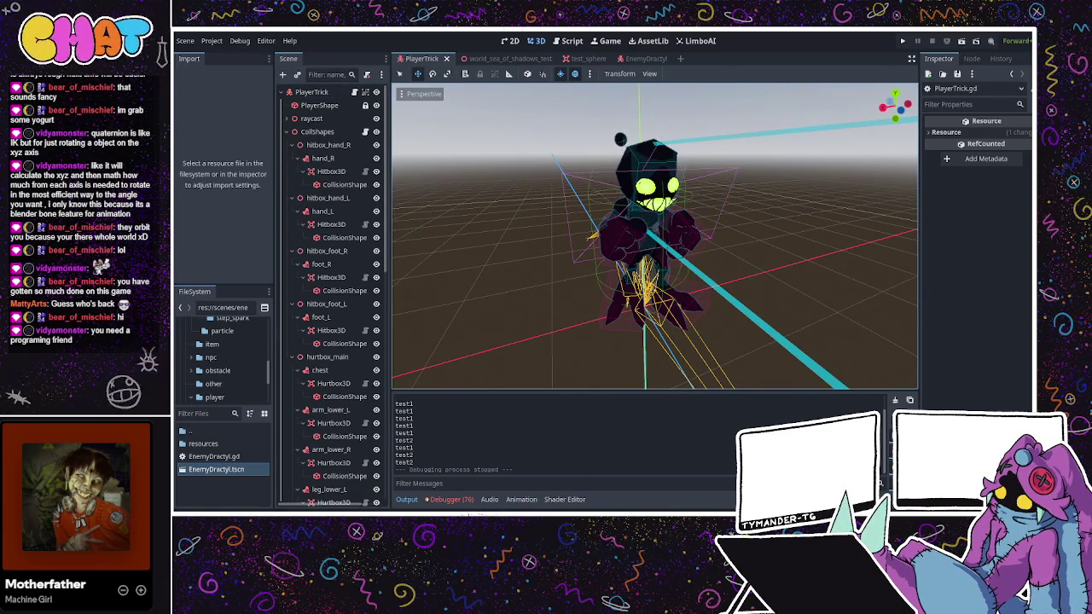
- Open PlayerTrick.gd and look over the match statement's sprint state branch
left_click(568, 40)
scroll(541, 290, "up", 5)
scroll(540, 291, "down", 5)
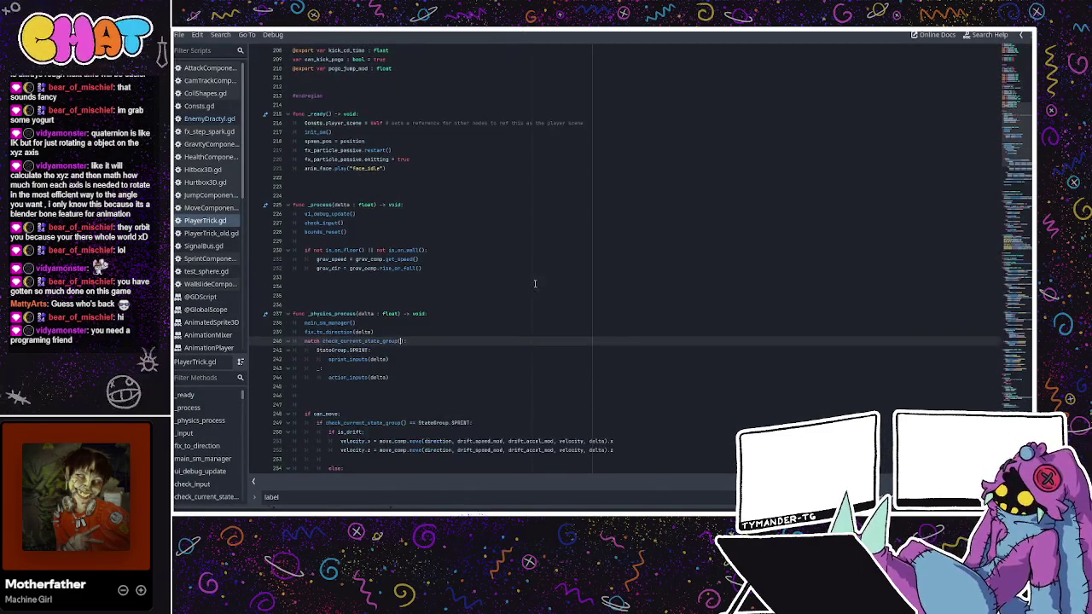
scroll(424, 327, "down", 2)
left_click(424, 327)
left_click(427, 292)
left_click(431, 284)
- Scroll through PlayerTrick.gd past the #raycast comment, then switch to EnemyDractyl.gd
scroll(422, 290, "down", 2)
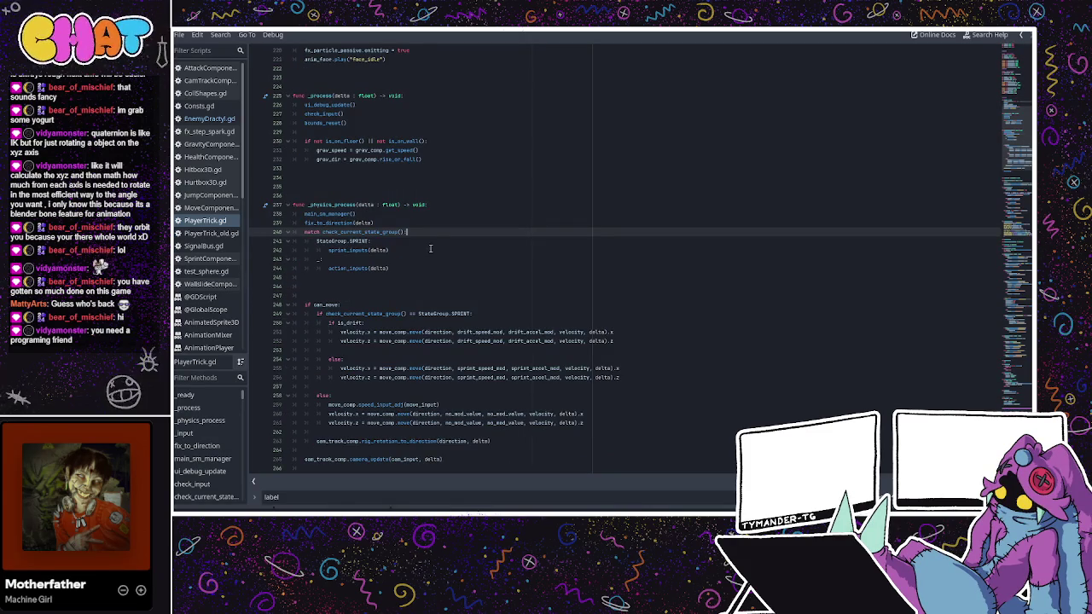
scroll(527, 343, "down", 7)
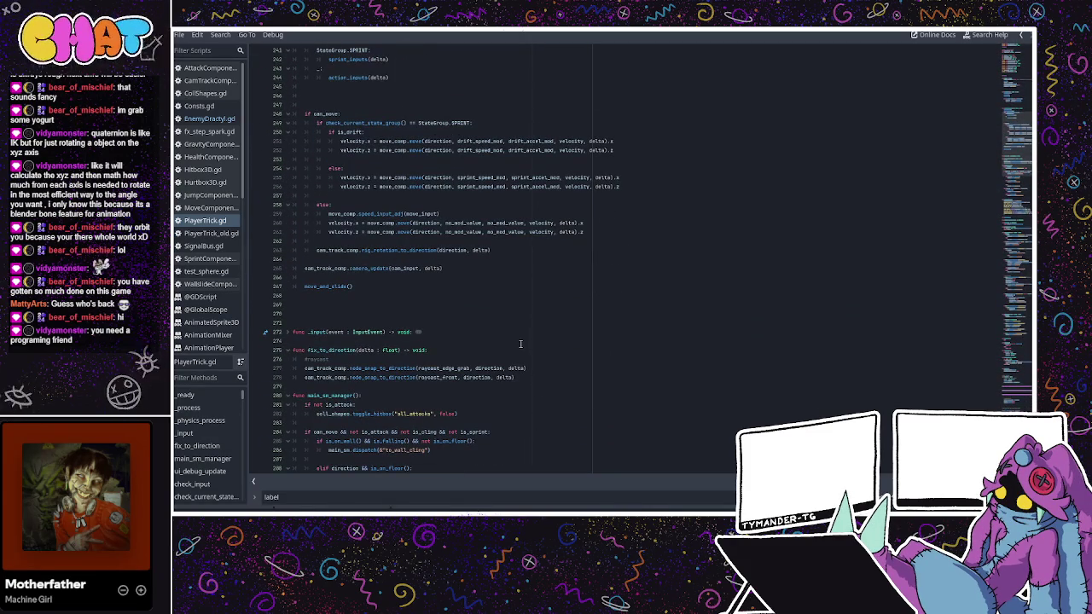
left_click(504, 359)
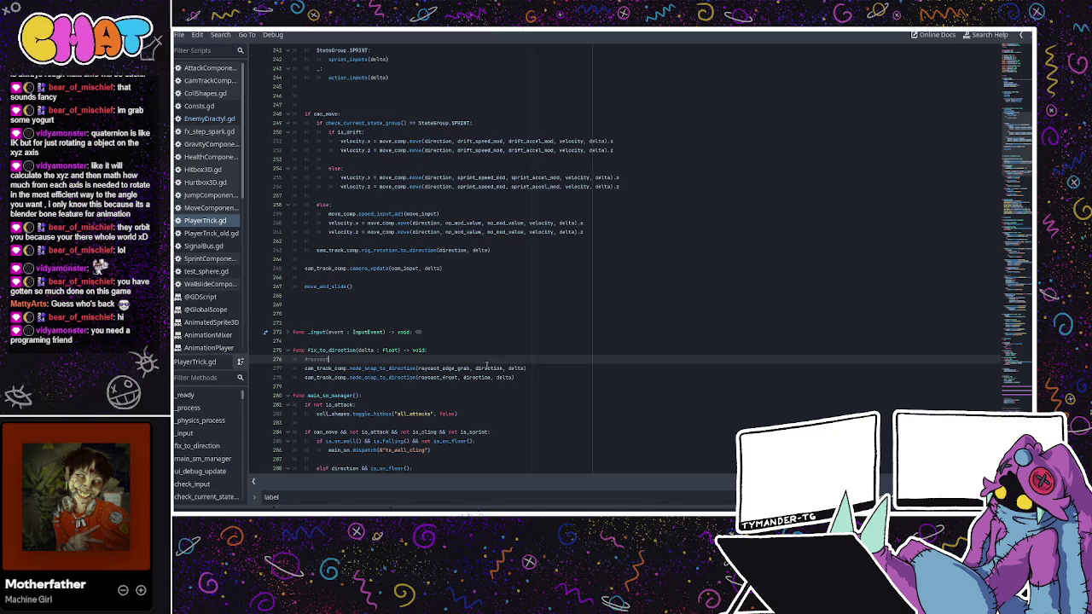
scroll(453, 368, "down", 2)
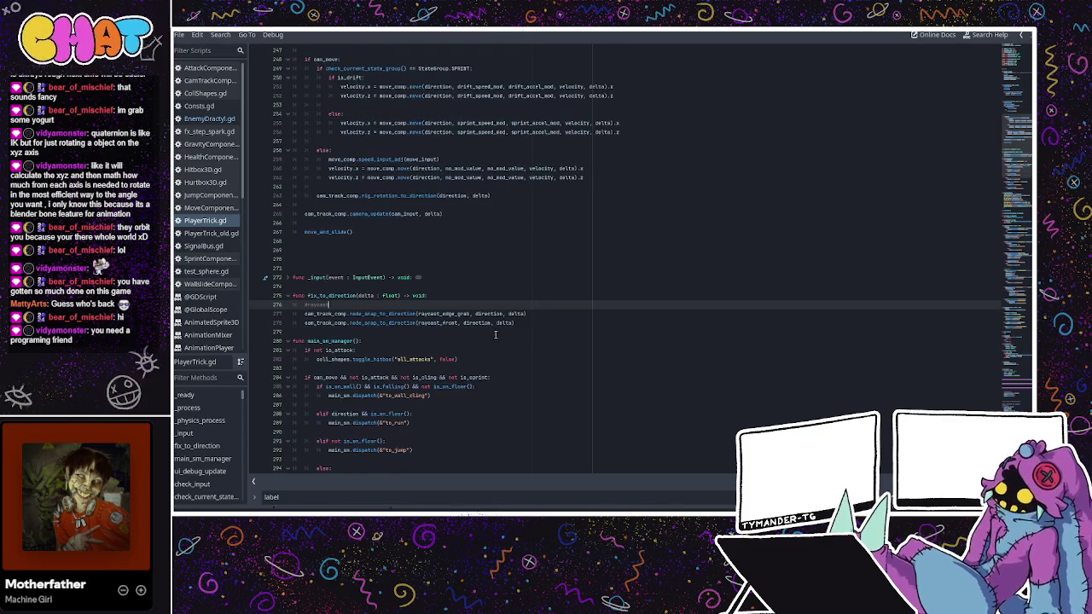
scroll(497, 324, "down", 5)
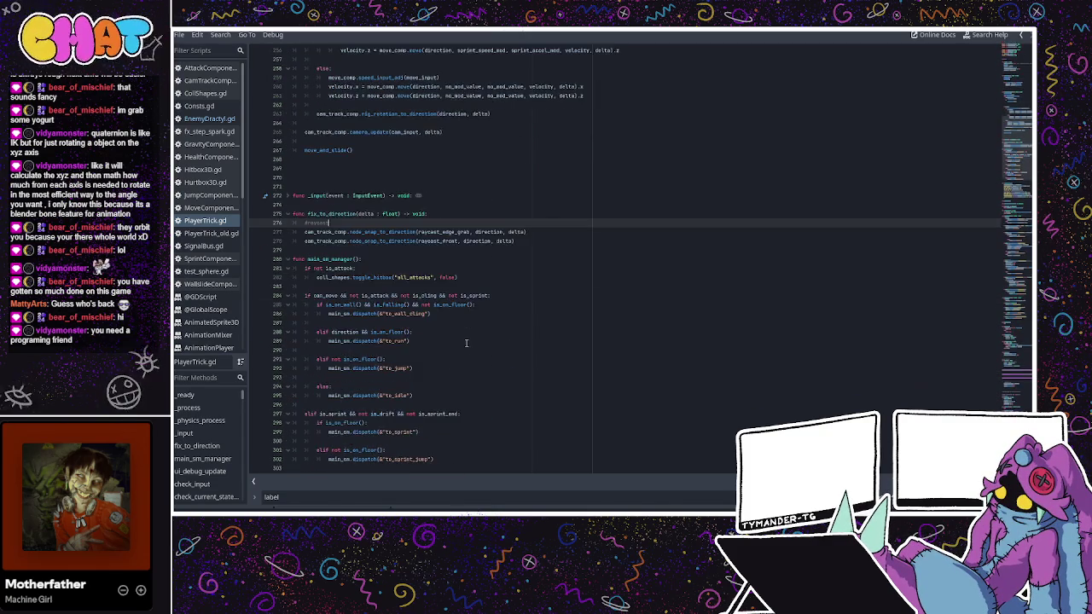
scroll(466, 334, "up", 12)
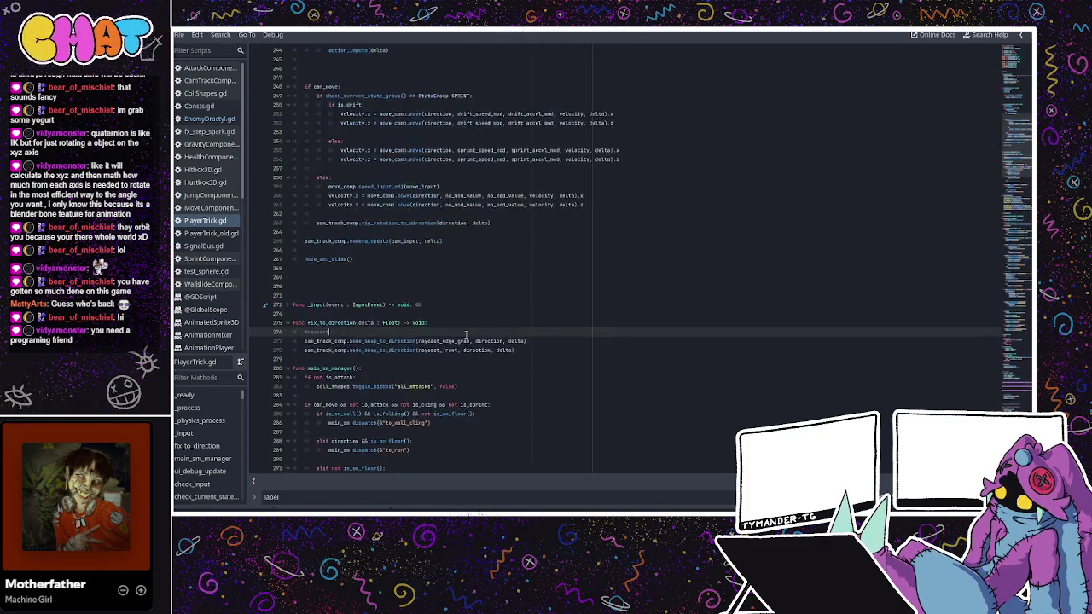
left_click(213, 120)
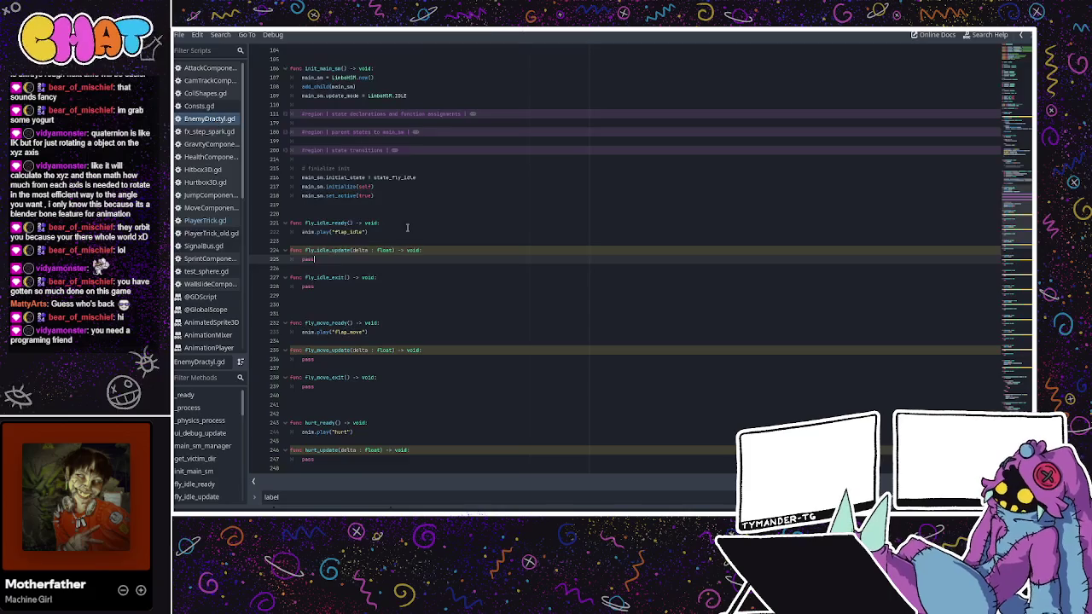
- Change look_at_from_position's last argument on line 101 from true to false and run the game
scroll(378, 250, "up", 4)
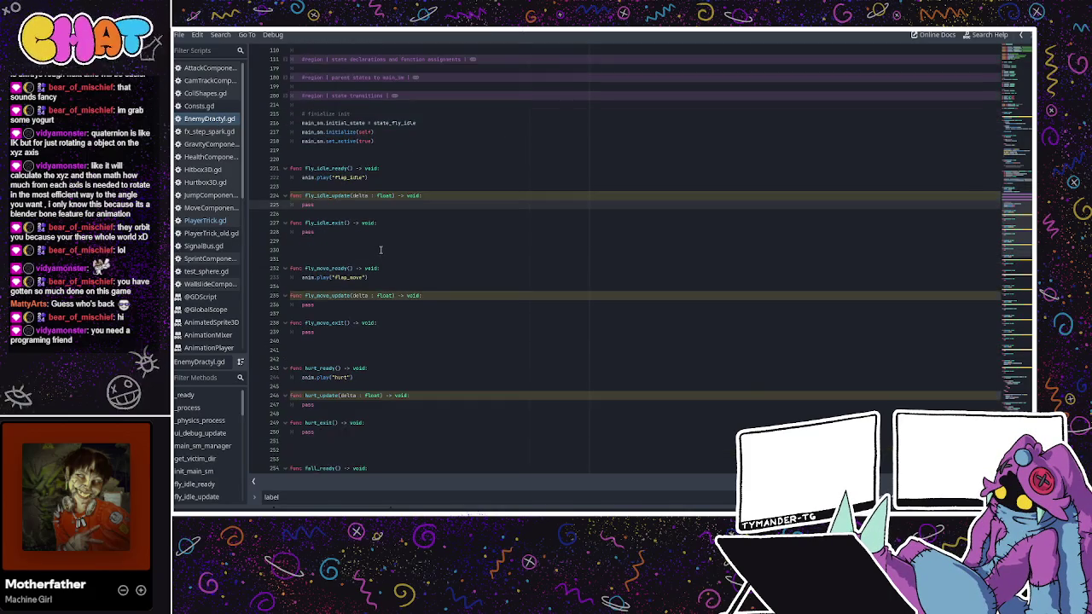
scroll(380, 244, "up", 3)
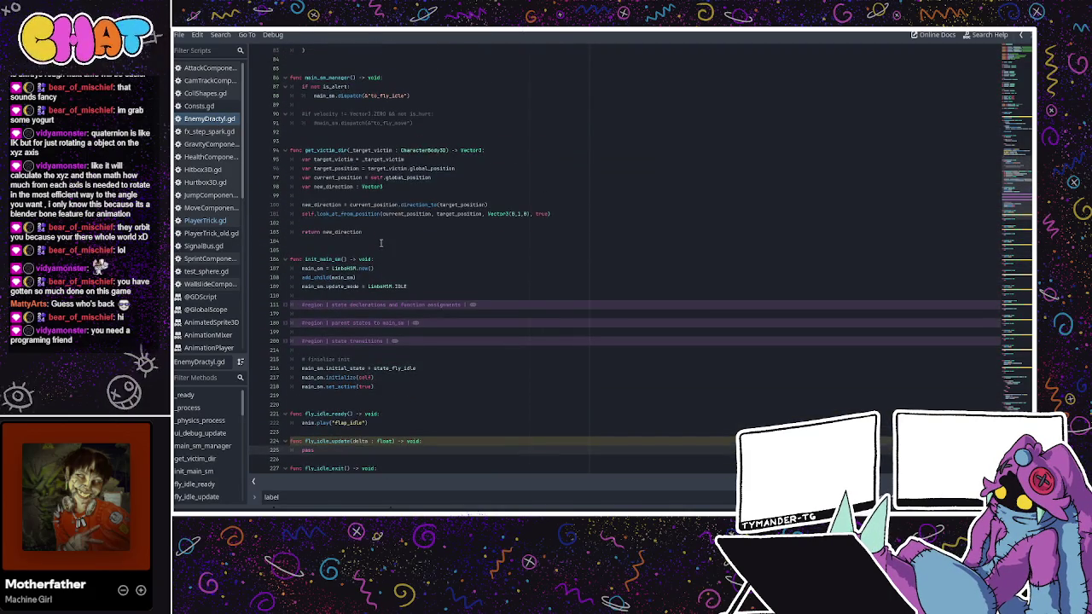
left_click(384, 242)
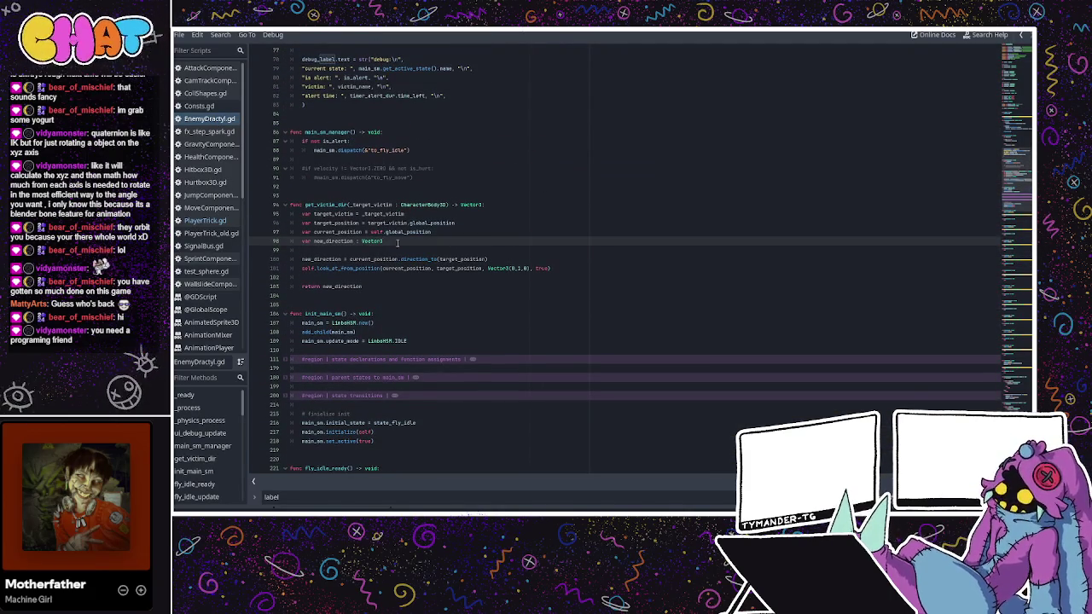
double_click(542, 269)
type("fals")
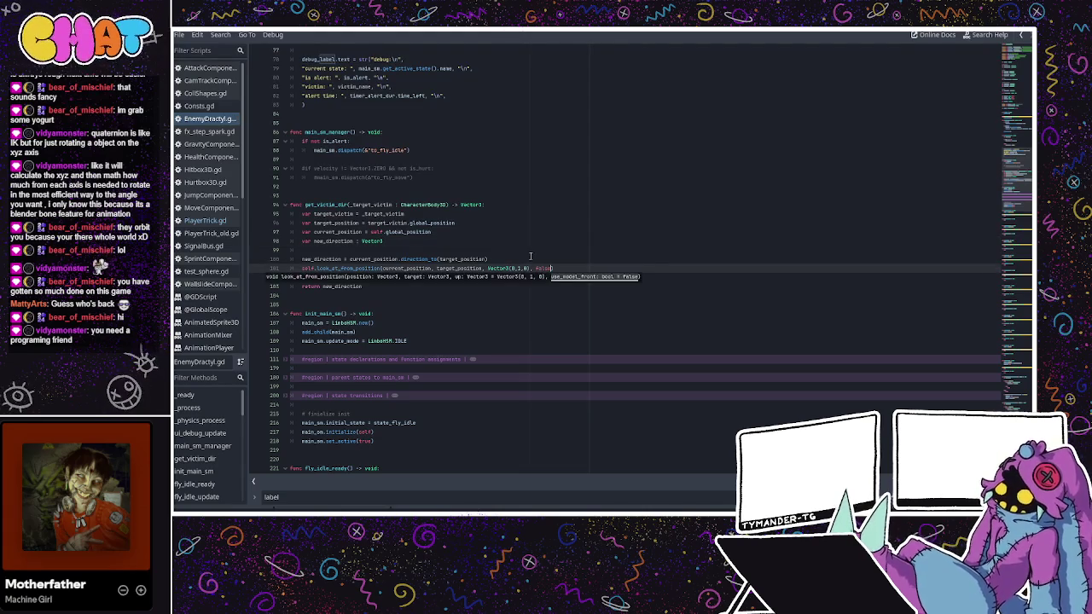
left_click(640, 223)
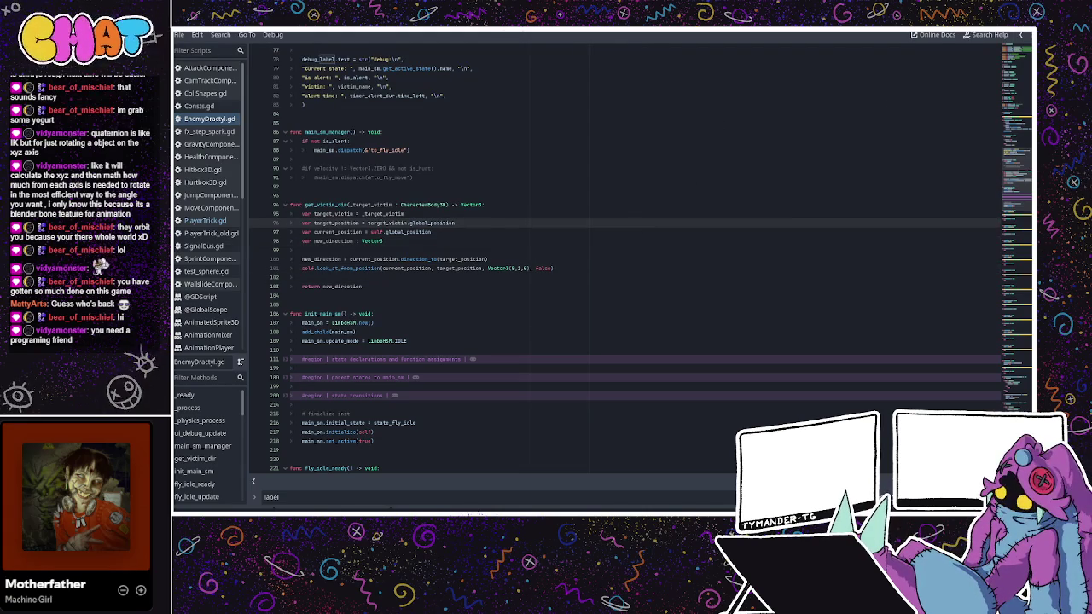
key("ctrl+F2")
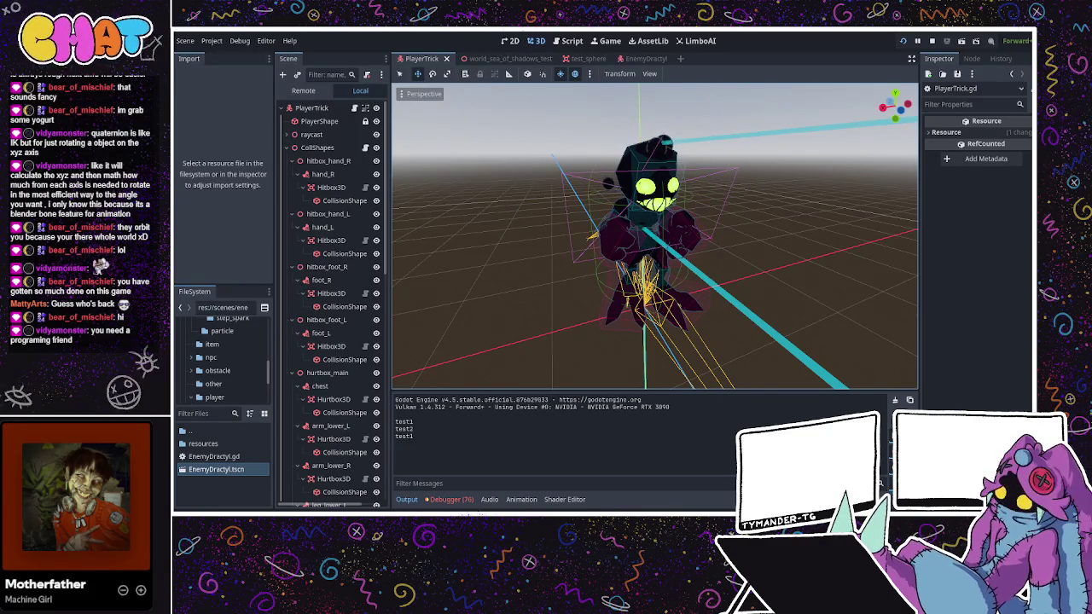
- Restart the game and run and jump the player across the walkways toward the Dractyls
key("F8")
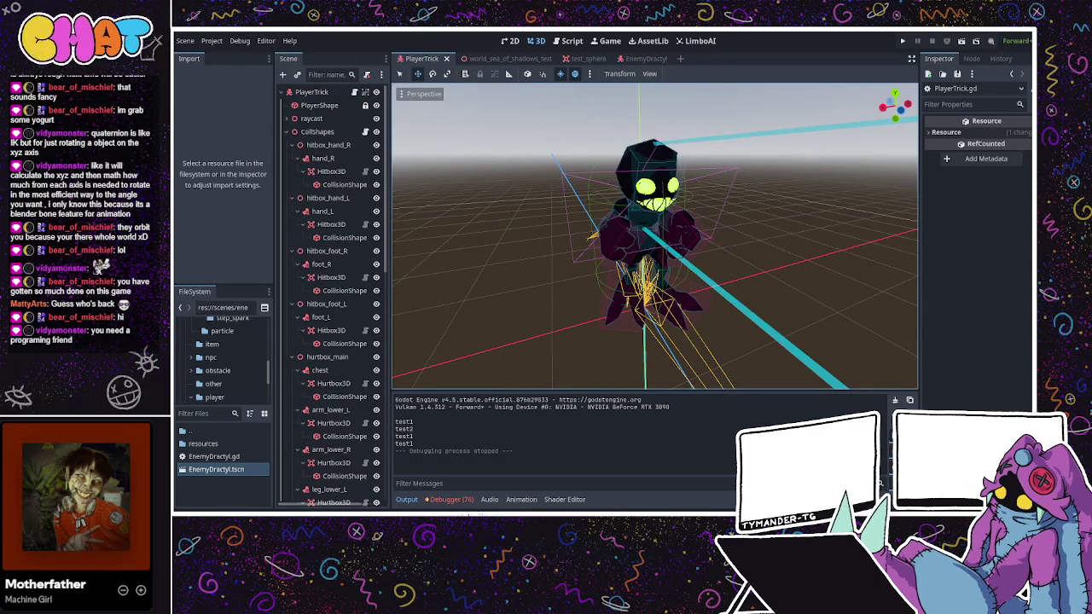
key("F5")
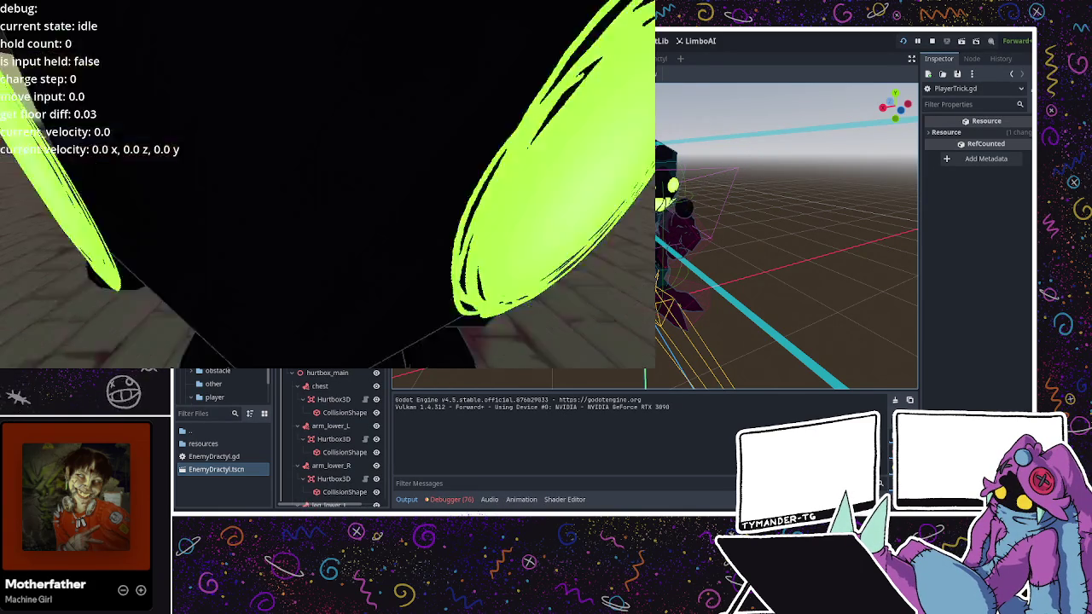
key("w")
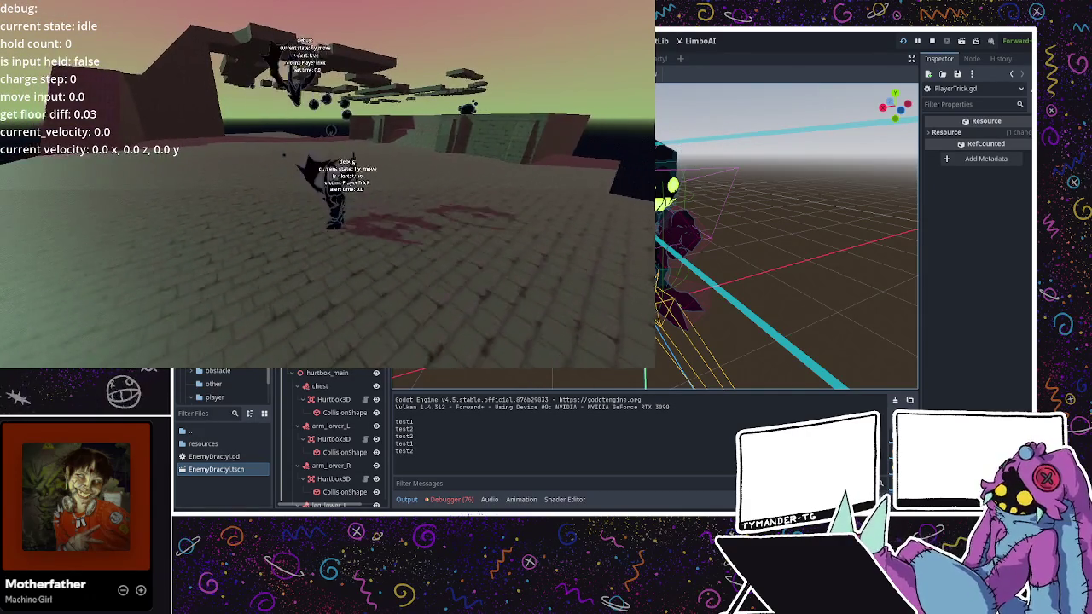
key("w")
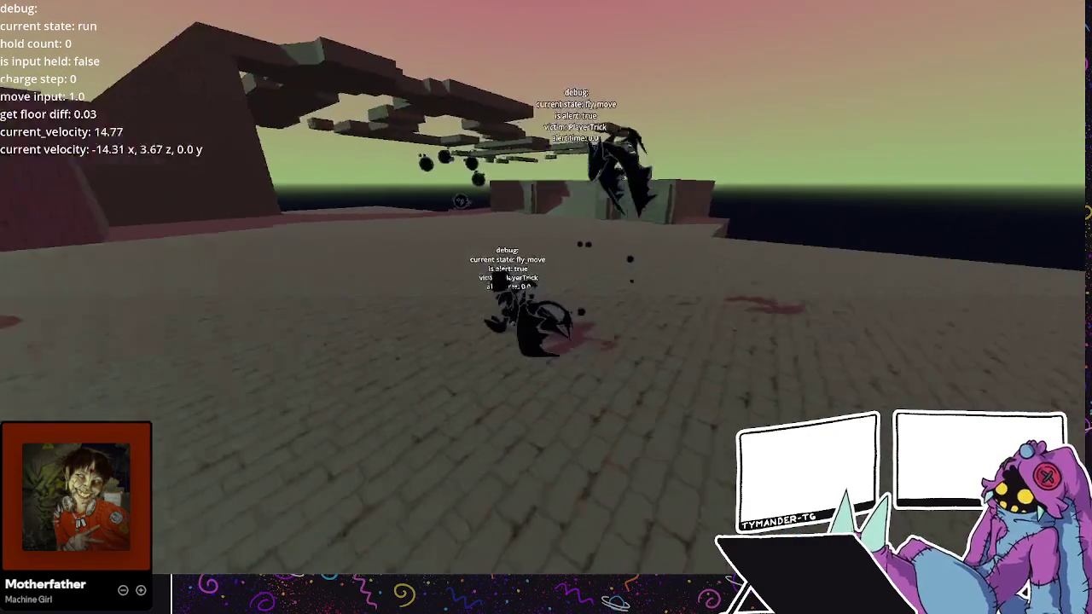
key("space")
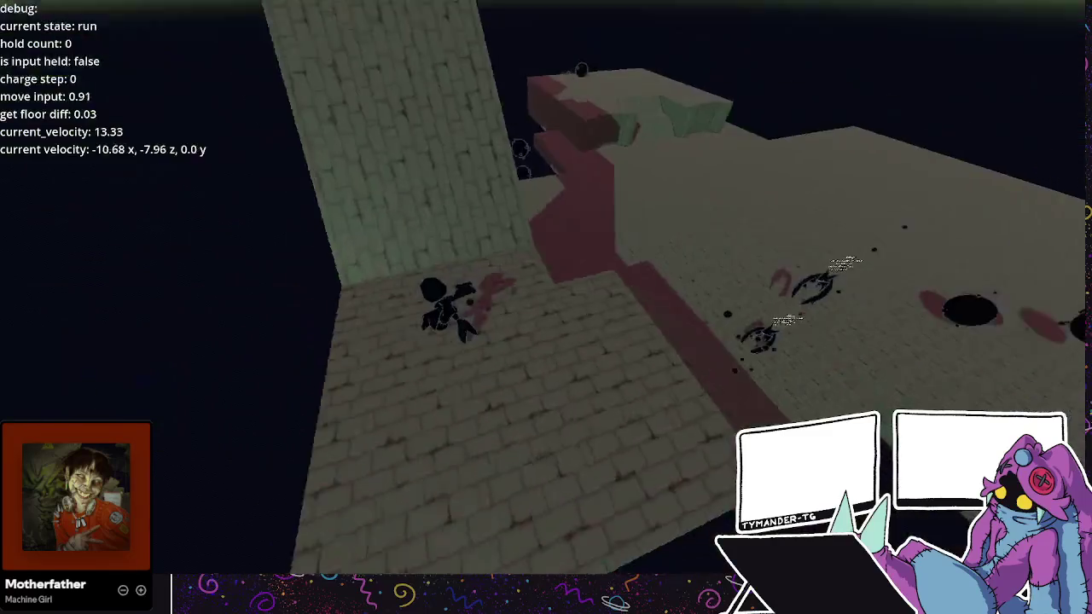
key("w")
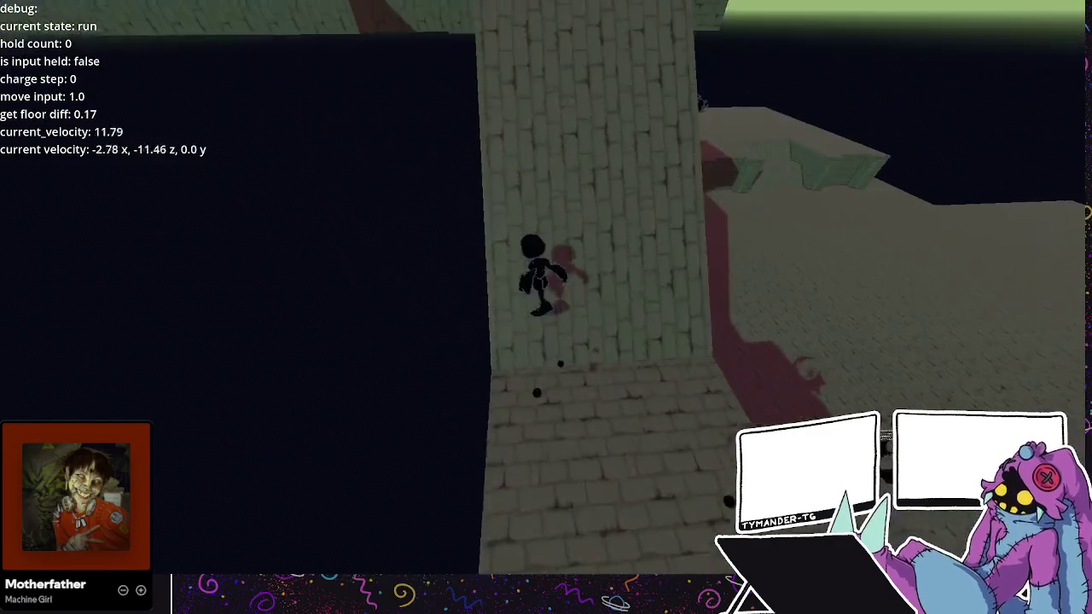
key("space")
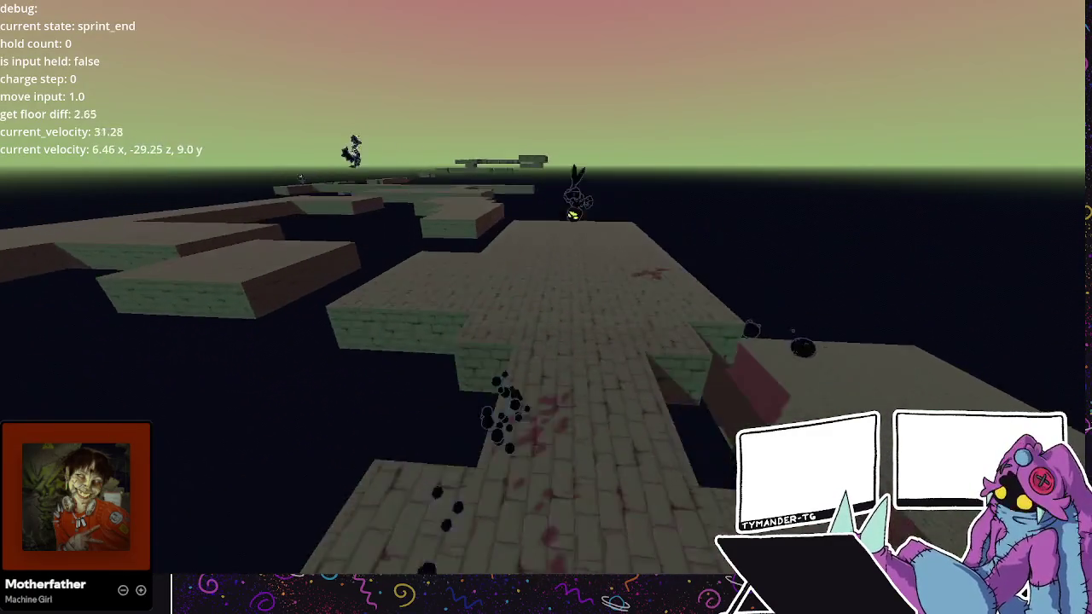
key("w")
key("space")
key("w")
key("space")
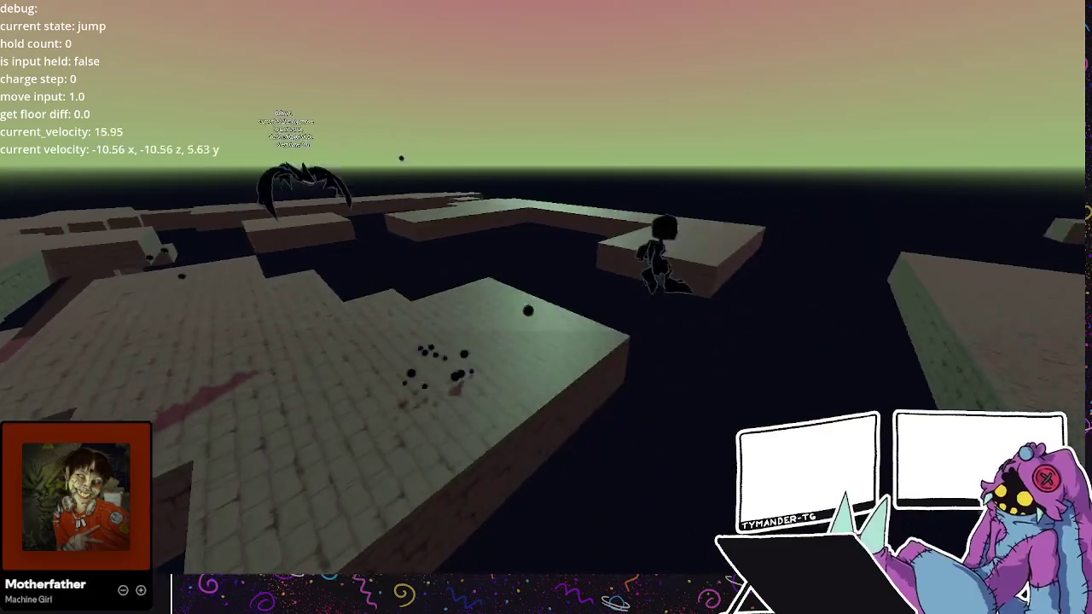
key("w")
key("space")
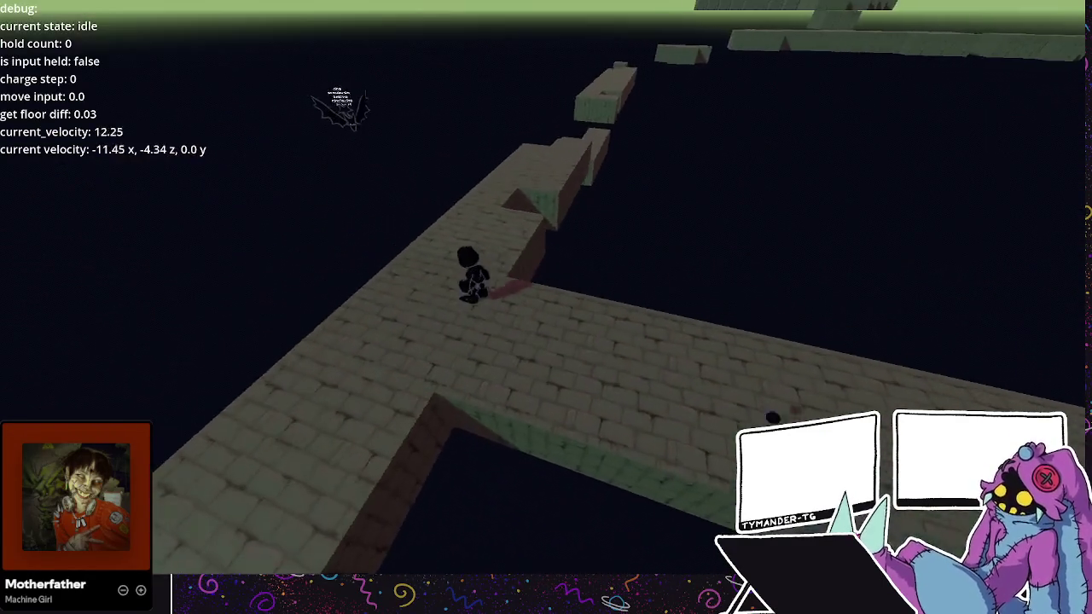
- Let the Dractyls approach, then double jump, dash and wall-jump across the gap and maze
key("w")
key("w")
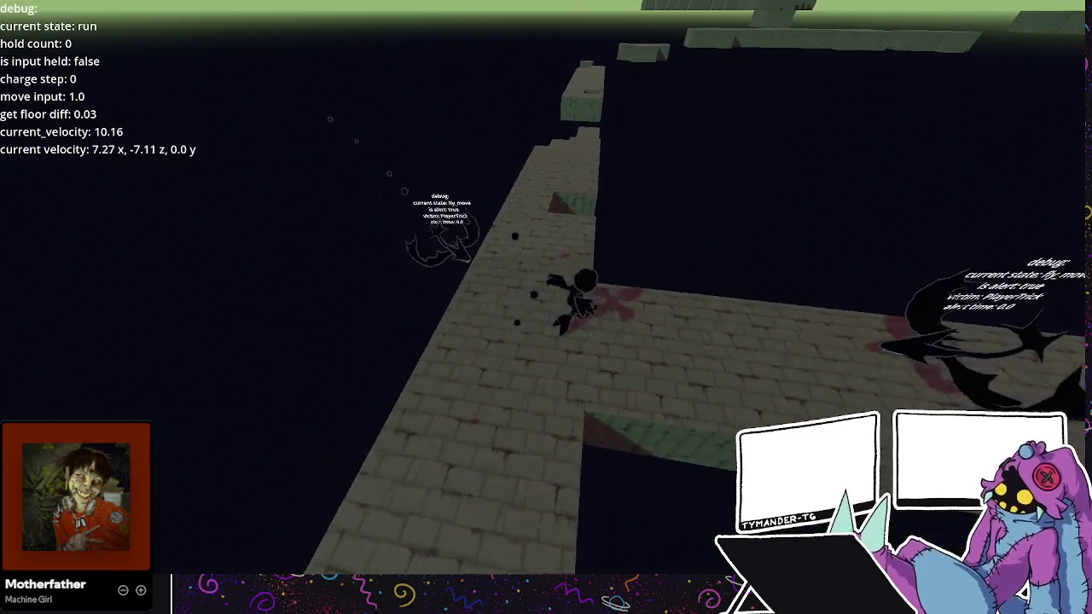
key("space")
key("space")
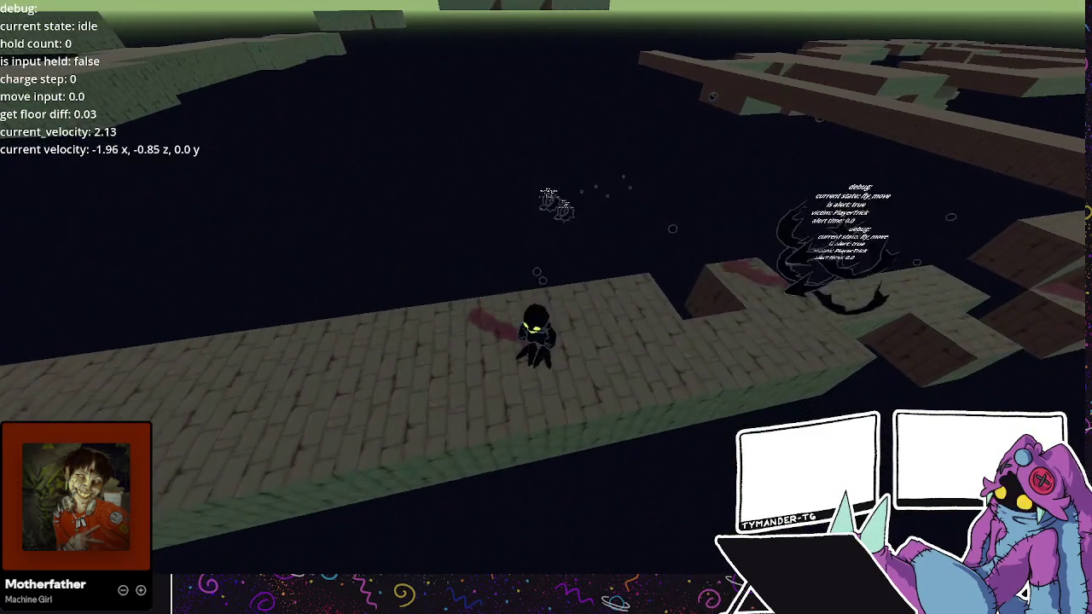
key("w")
key("space")
key("space")
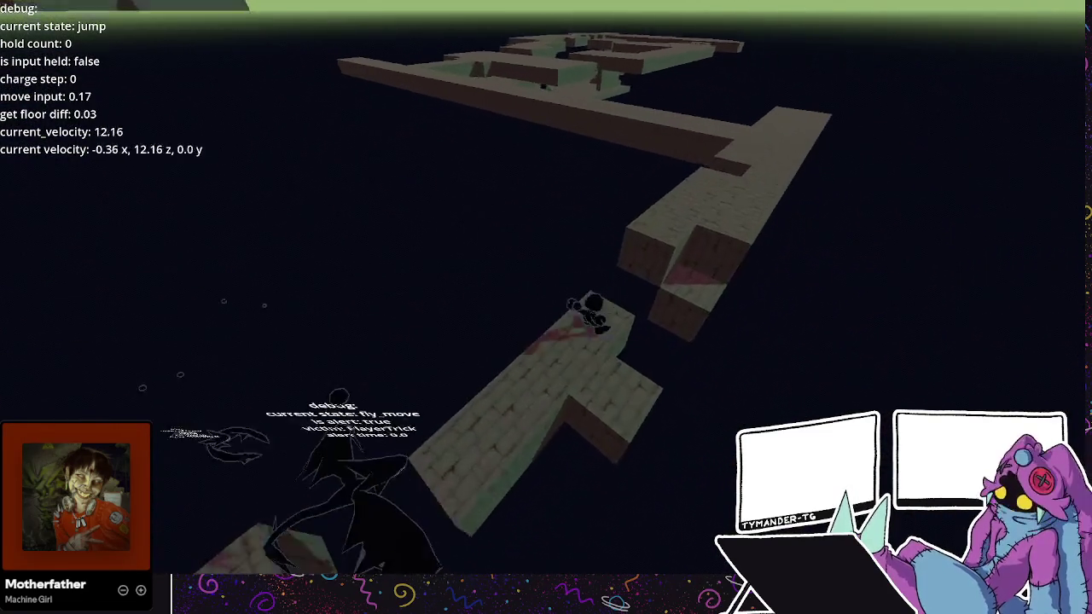
key("space")
key("w")
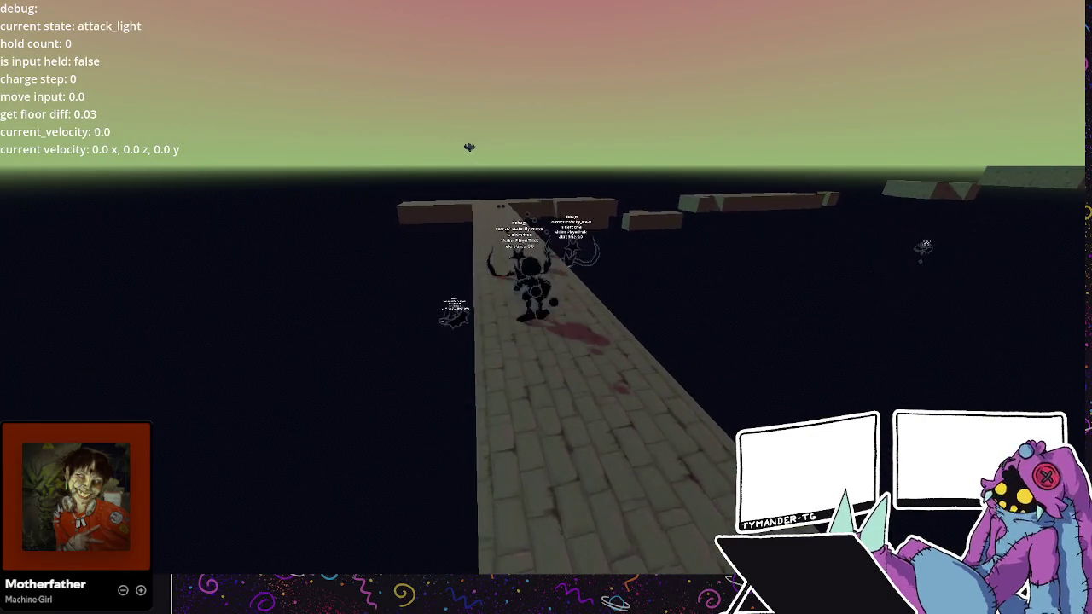
key("w")
key("space")
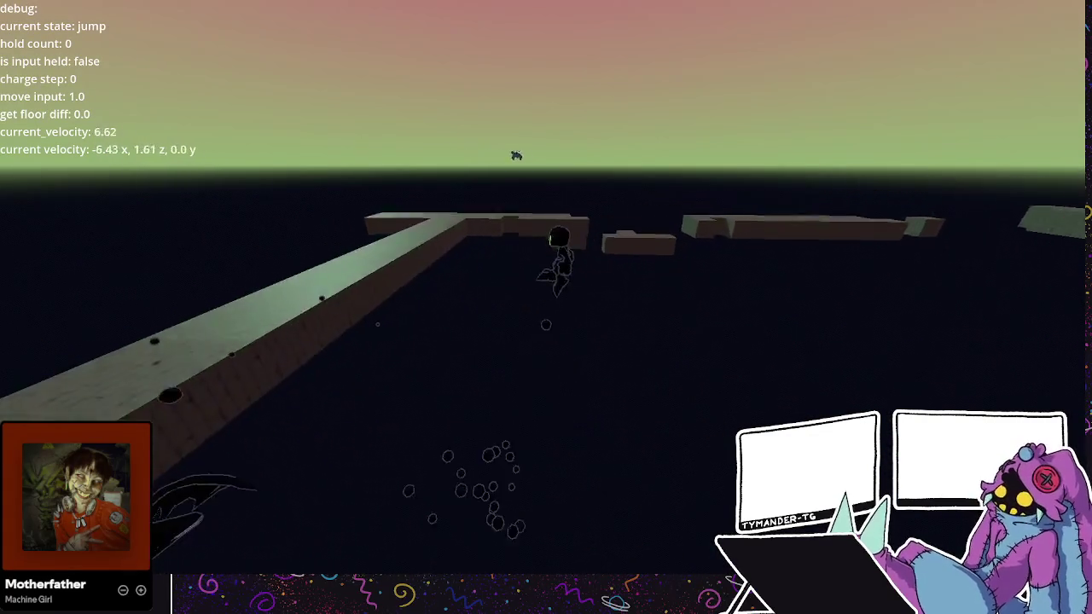
key("shift")
key("space")
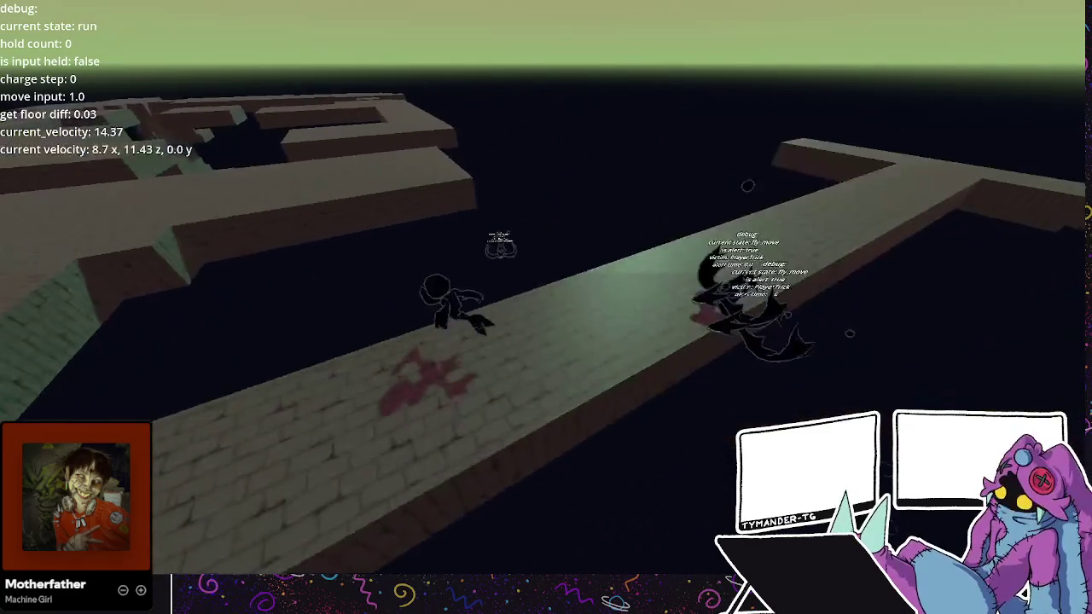
key("space")
key("space")
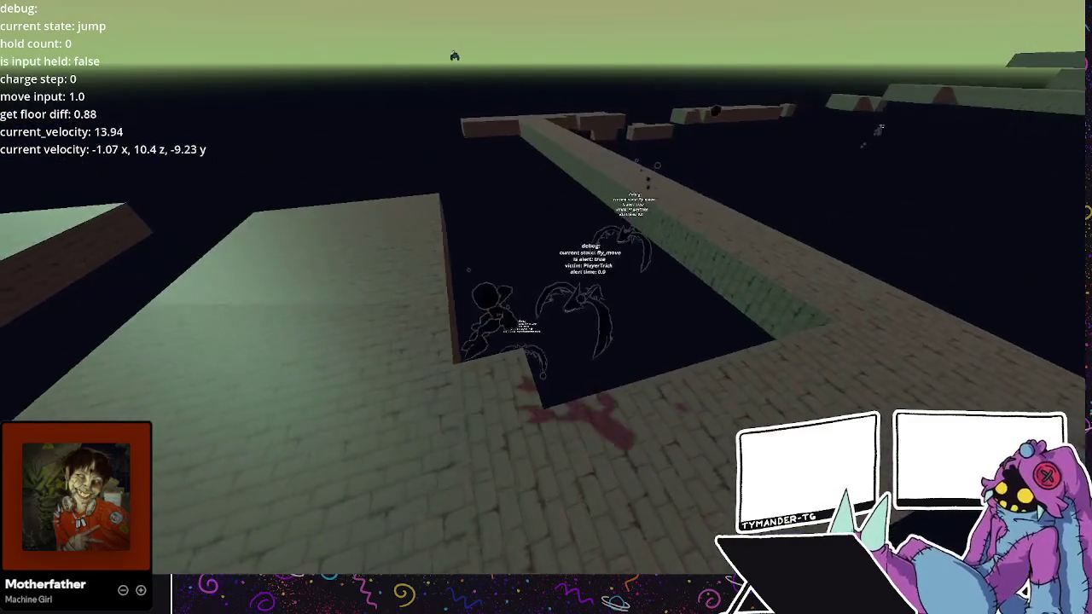
key("space")
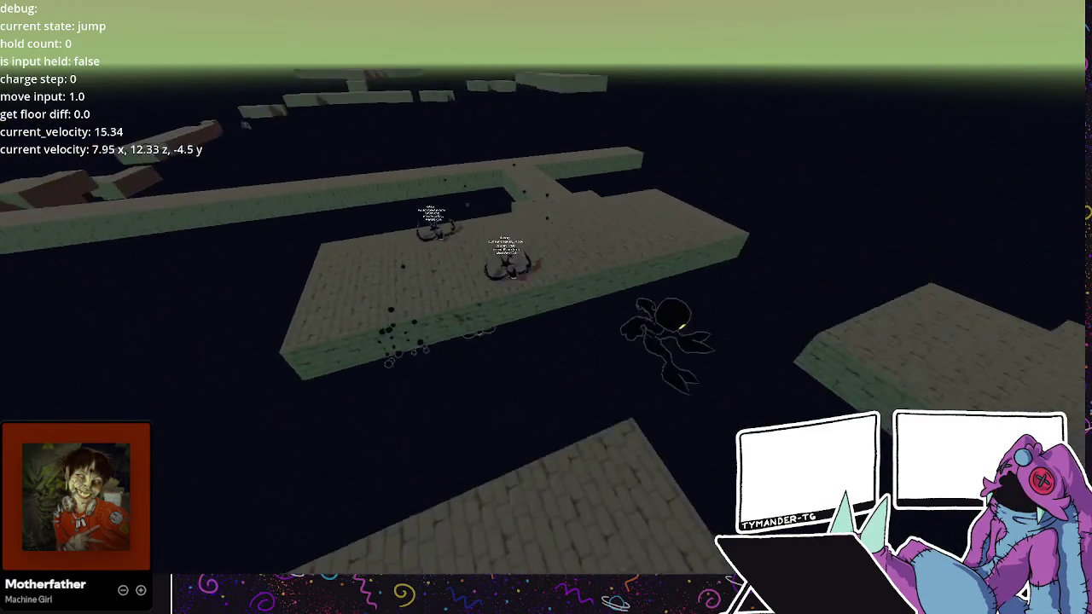
- Dash across the platforms and run around the level, then stop the game
key("space")
key("shift")
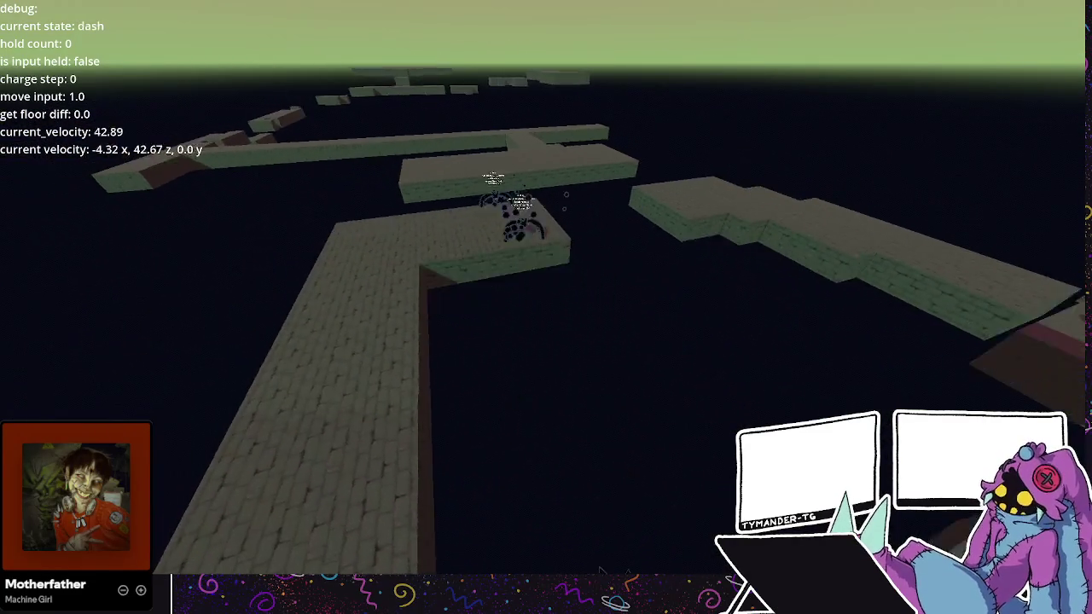
key("space")
key("shift")
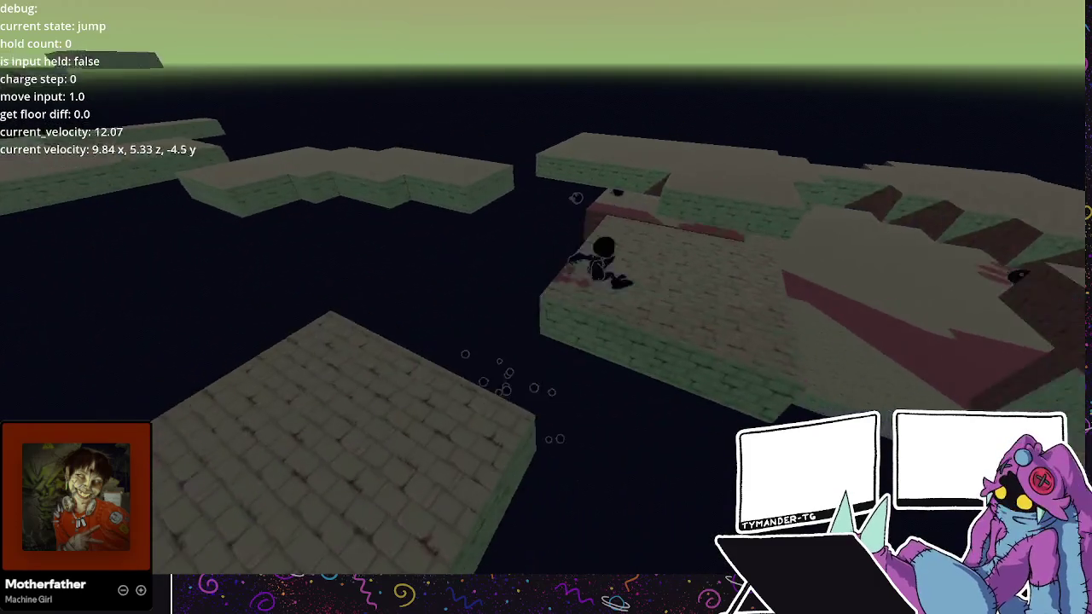
key("space")
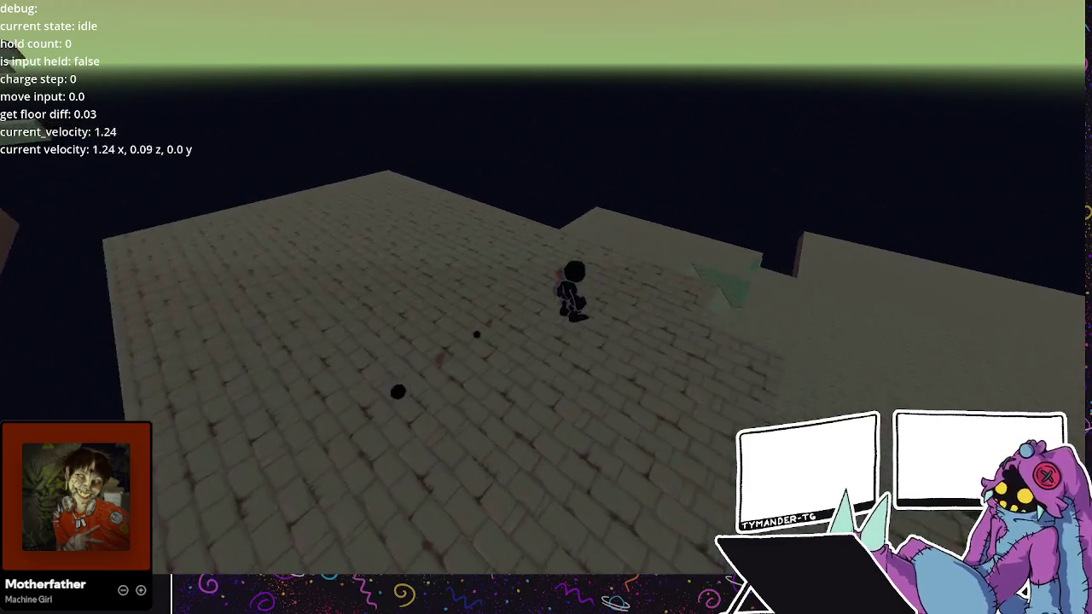
key("w")
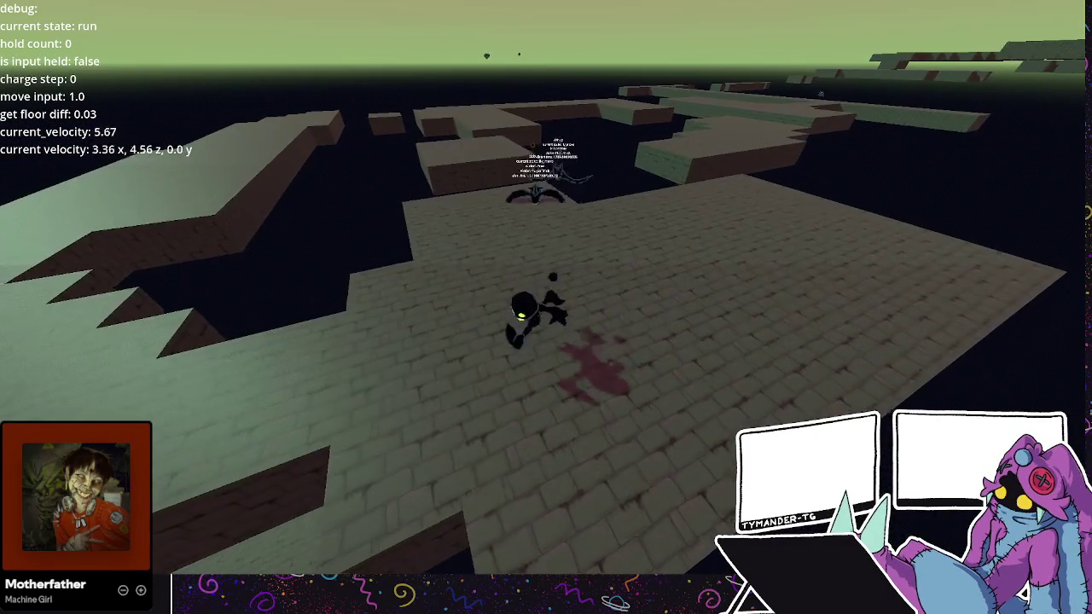
key("w")
key("w")
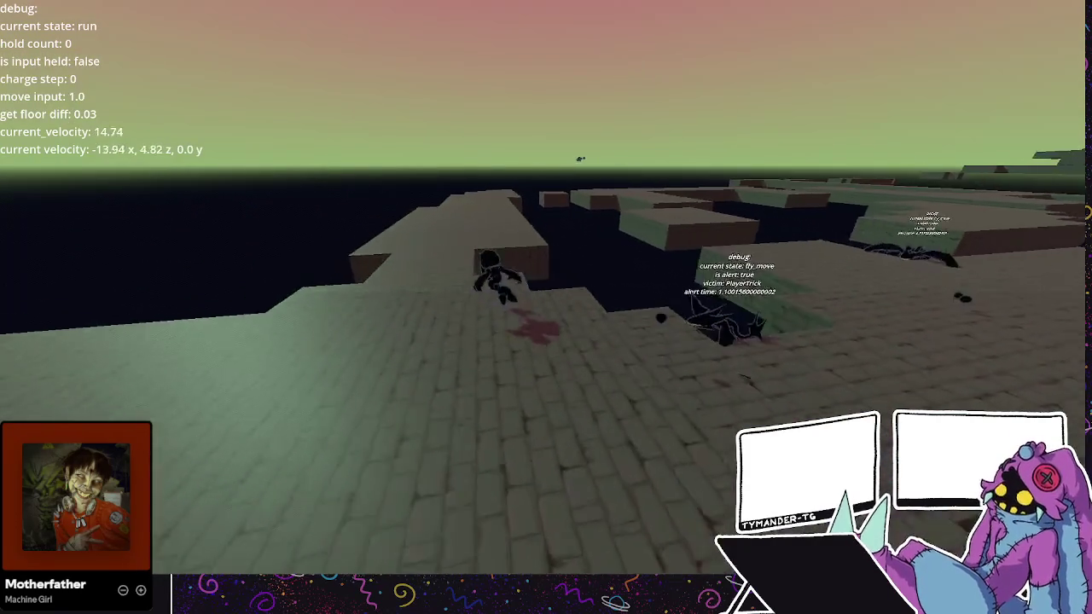
key("w")
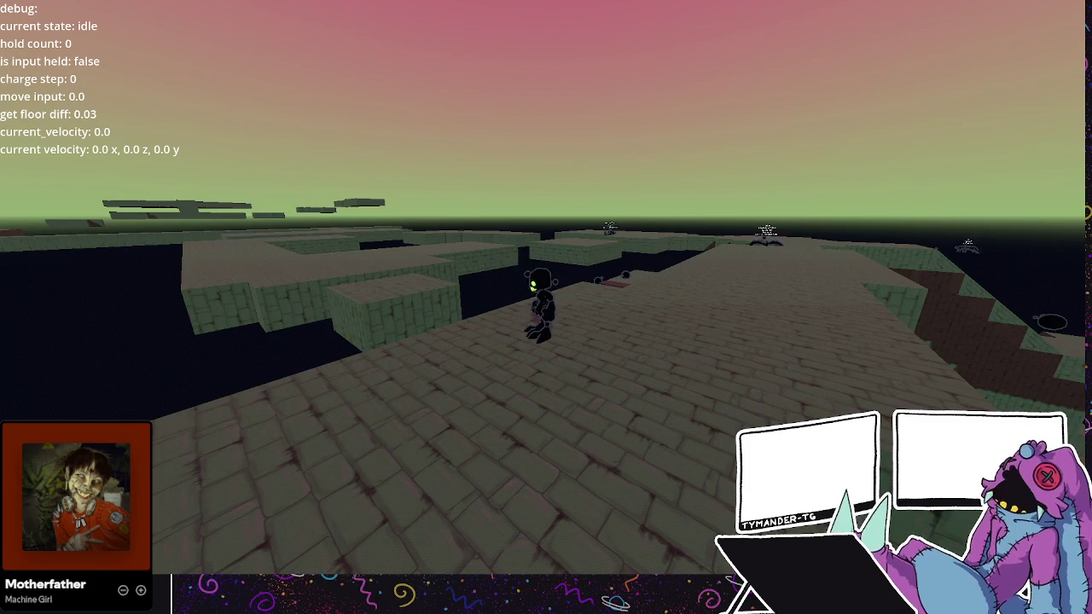
key("w")
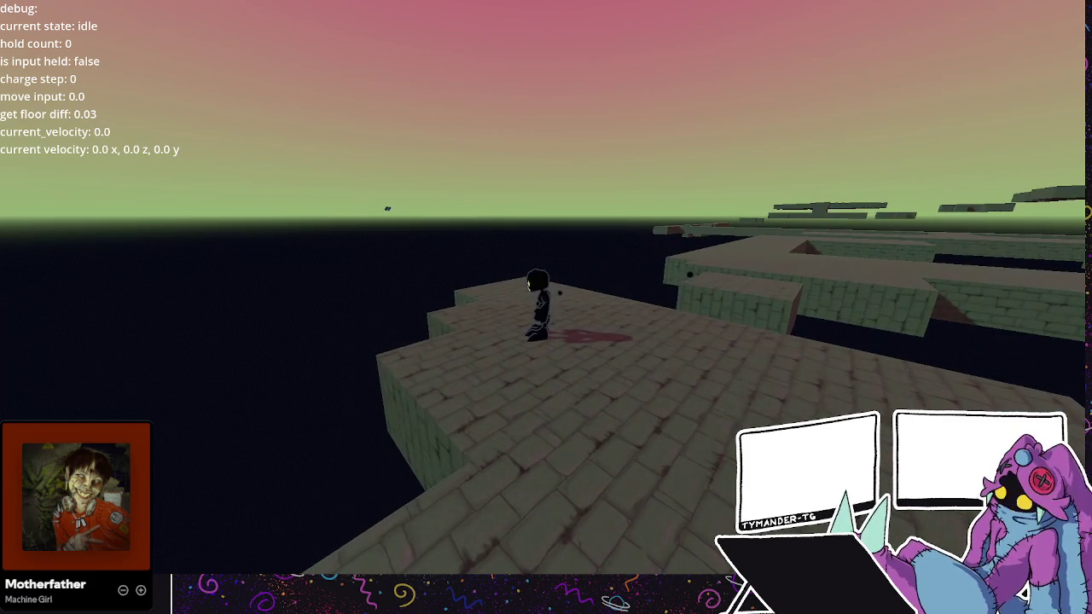
key("F8")
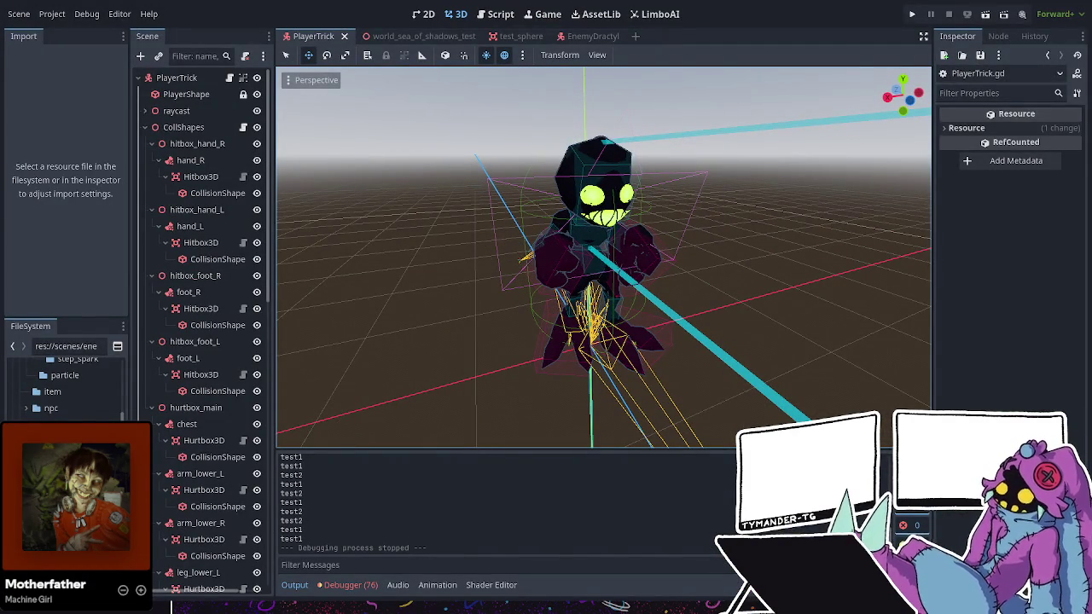
- Save the PlayerTrick scene three times with Ctrl+S and launch the game
key("ctrl+s")
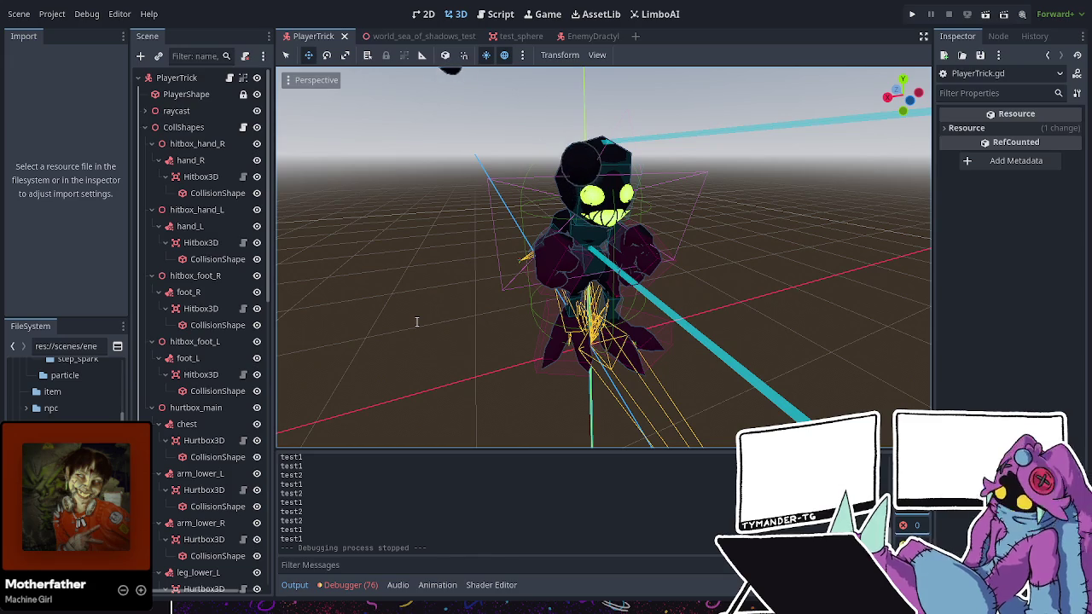
key("ctrl+s")
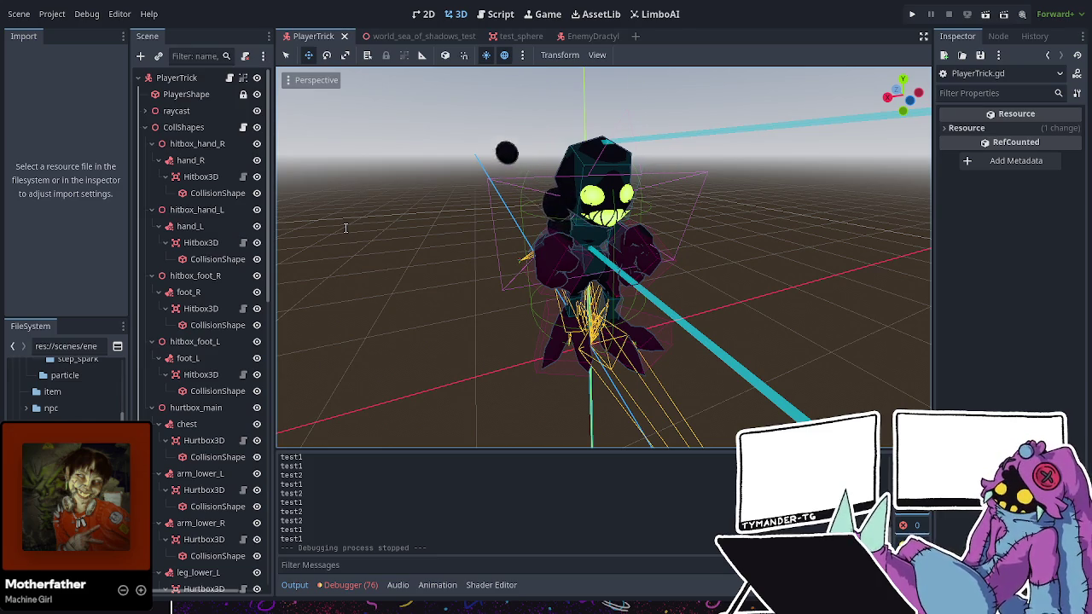
key("ctrl+s")
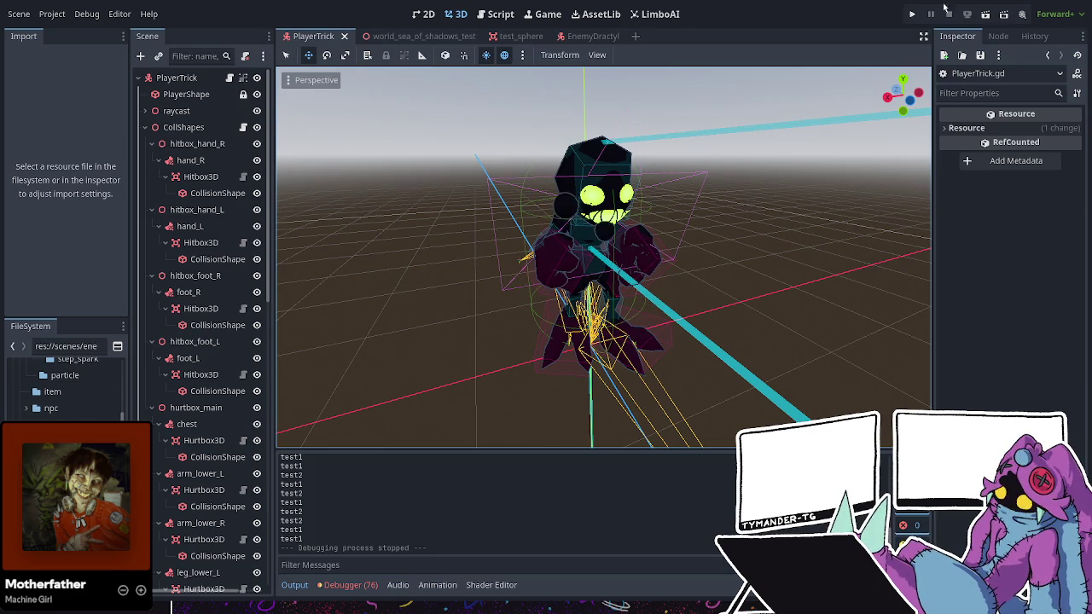
left_click(911, 14)
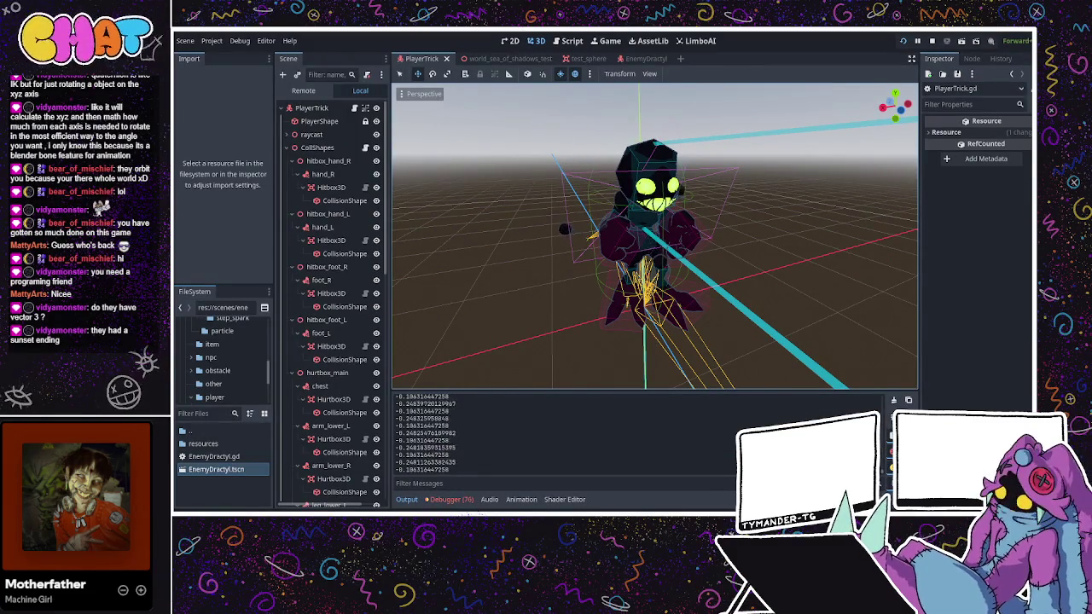
- Bring the running PlayerTrick game window up with F5 for another playtest
key("F5")
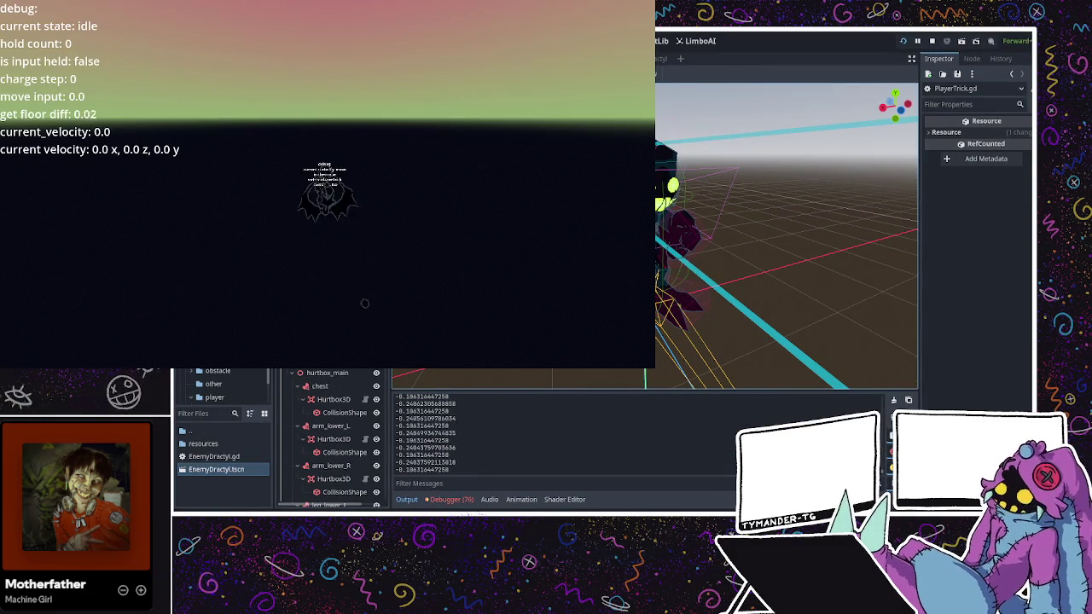
- Make the game fullscreen and run and jump the player across the brick floor and platforms
key("F11")
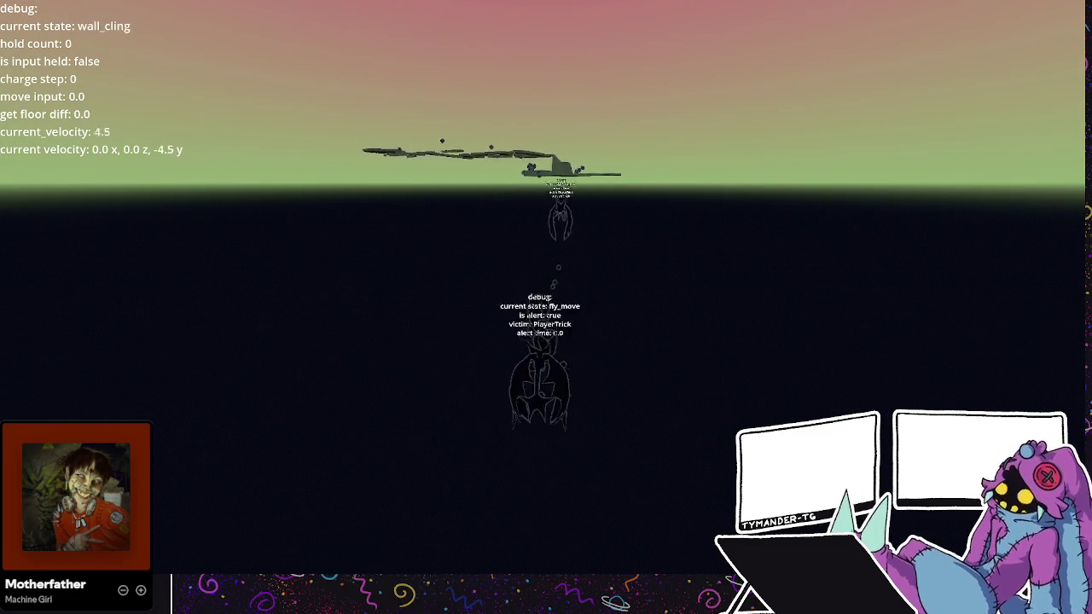
key("w")
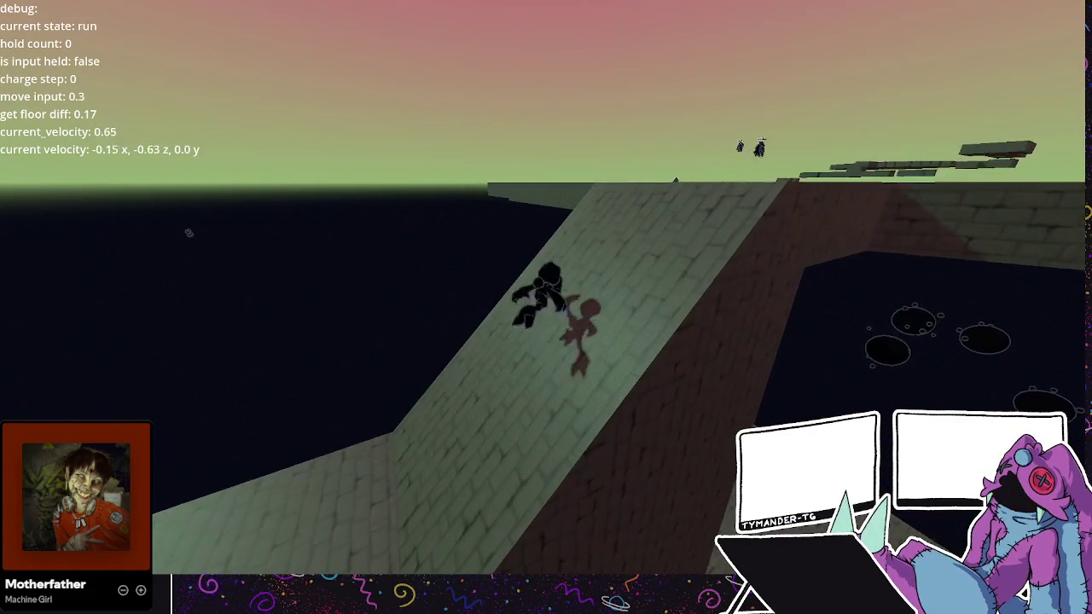
key("w")
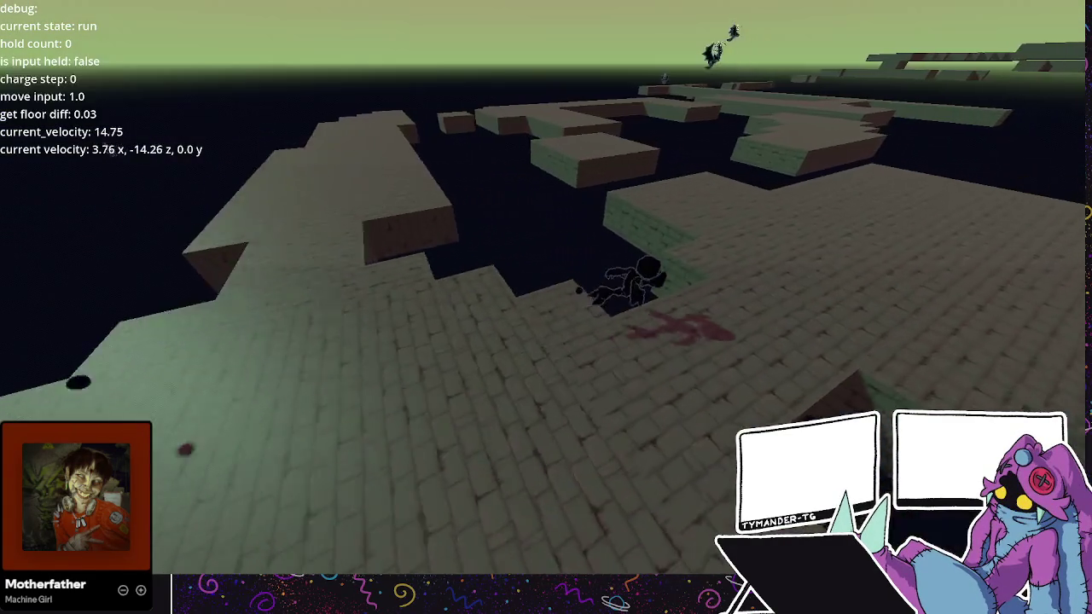
key("space")
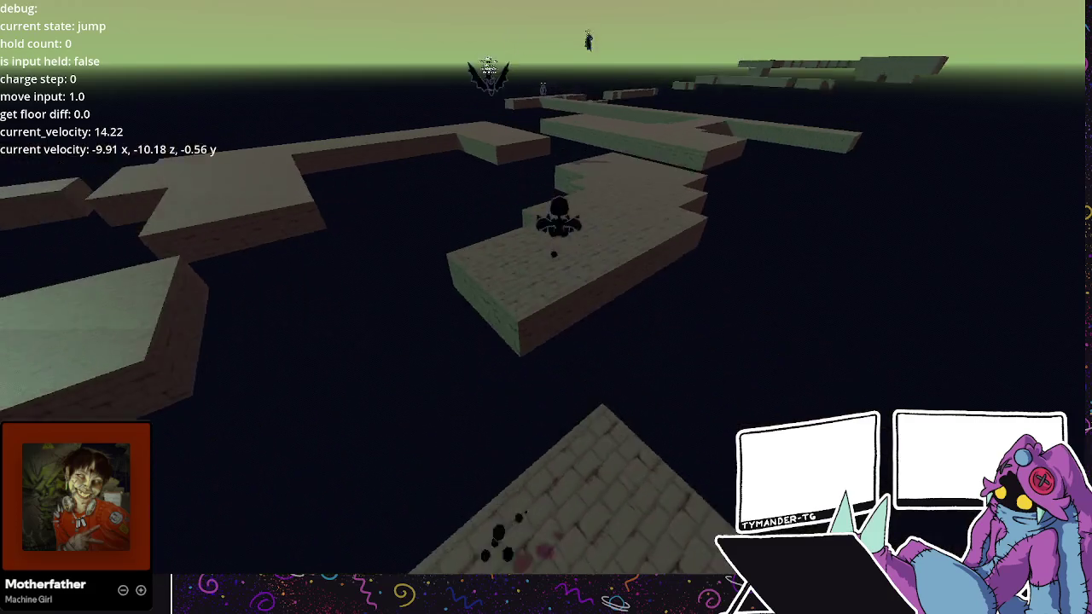
key("w")
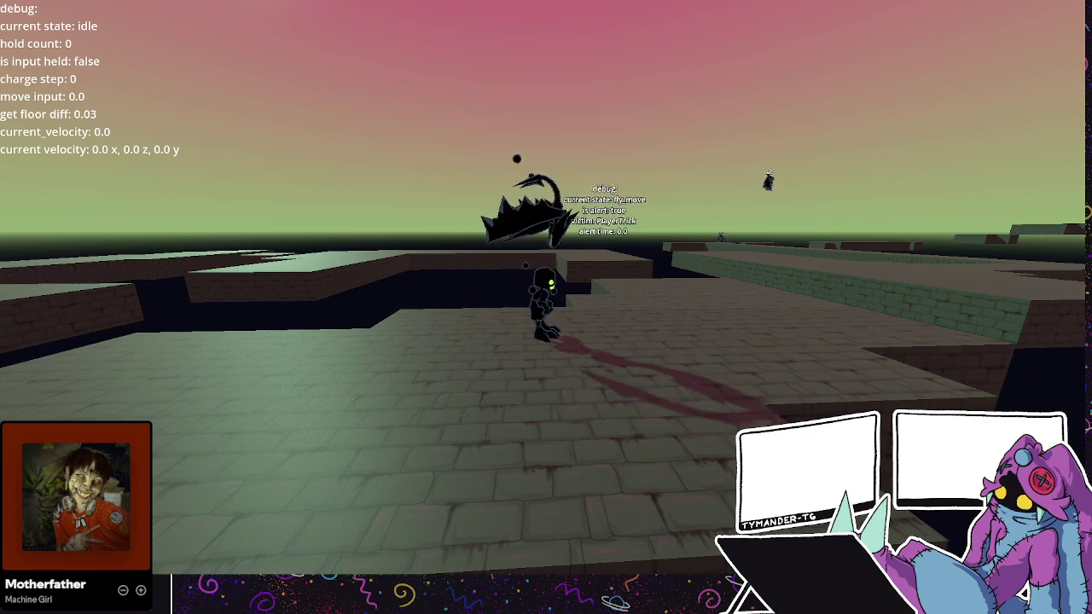
key("w")
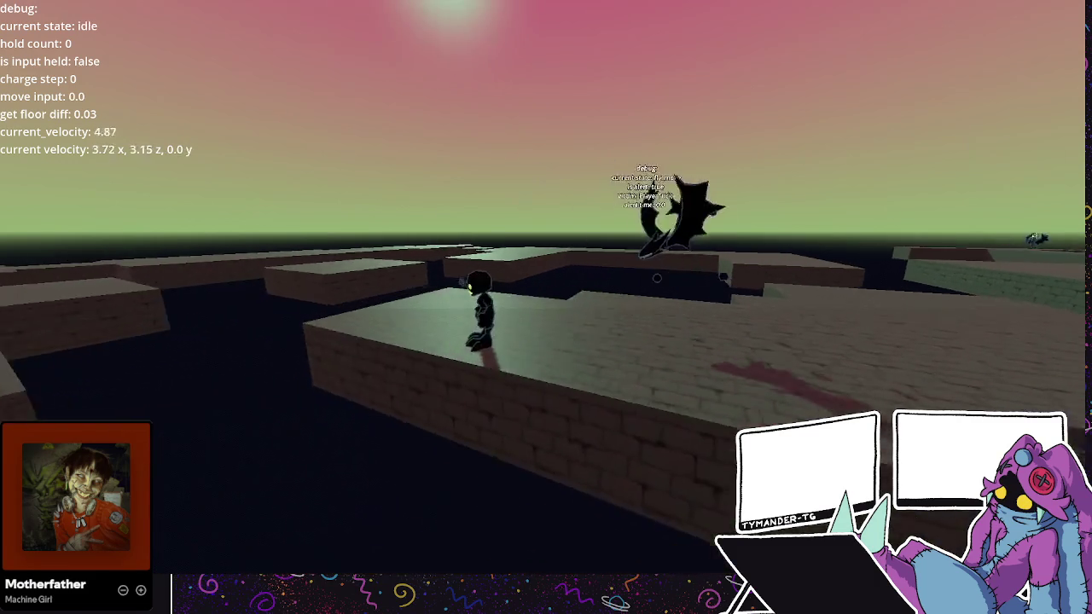
key("w")
key("space")
key("w")
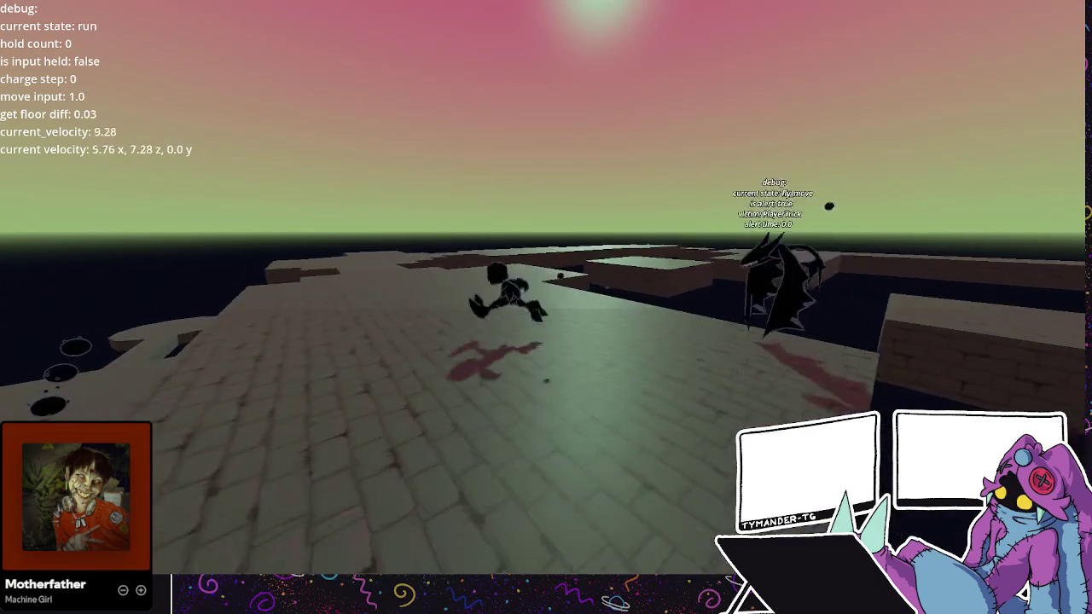
- Jump and wall-cling while the Dractyl chases the player, then stop the game
key("space")
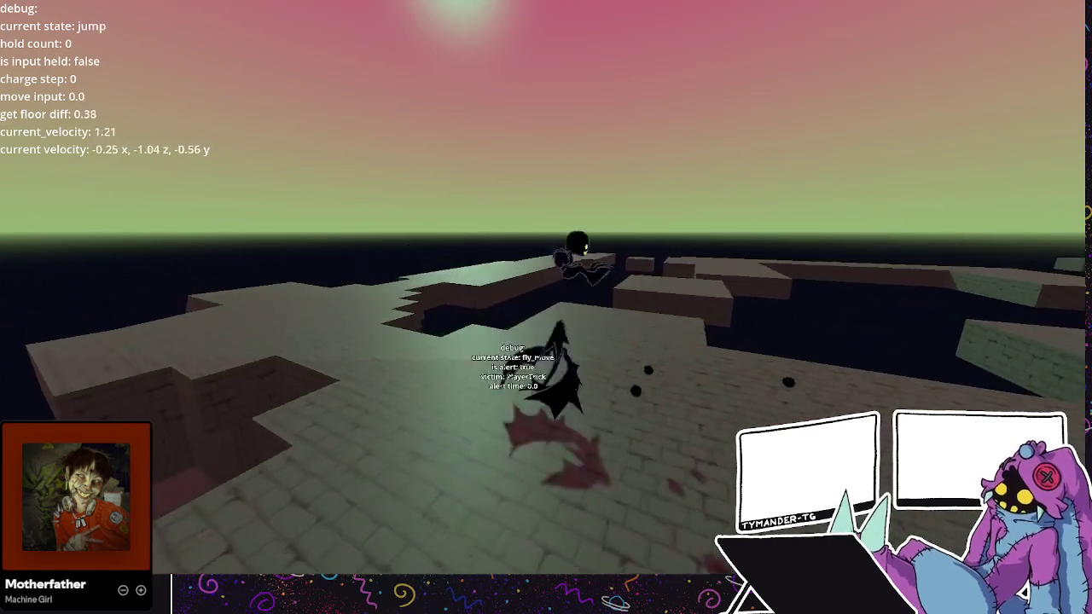
key("space")
key("w")
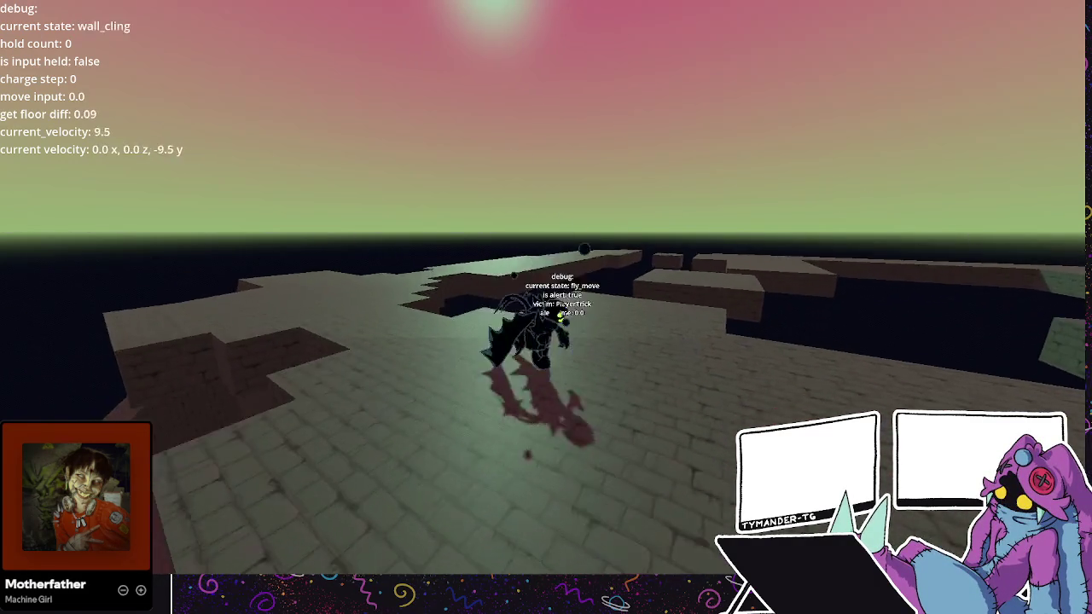
key("space")
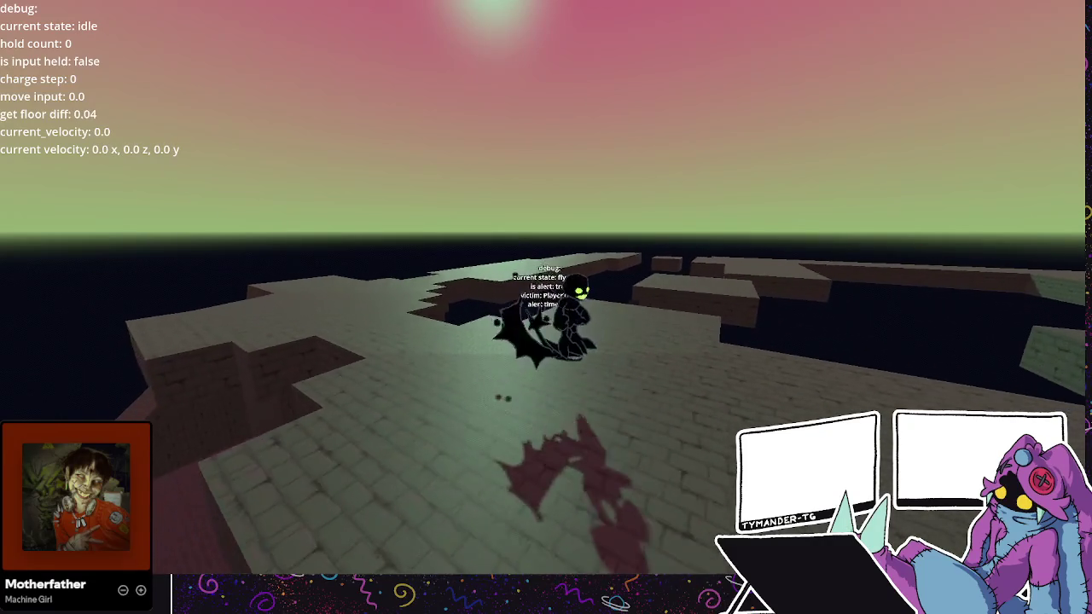
key("w")
key("space")
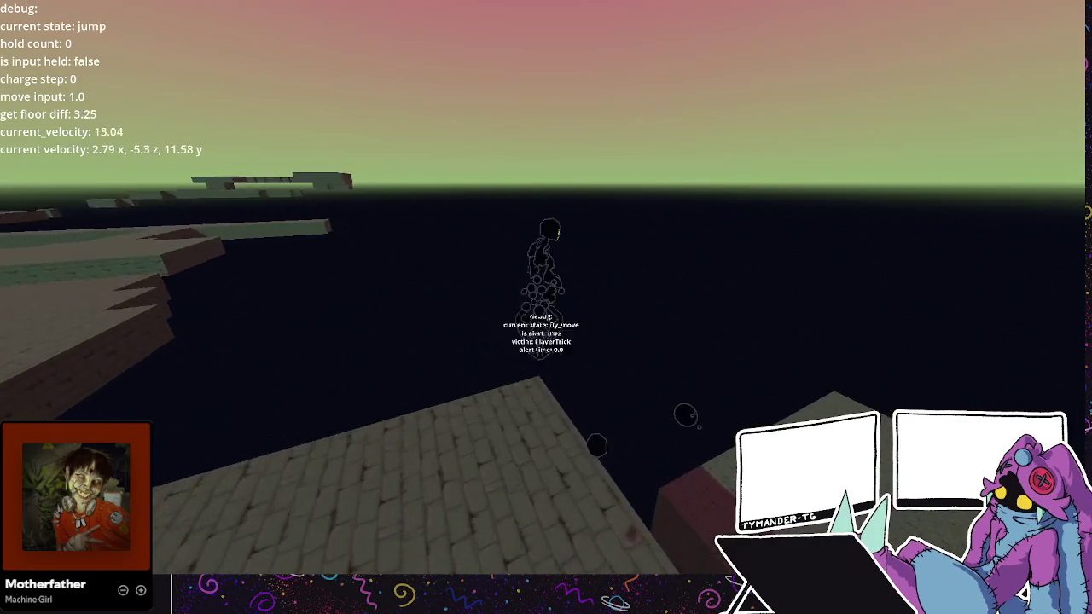
key("w")
key("space")
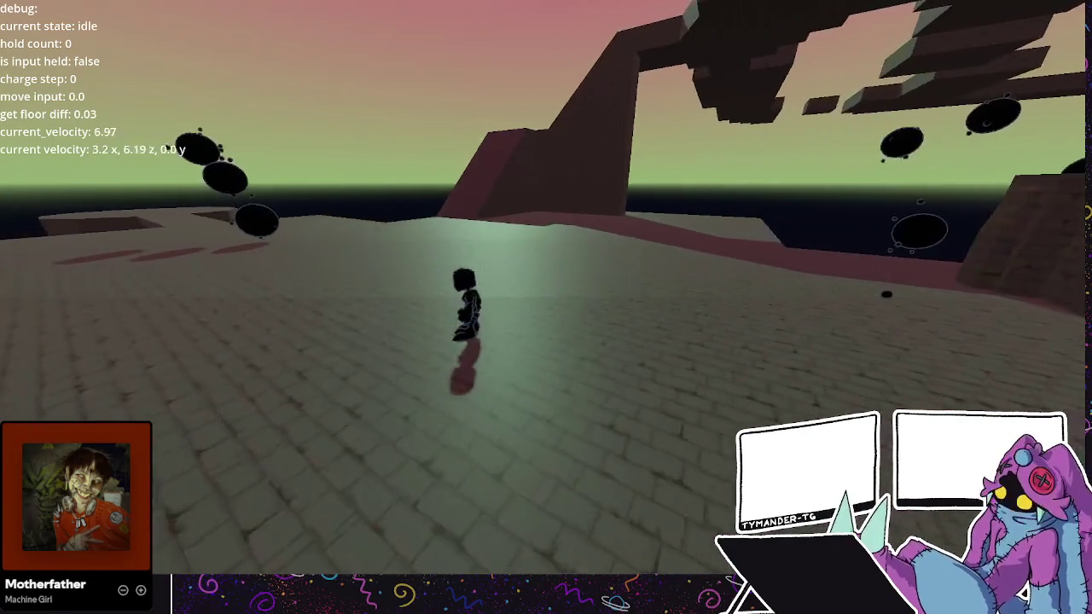
key("w")
key("F8")
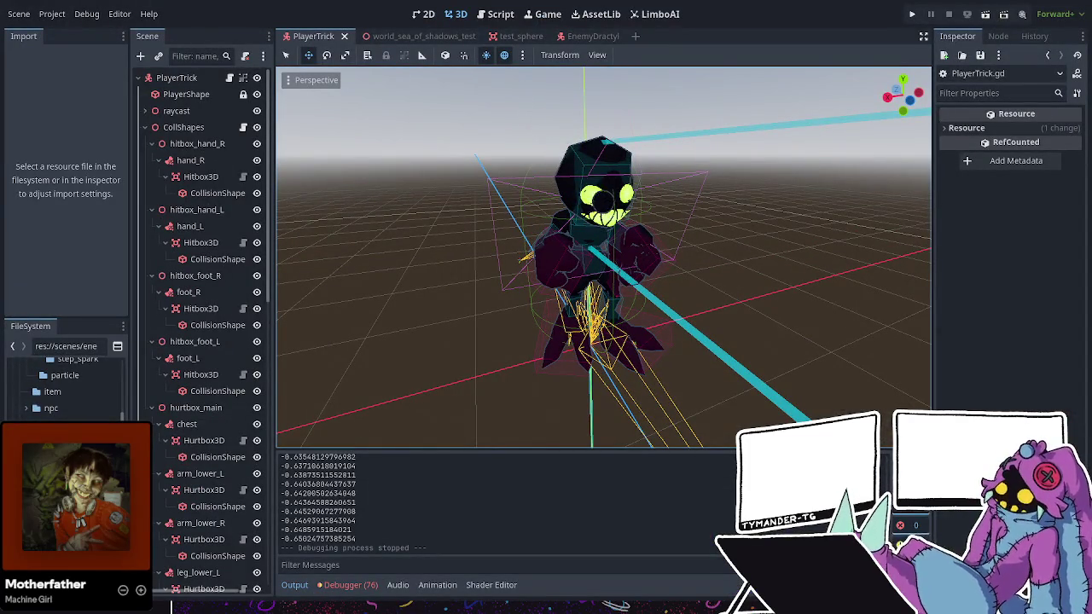
- Save the scene and switch the editor to the EnemyDractyl scene
key("ctrl+s")
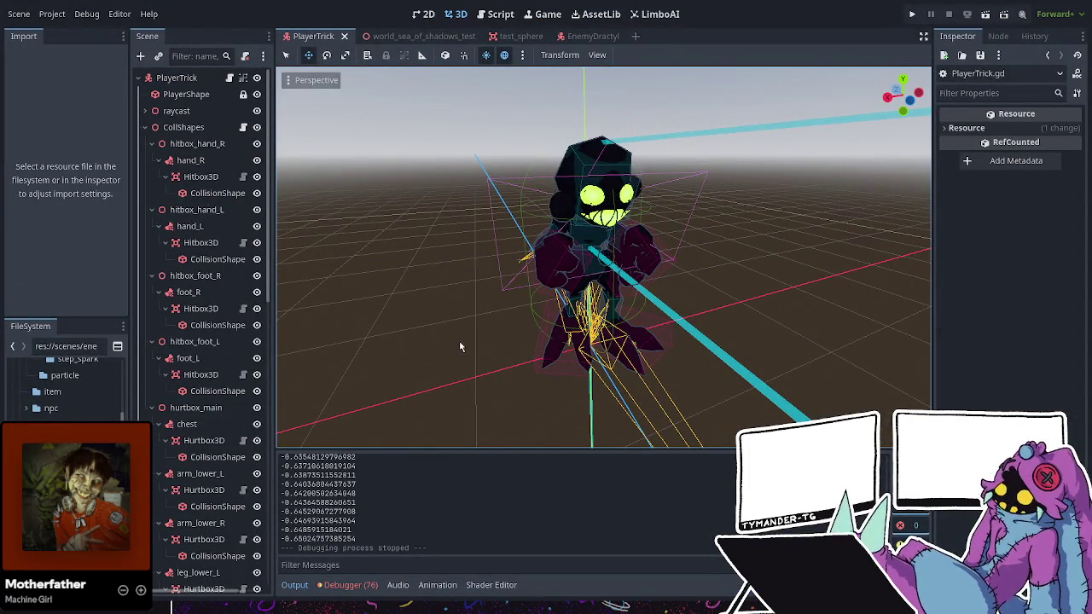
left_click(580, 36)
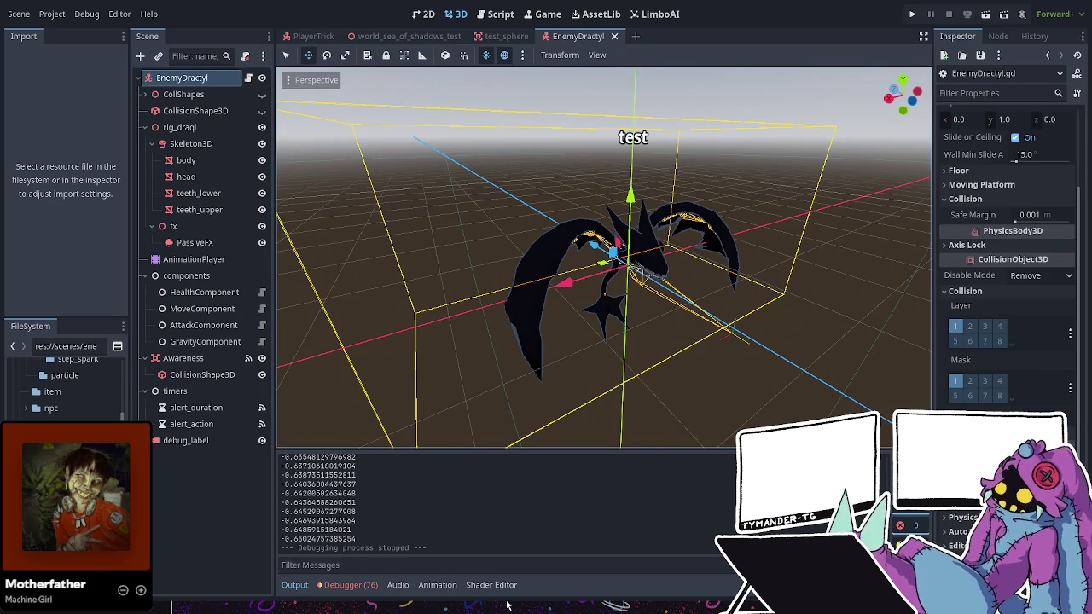
scroll(460, 522, "up", 10)
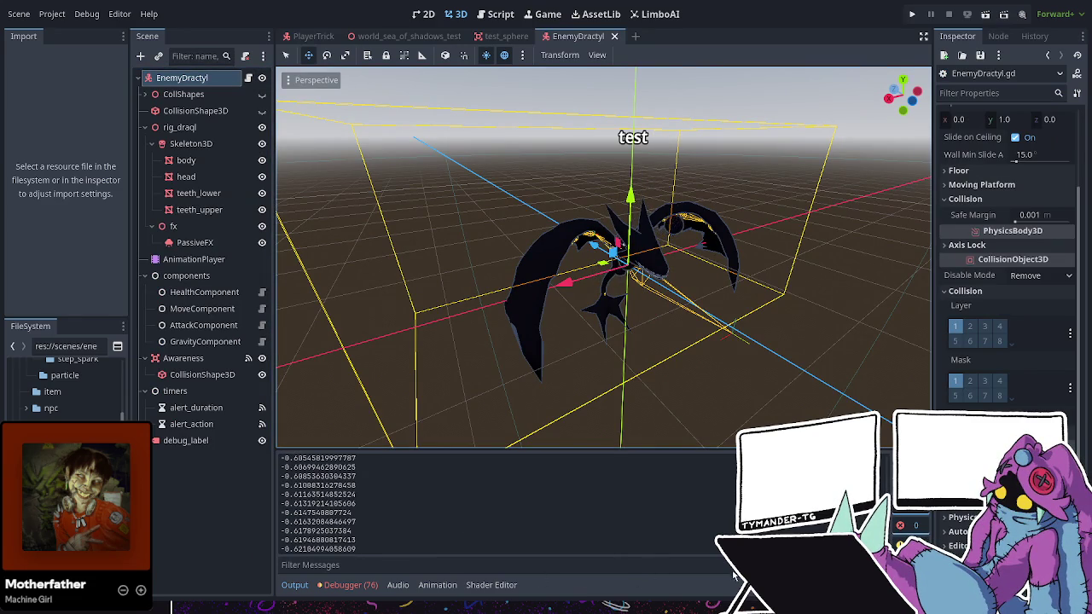
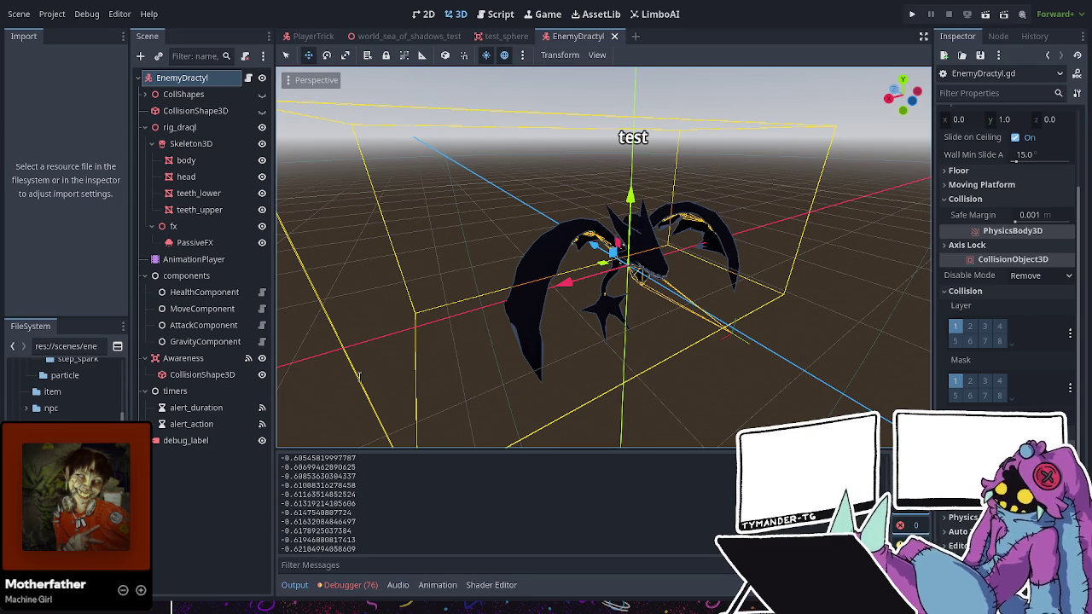
- Save the EnemyDractyl scene with Ctrl+S and launch the game to test the enemy
key("ctrl+s")
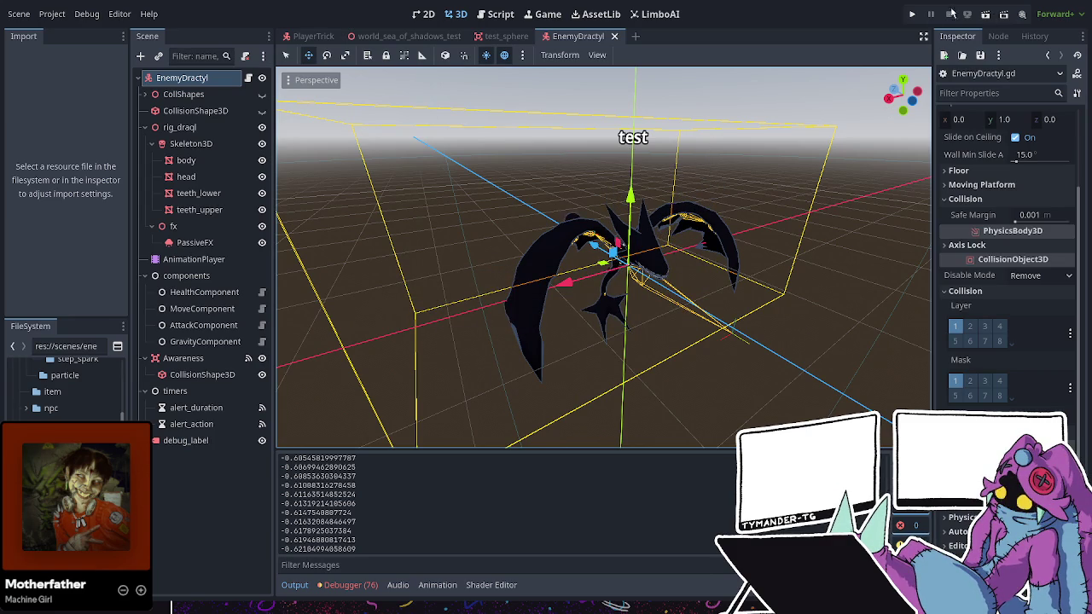
left_click(911, 15)
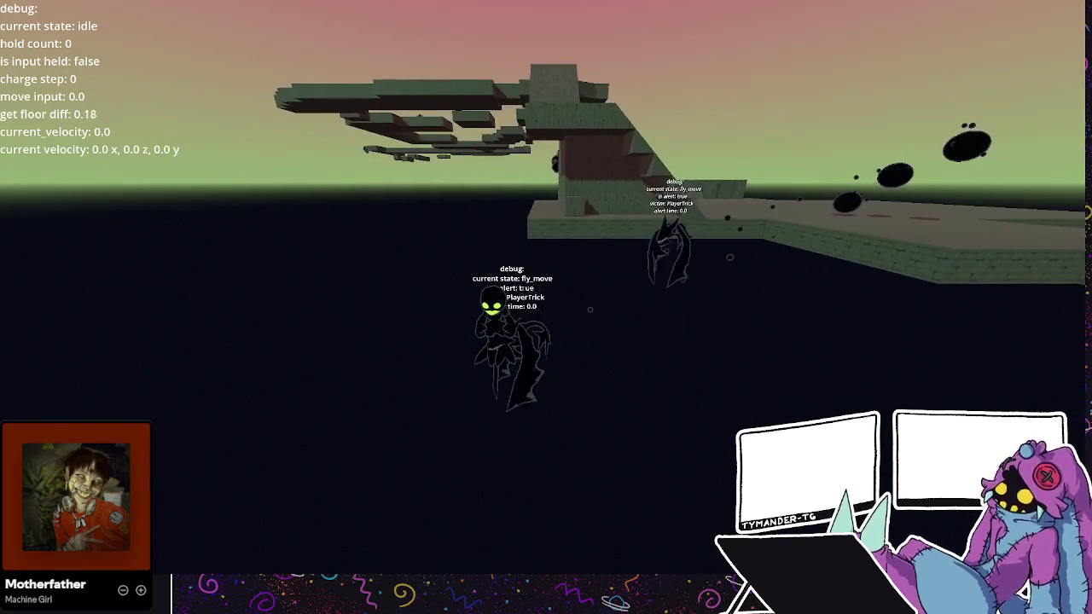
- Run the player back and forth over the slope and jump across the gap
key("w")
key("space")
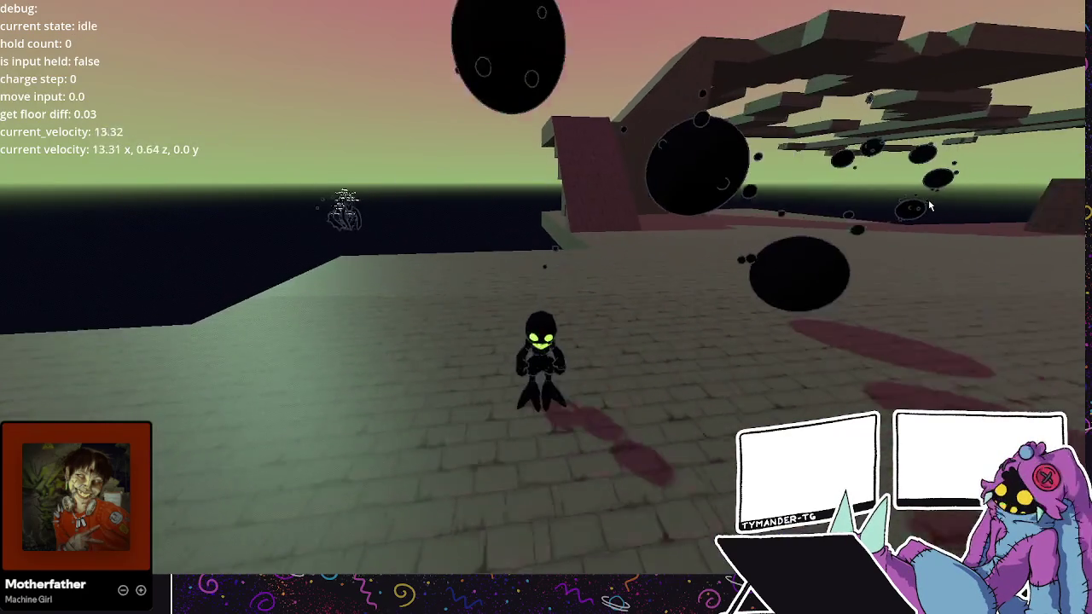
key("s")
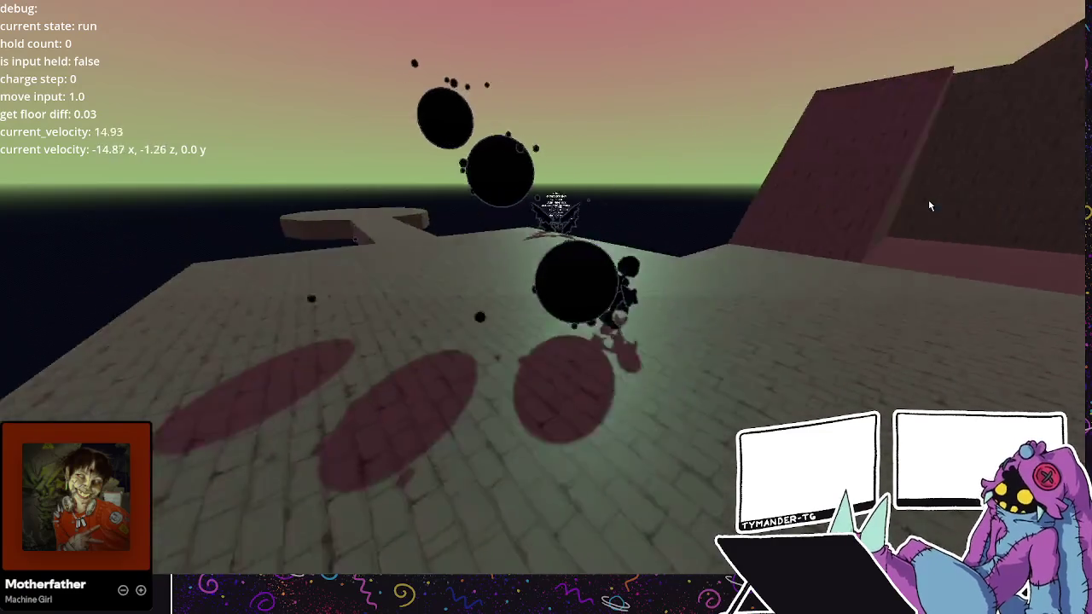
key("w")
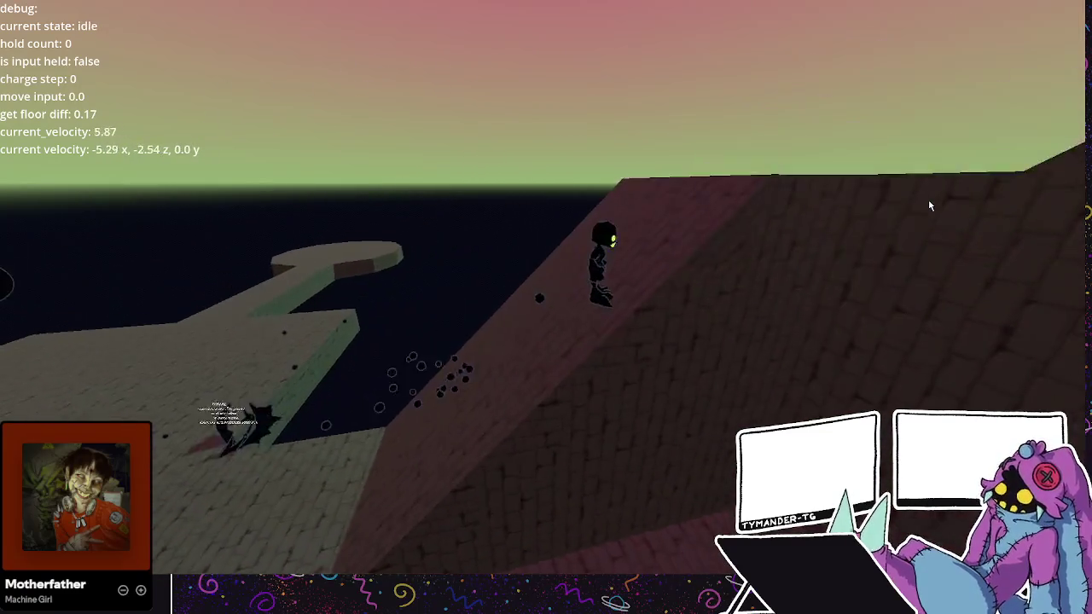
key("w")
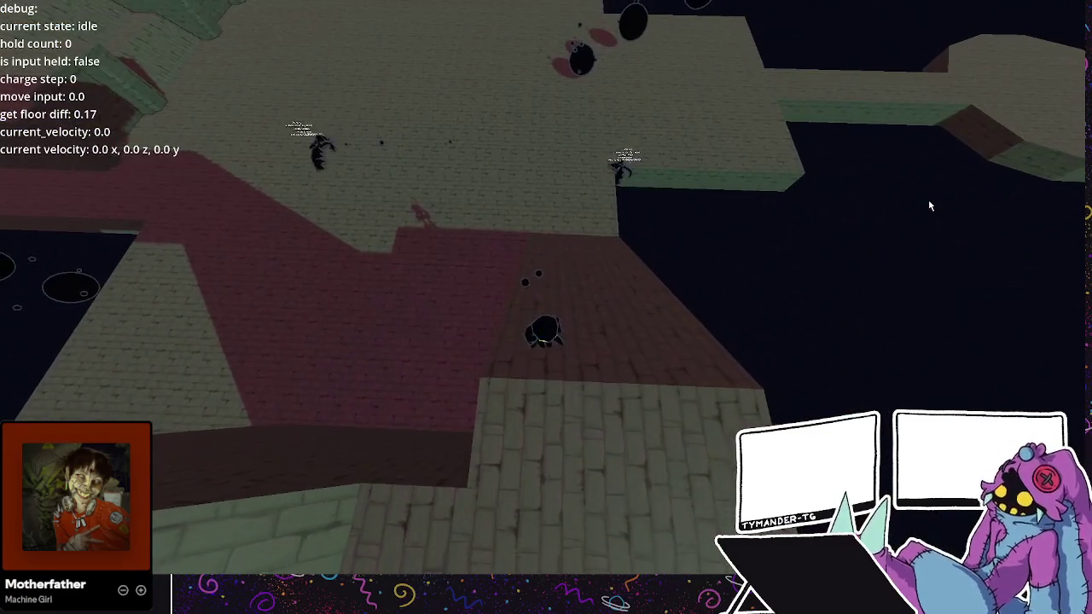
key("w")
key("space")
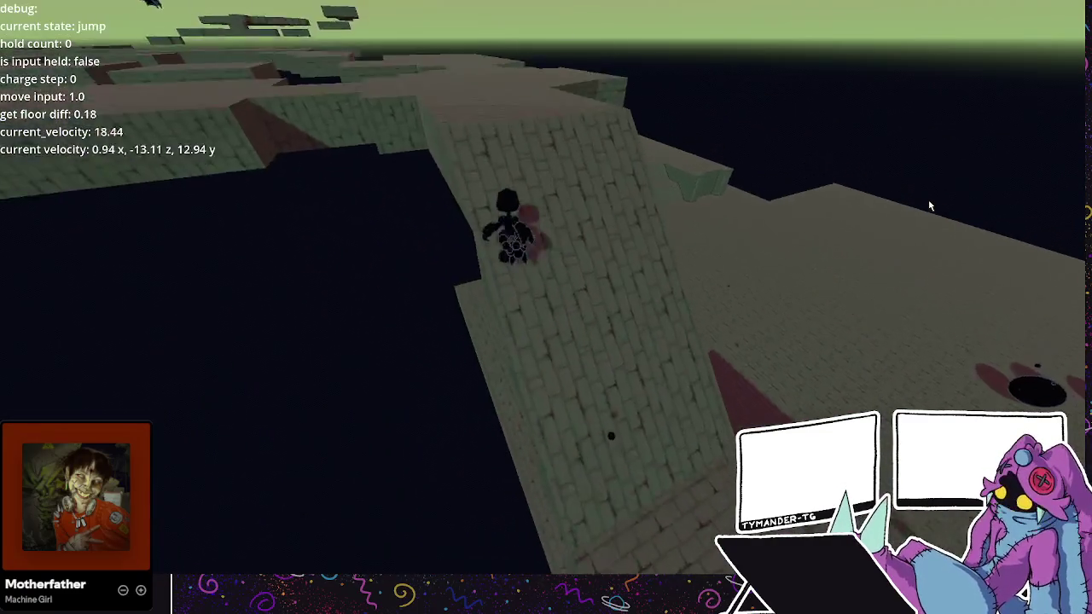
key("space")
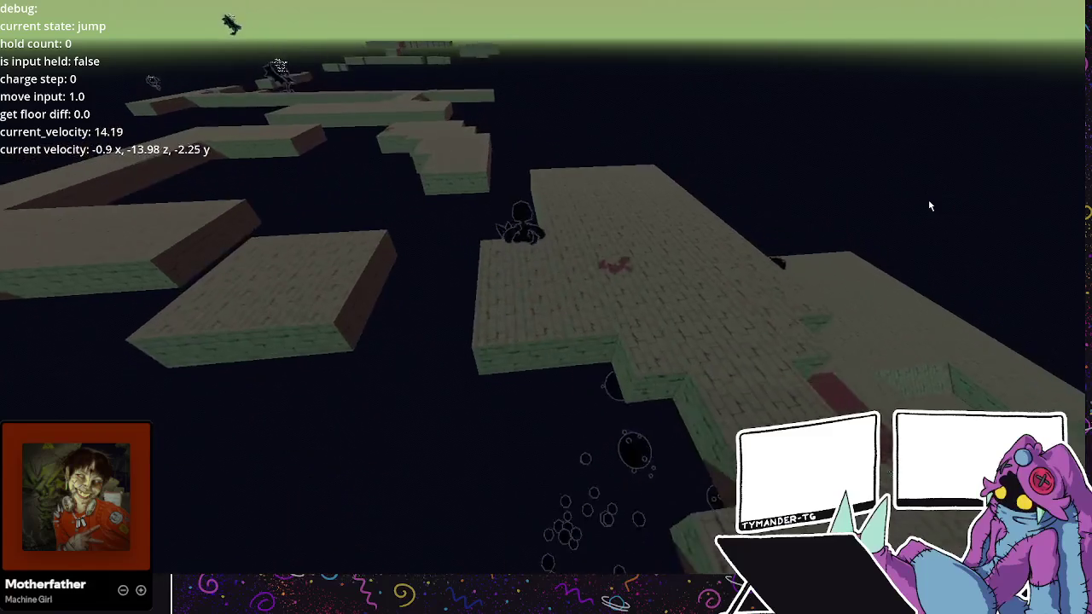
key("space")
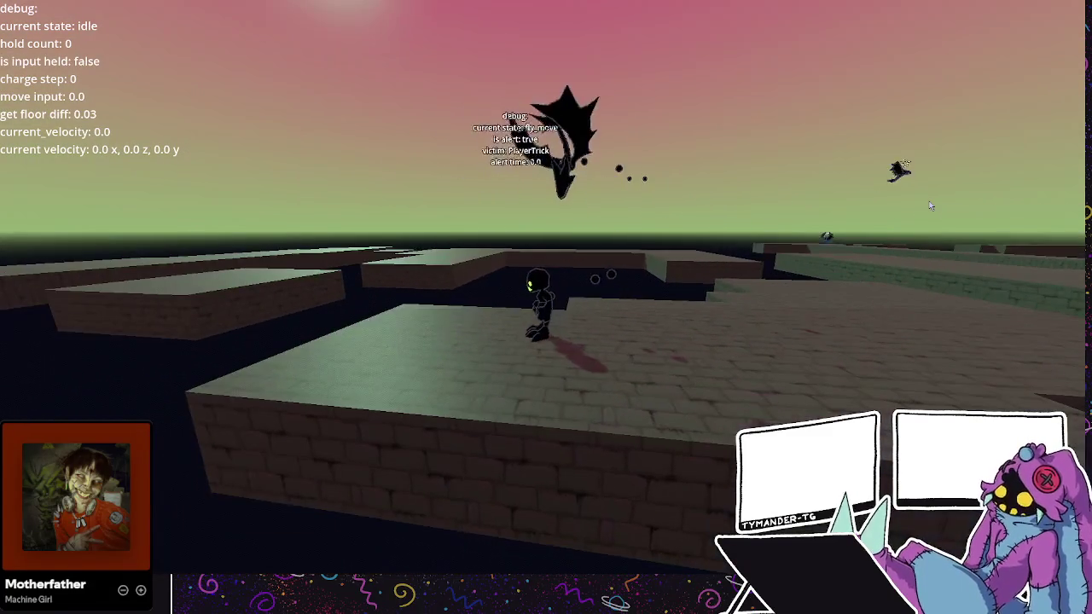
- Run and jump across platforms near the dractyl, then stop the game with F8
key("w")
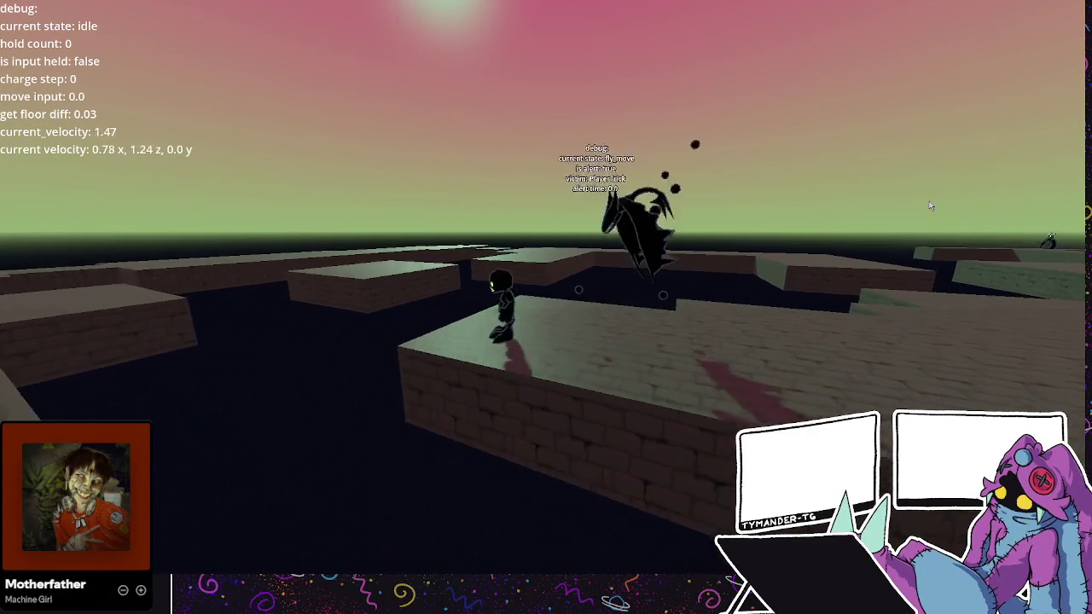
key("w")
key("space")
key("w")
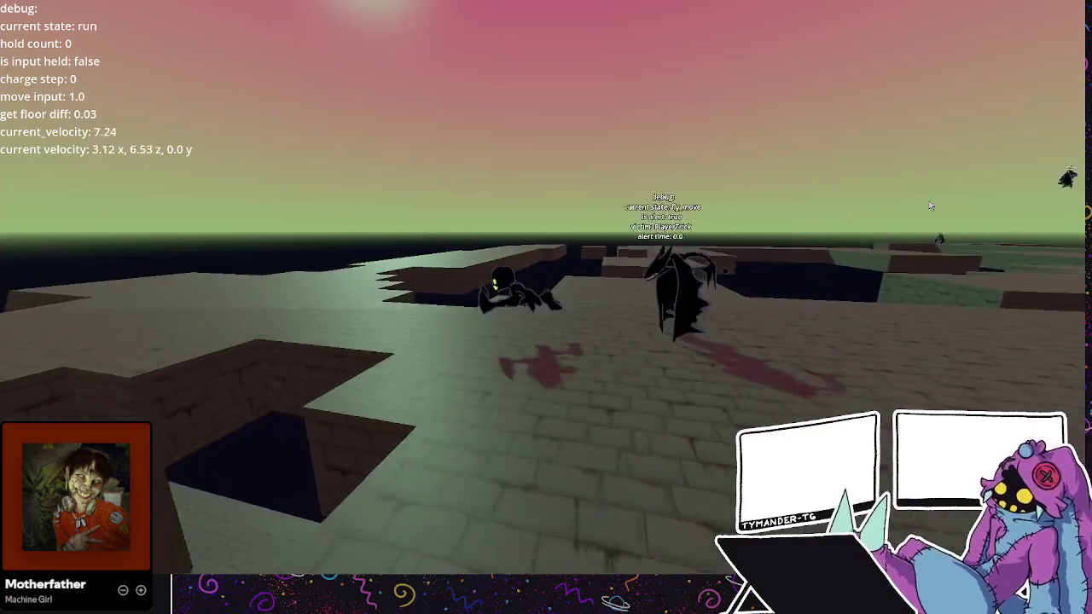
key("w")
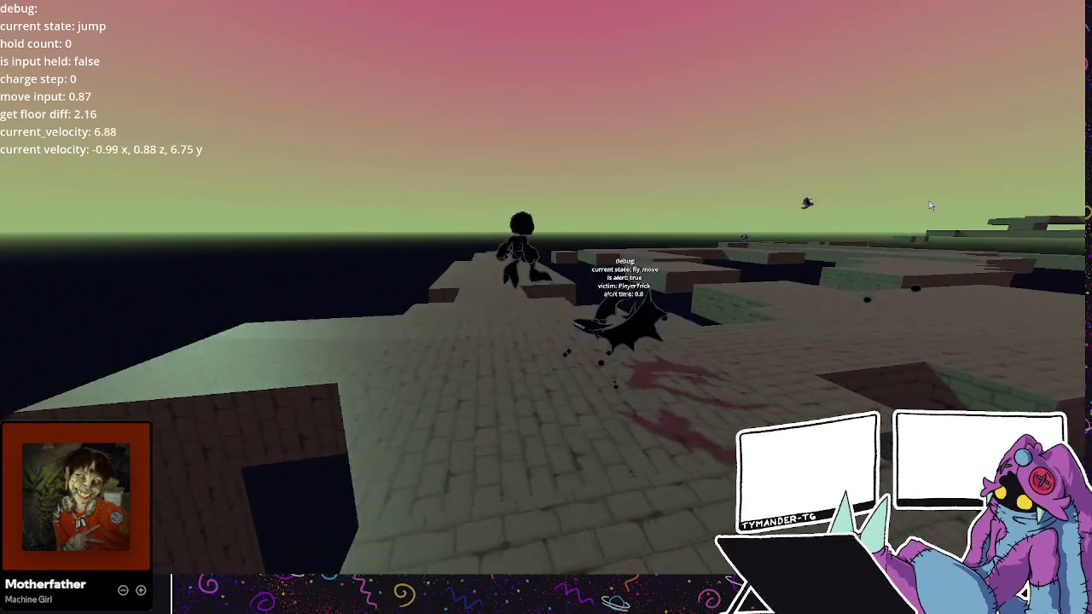
key("space")
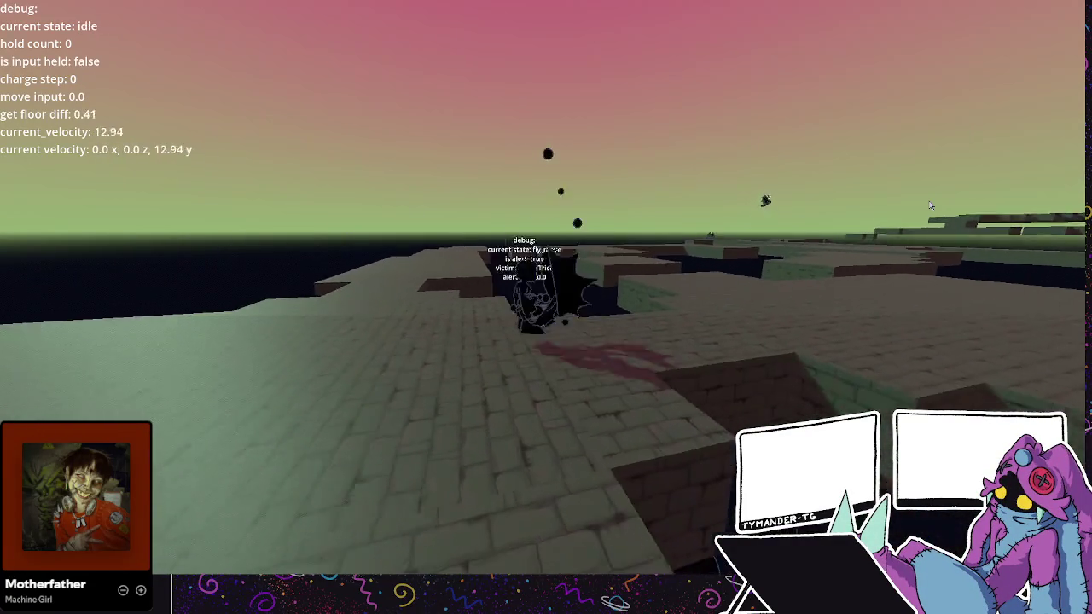
key("space")
key("space")
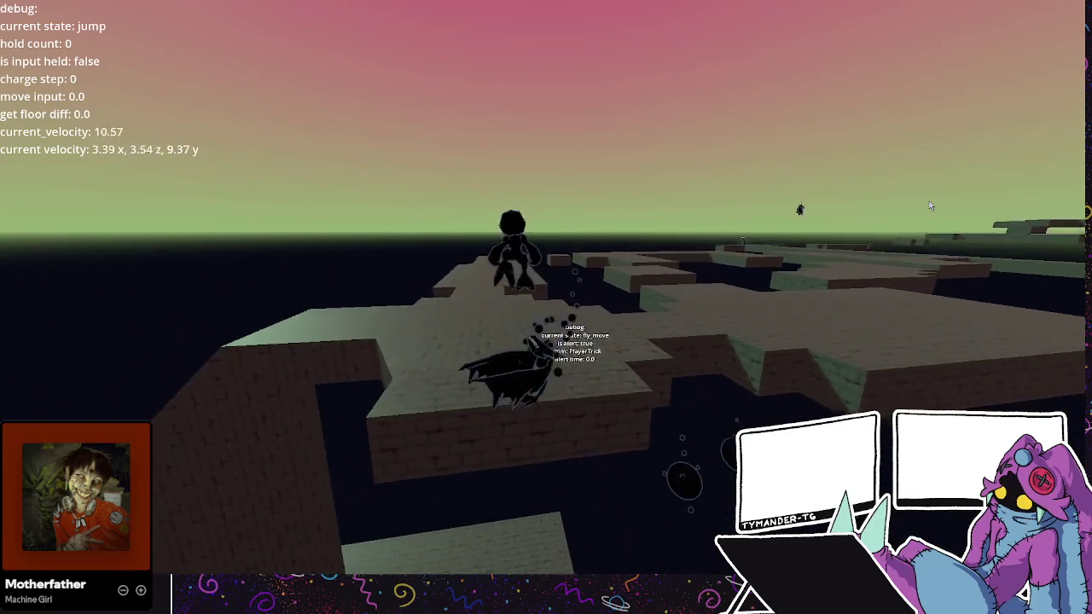
key("w")
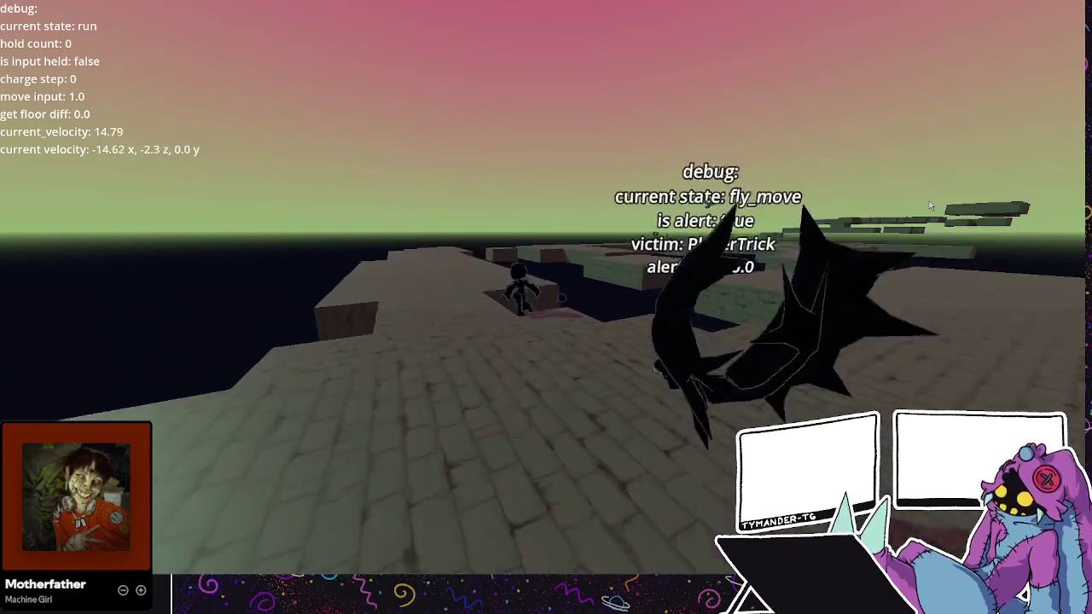
key("F8")
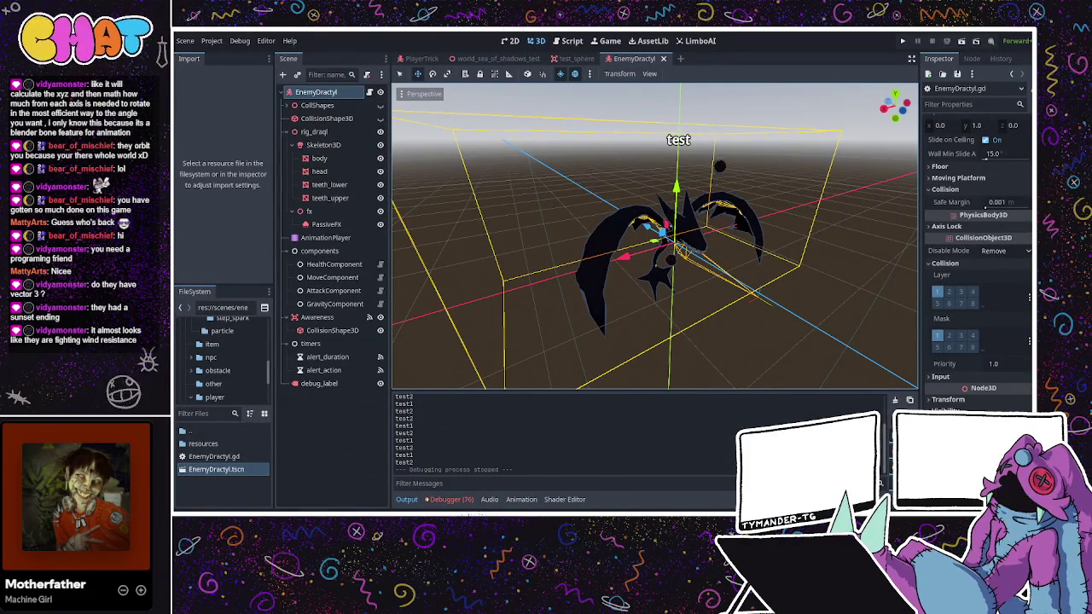
- In EnemyDractyl.gd, change both 2.0 values in line 65's velocity.y move call to 4.0
key("ctrl+F3")
left_click(467, 332)
left_click(489, 296)
left_click(456, 313)
left_click(454, 322)
double_click(449, 323)
left_click(447, 331)
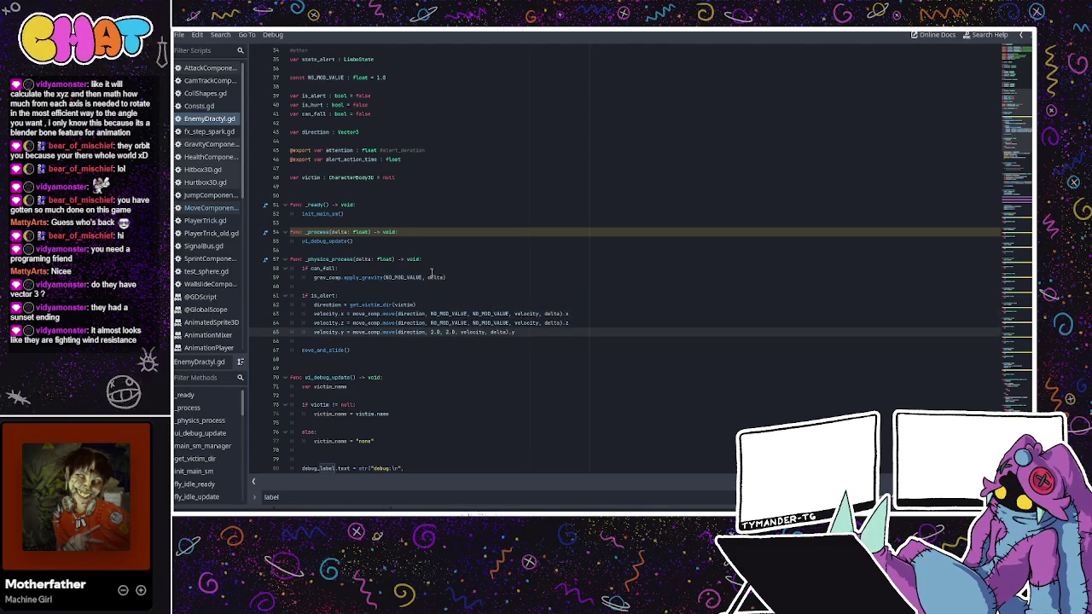
key("Delete")
type("4")
left_click(436, 332)
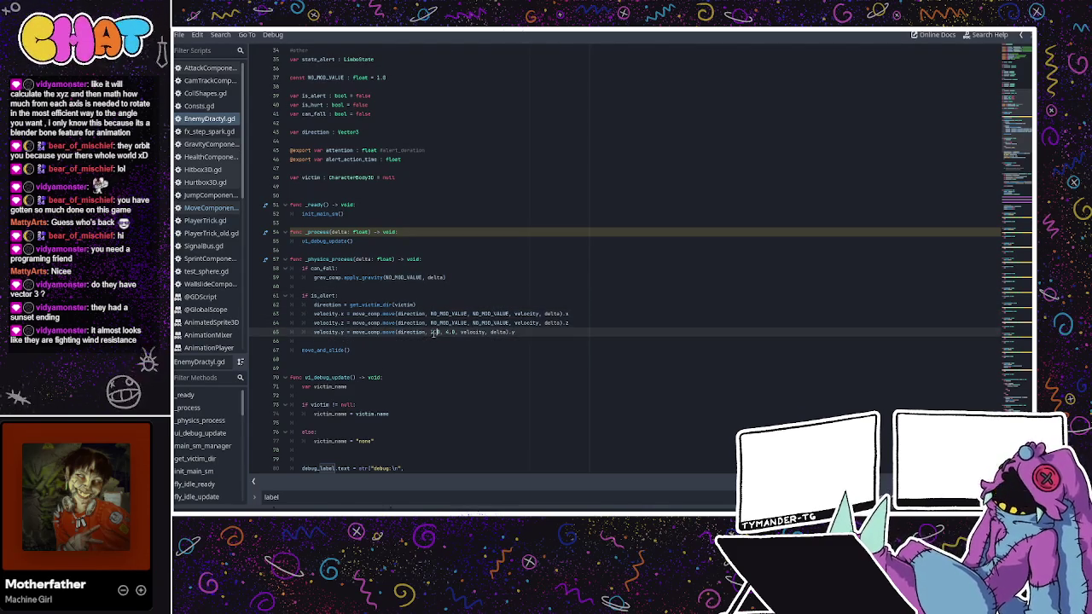
key("Delete")
type("4.0")
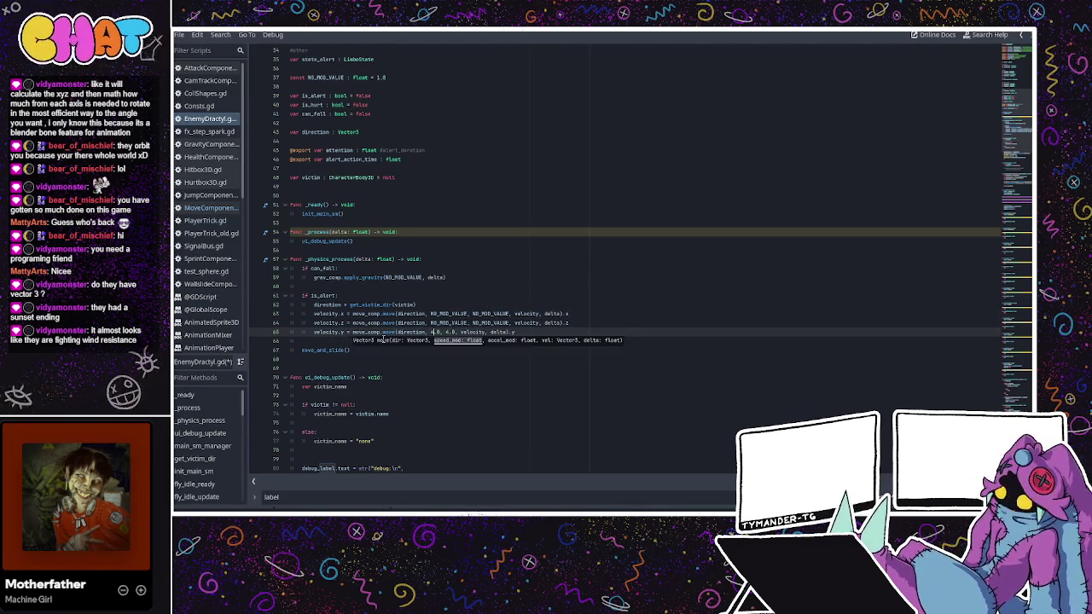
left_click(457, 313)
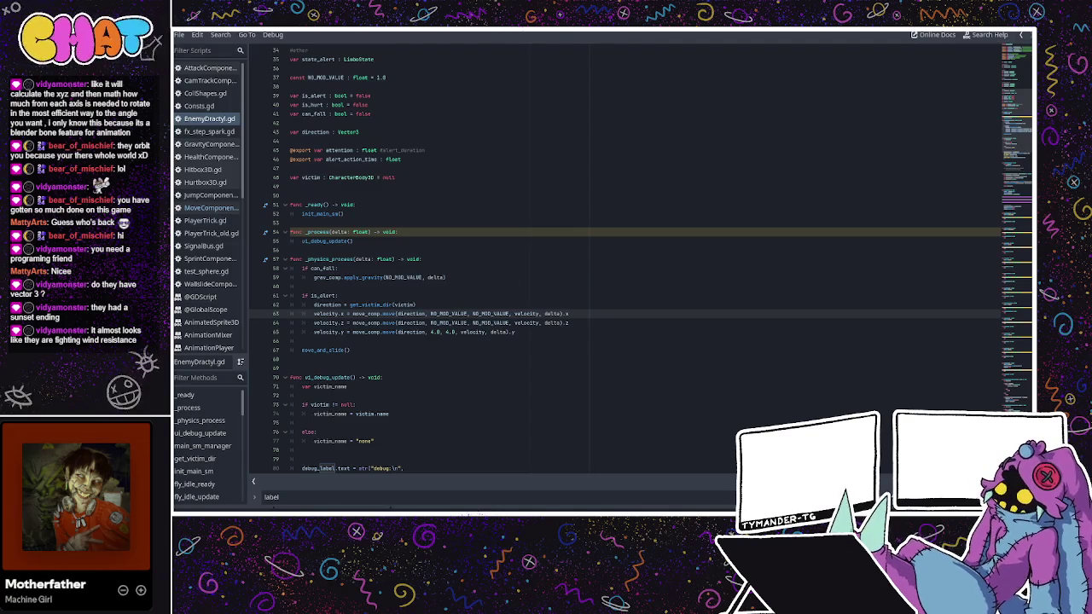
- Return to the 3D view, run the game again and move the player forward
key("F8")
left_click(903, 40)
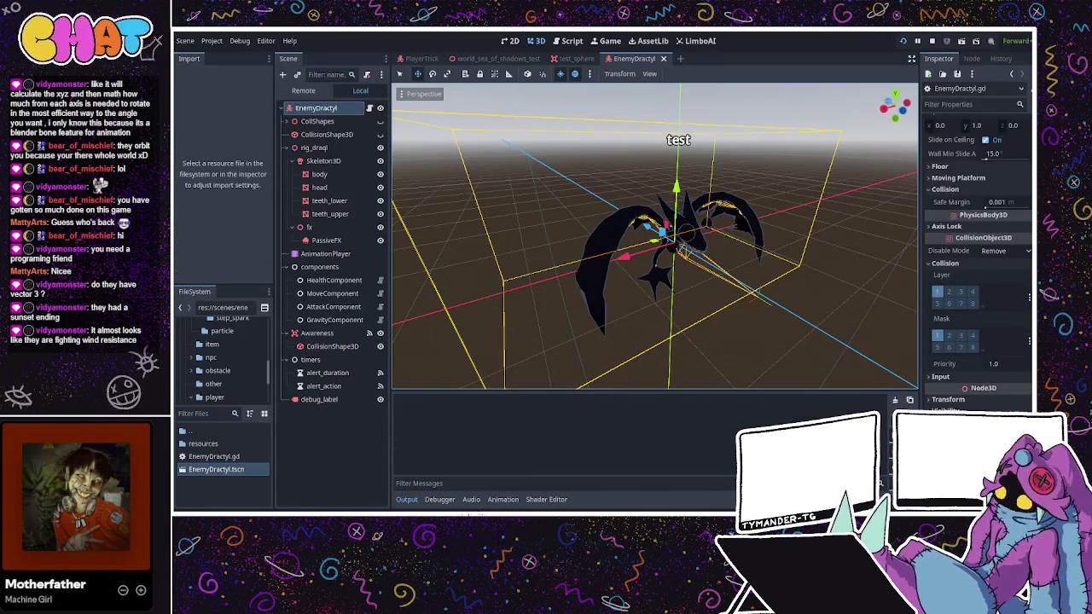
key("w")
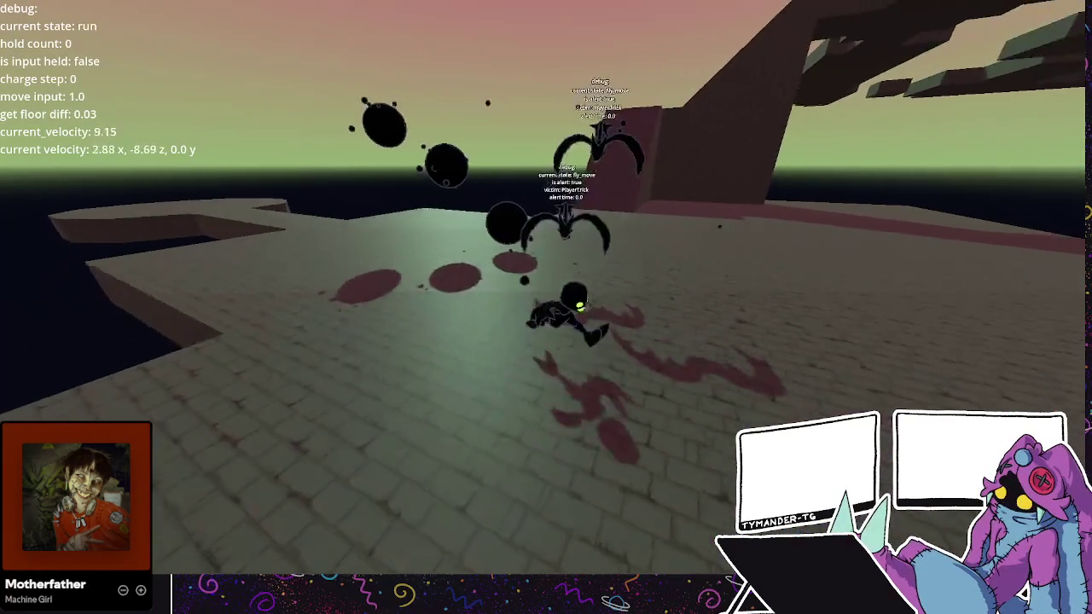
- Run and hop the player across the floor, onto a ledge and a new platform
key("w")
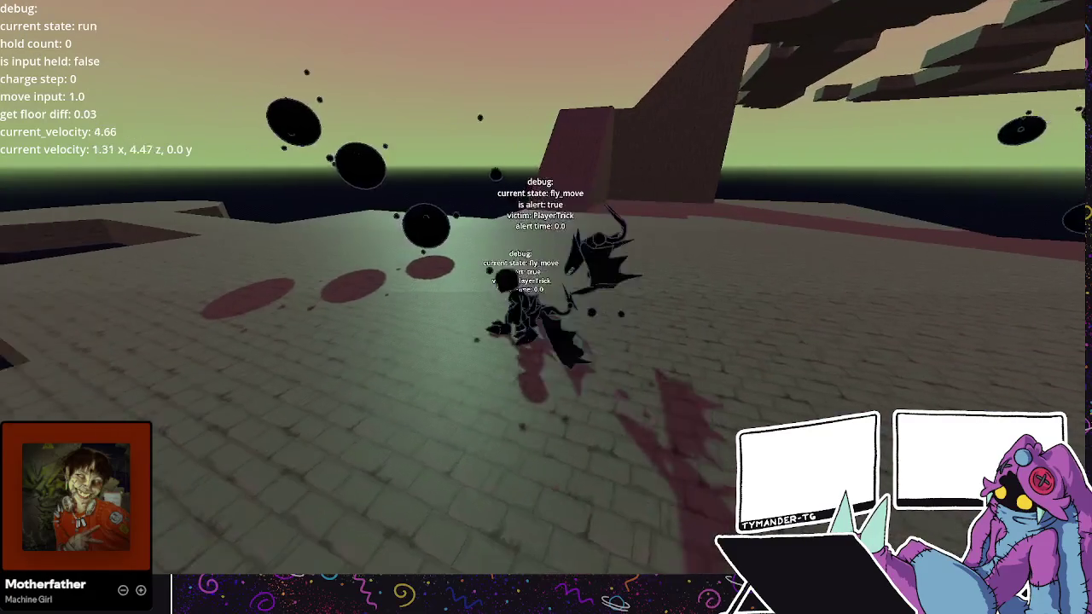
key("space")
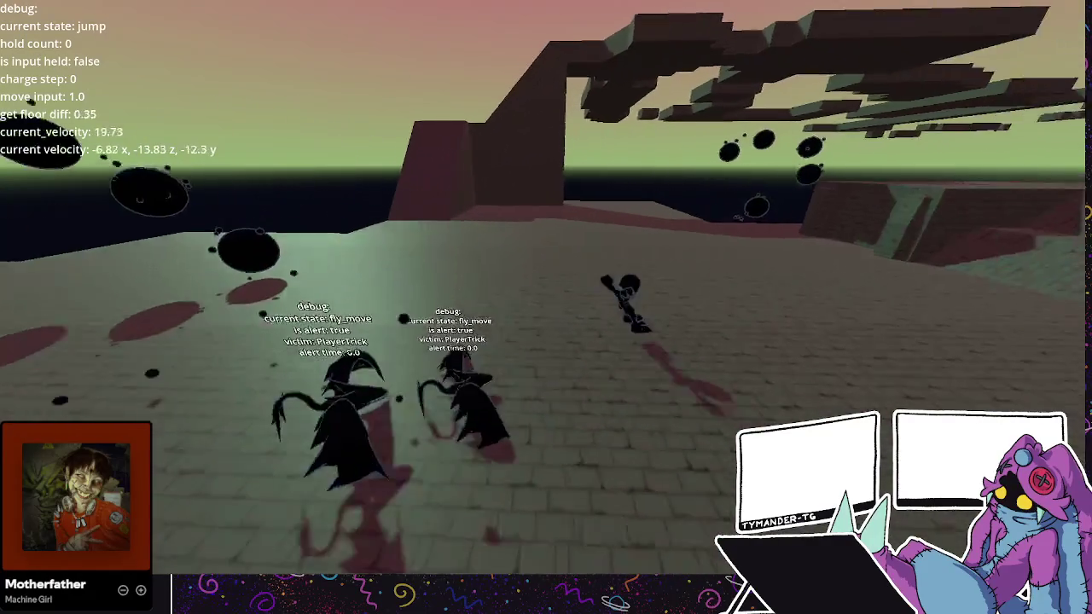
key("space")
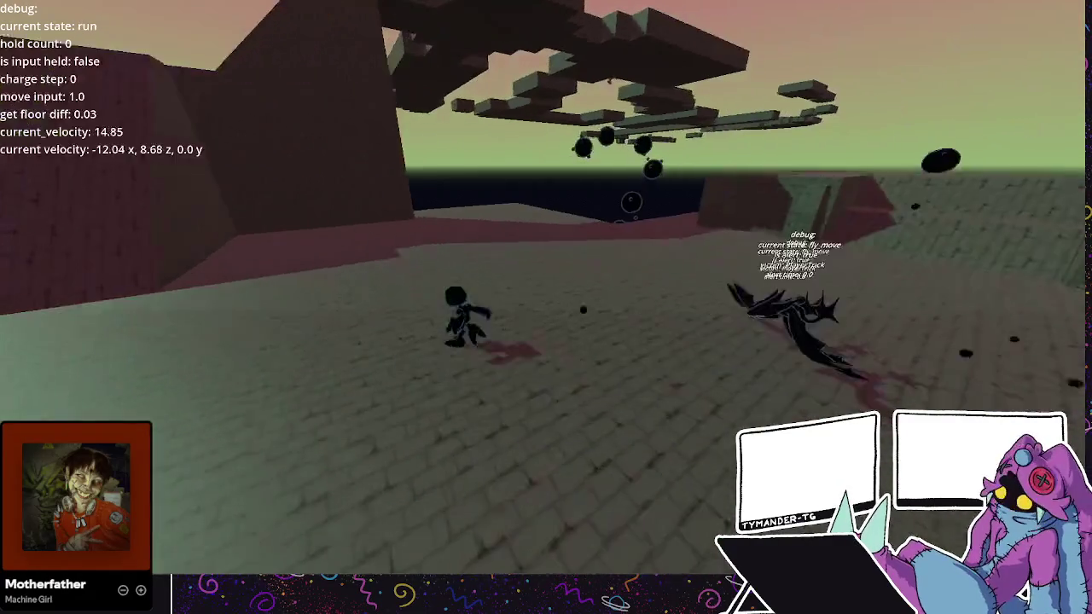
key("space")
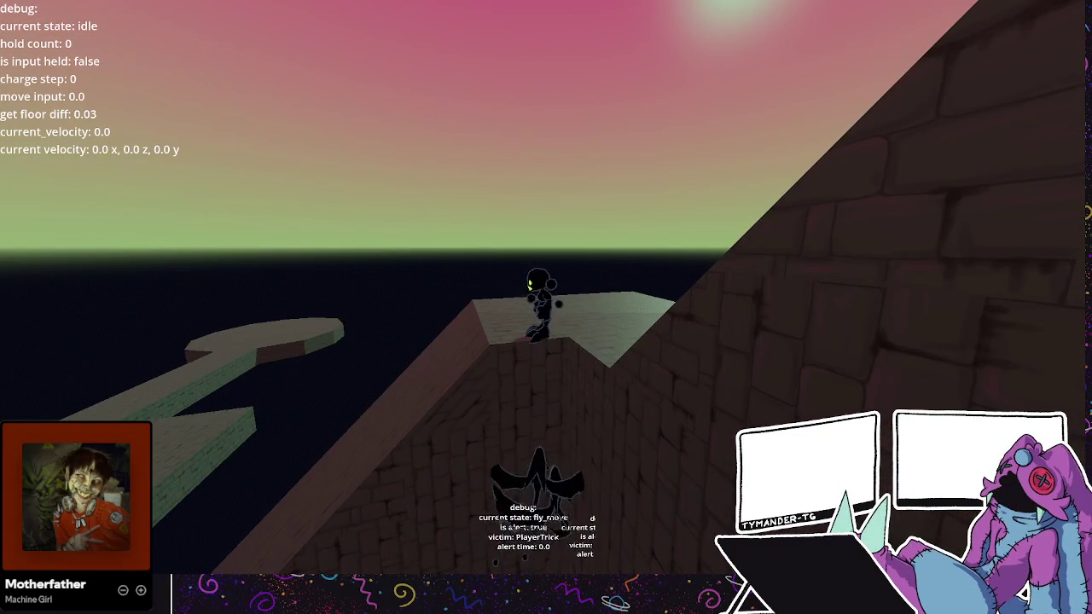
key("w")
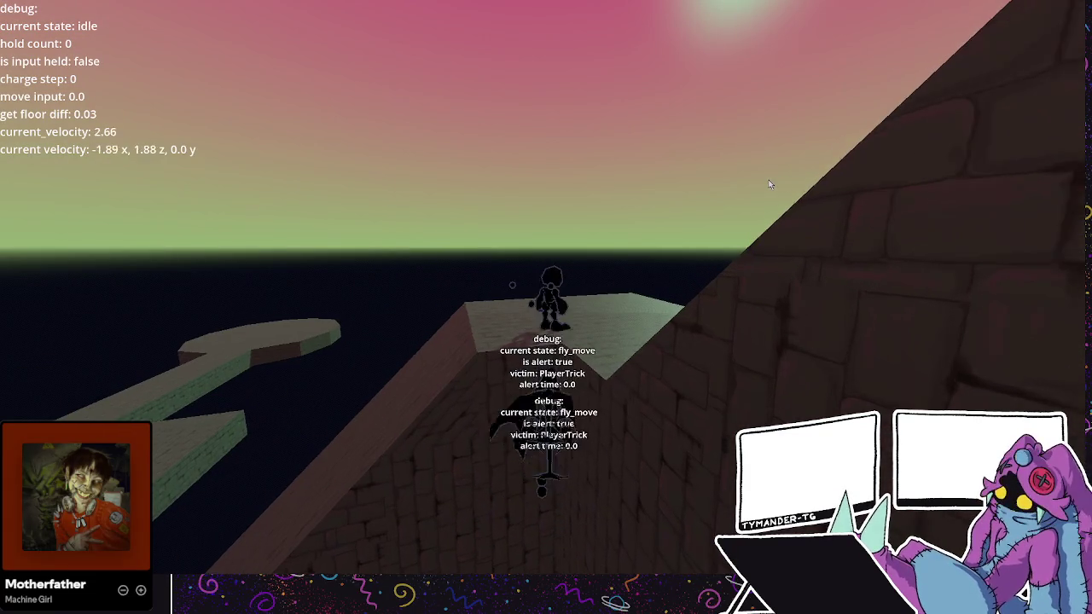
key("space")
key("space")
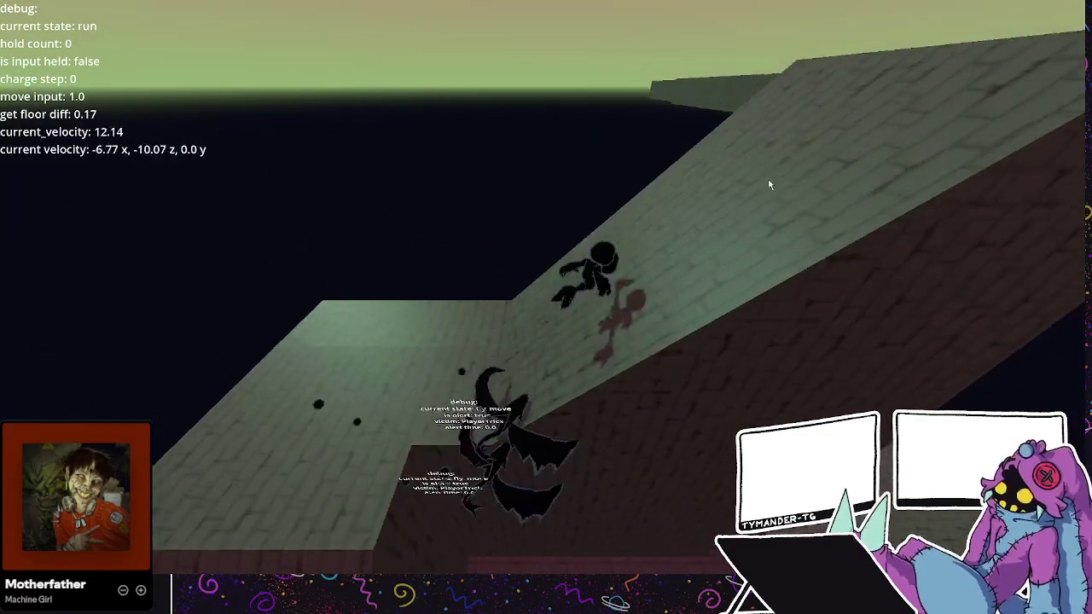
key("space")
key("w")
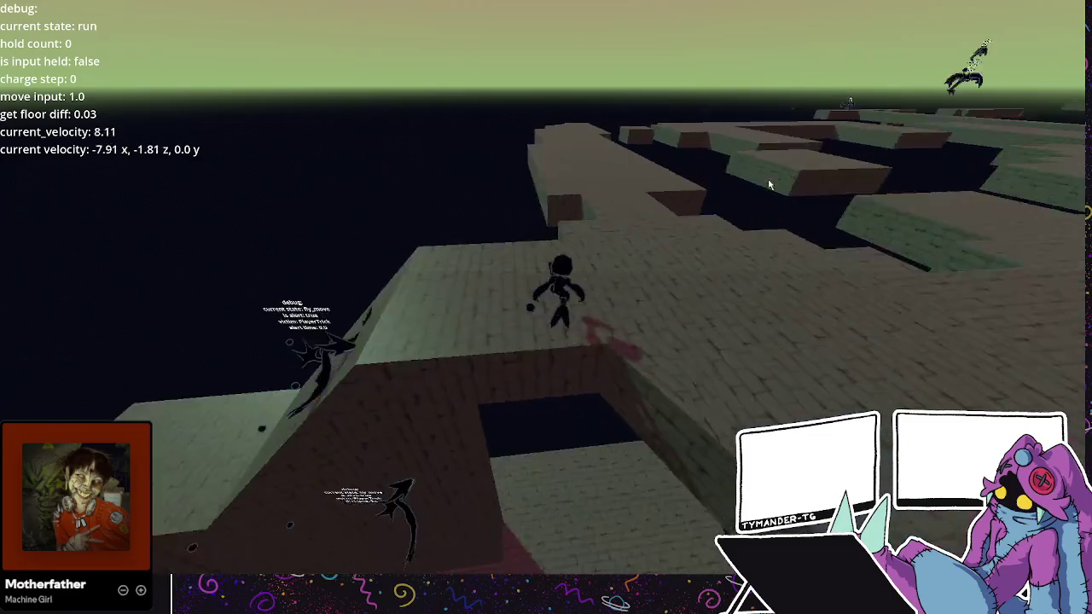
key("w")
key("space")
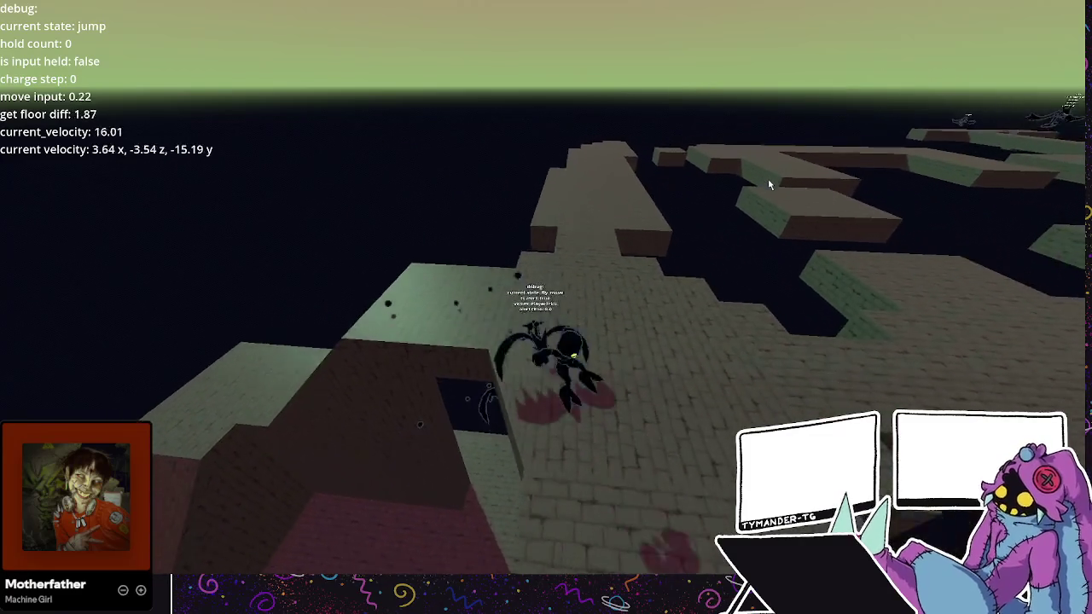
key("space")
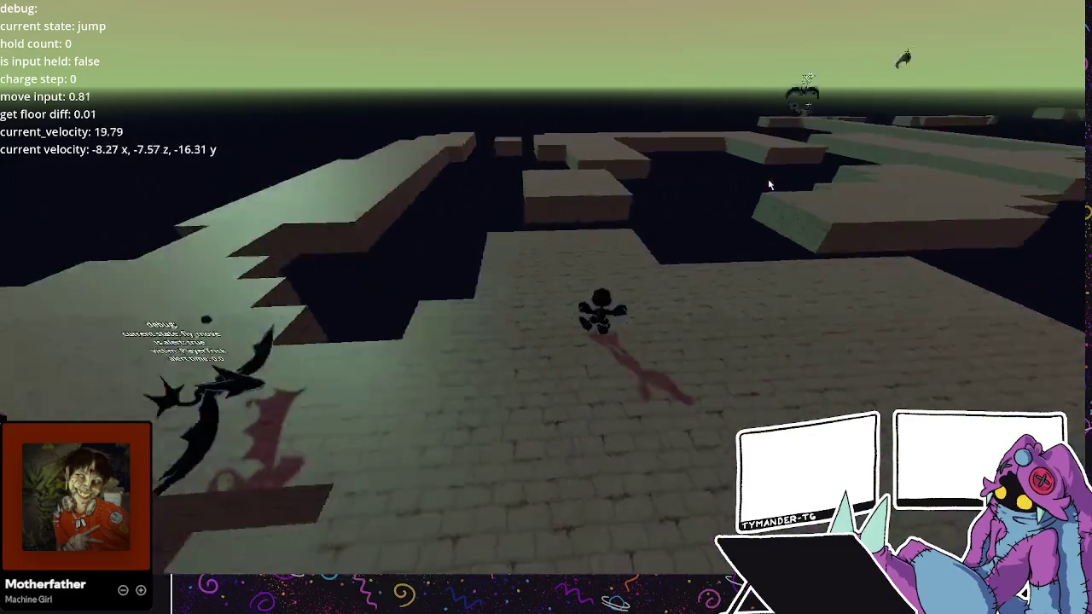
- Keep running and jumping along the bridge toward the enemies, then stop the game with F8
key("space")
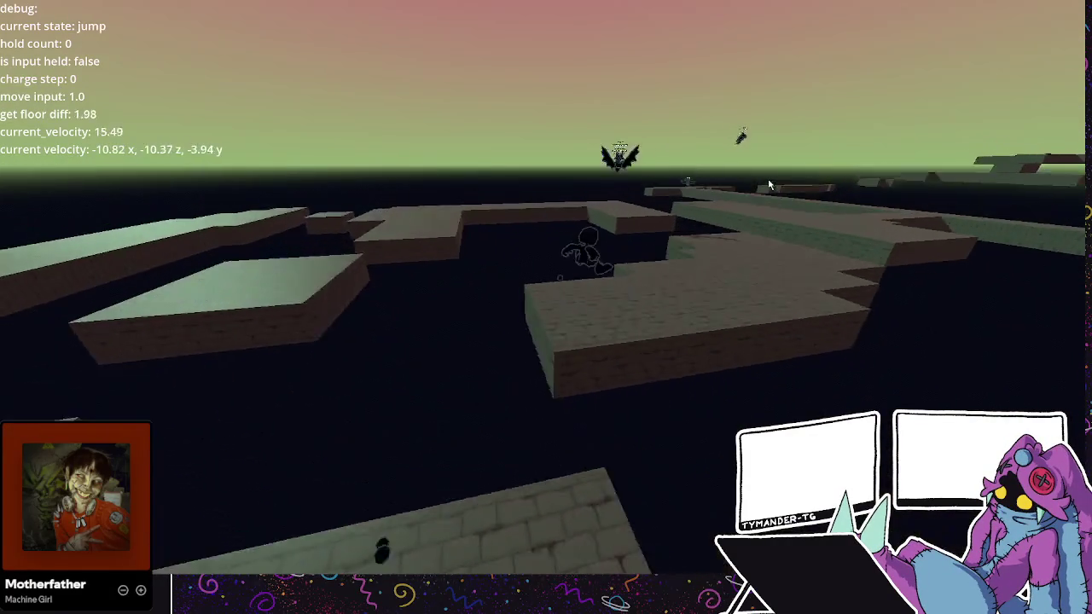
key("space")
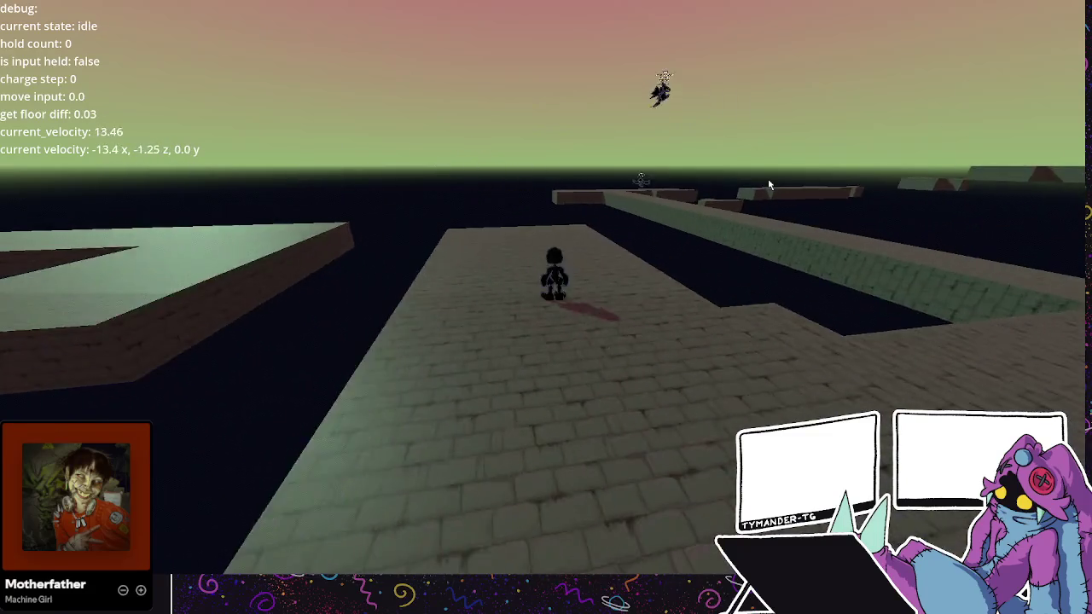
key("space")
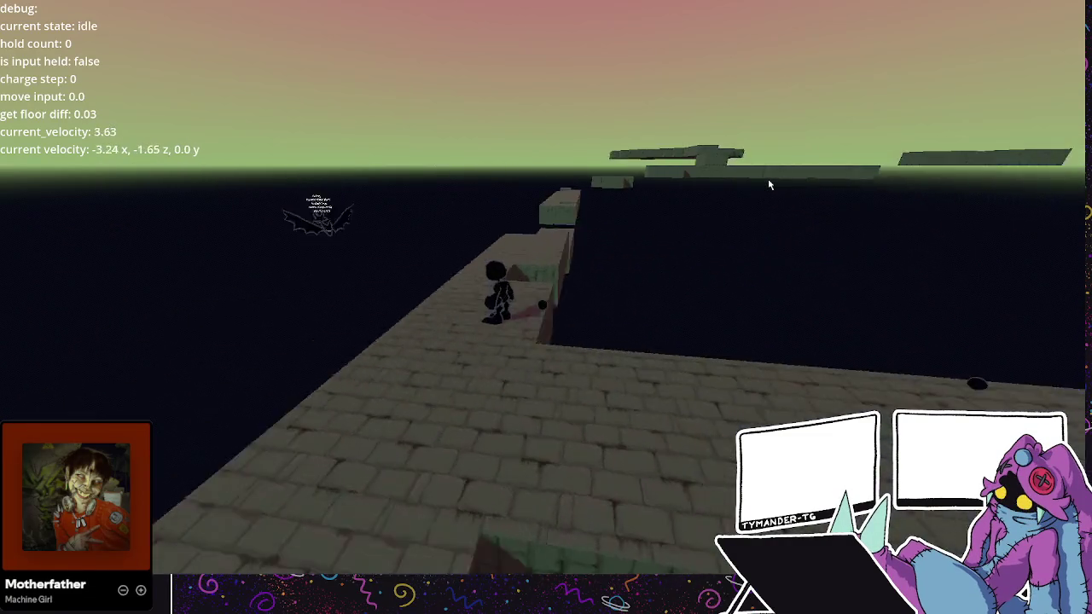
key("w")
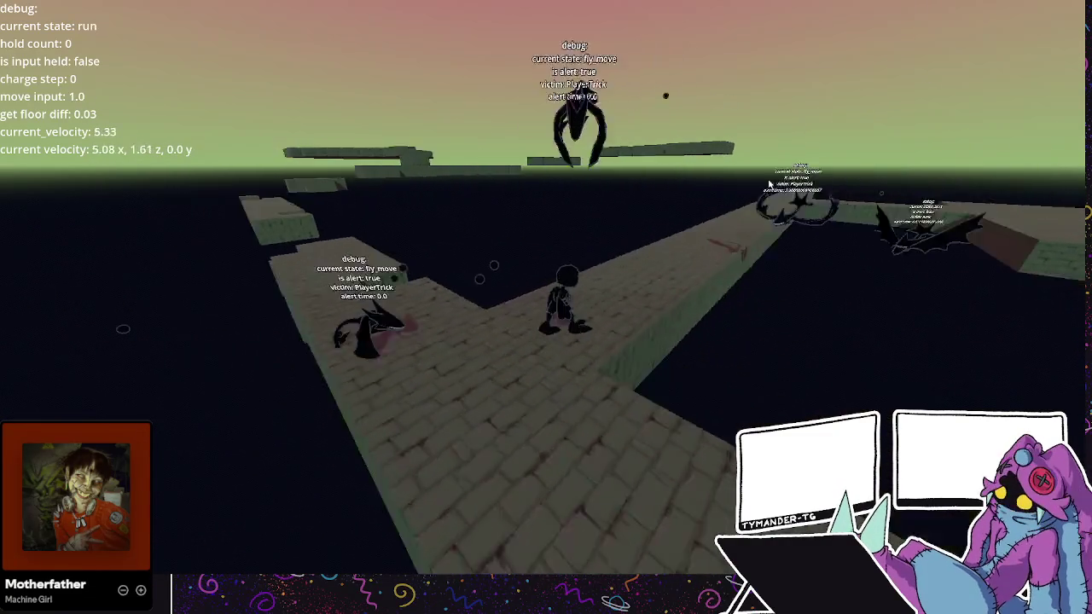
key("space")
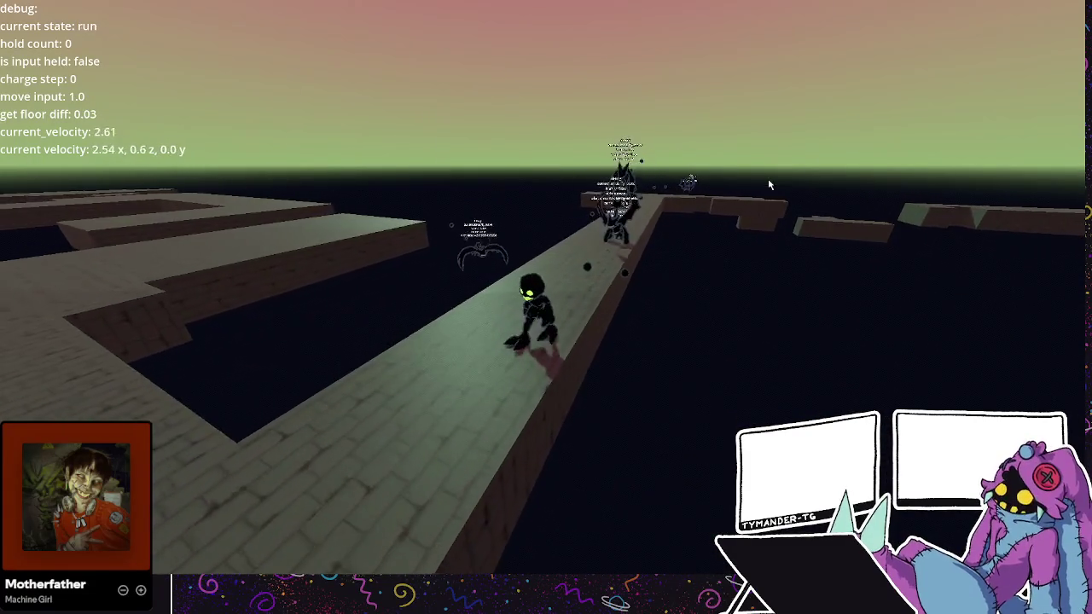
key("space")
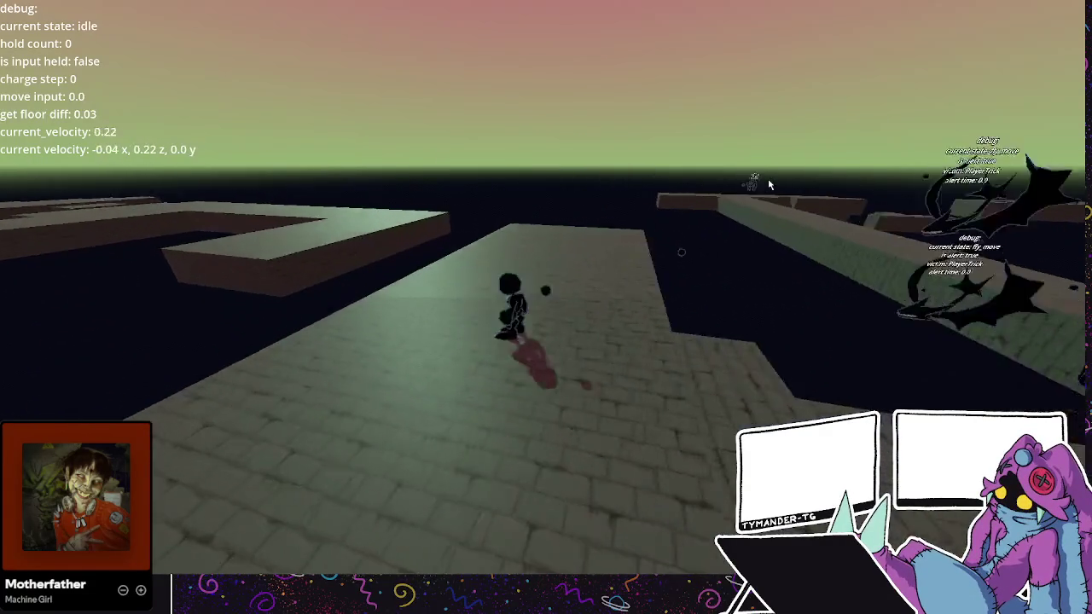
key("space")
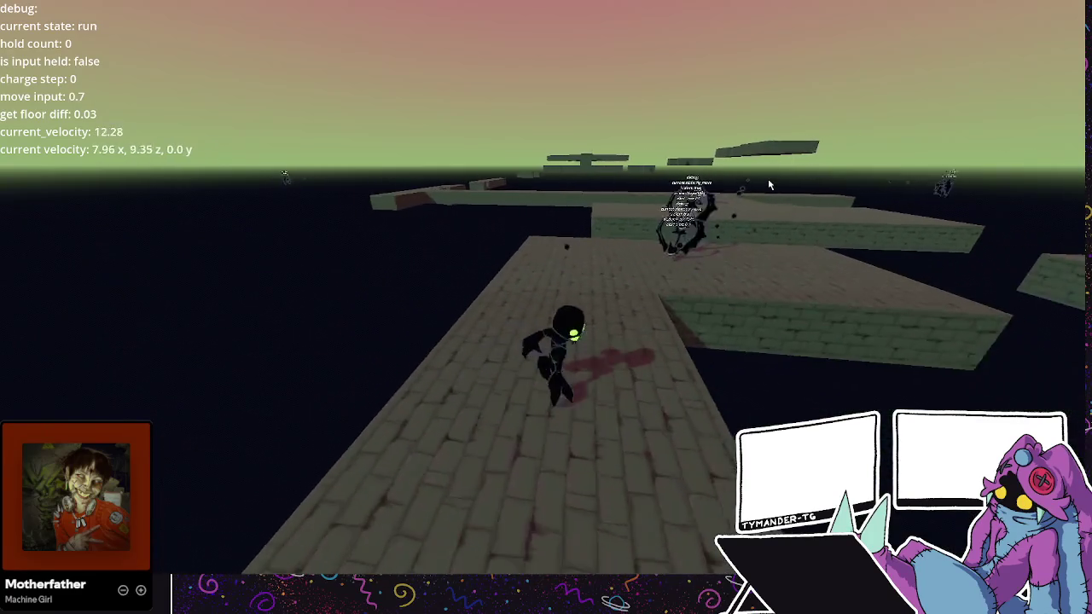
key("w")
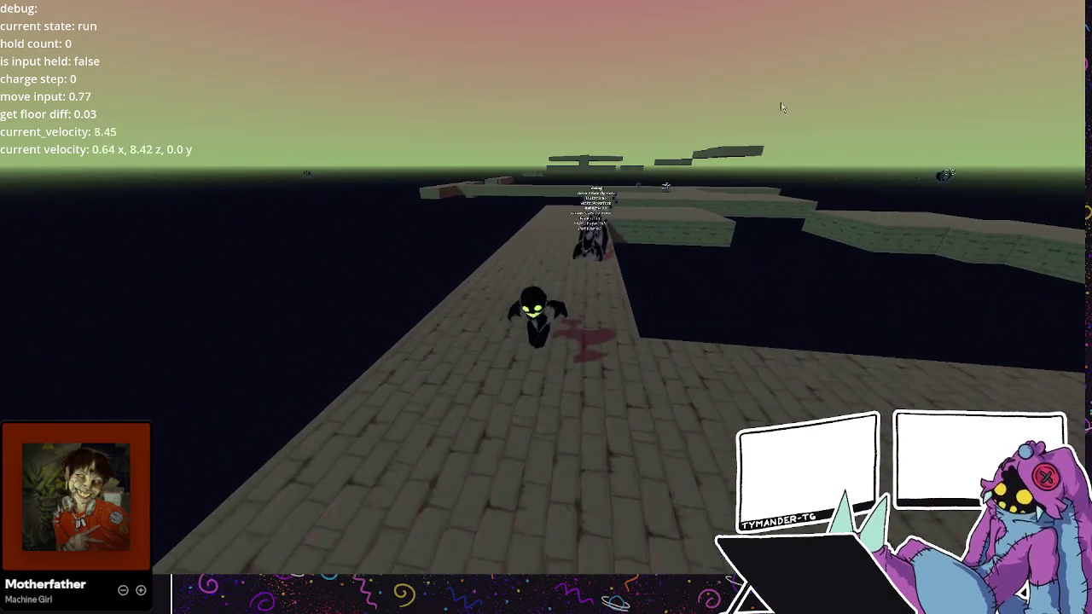
key("F8")
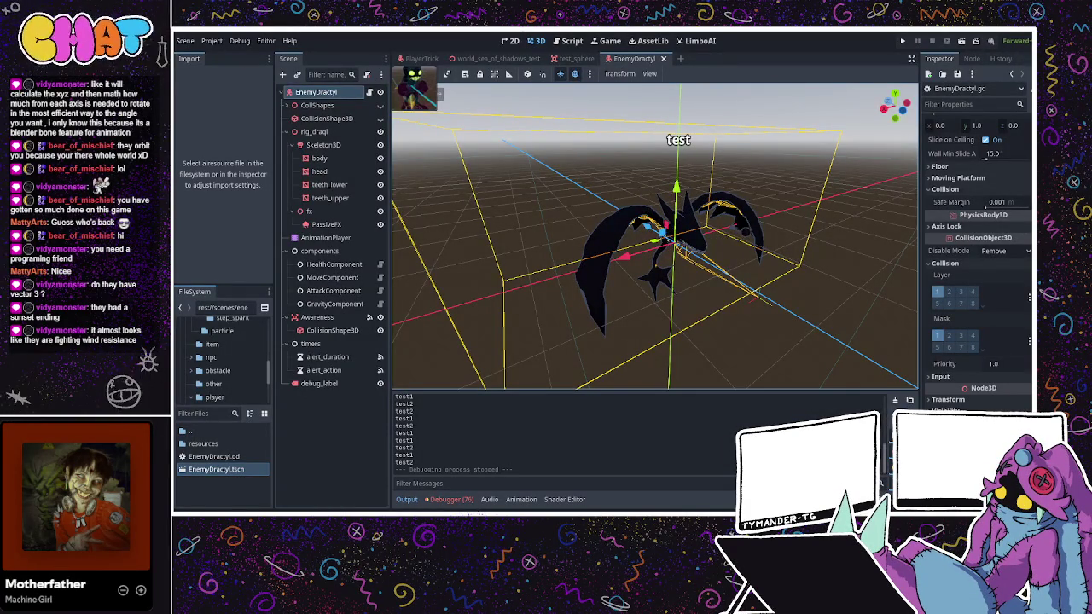
key("ctrl+F3")
left_click_drag(515, 332, 314, 332)
type("global")
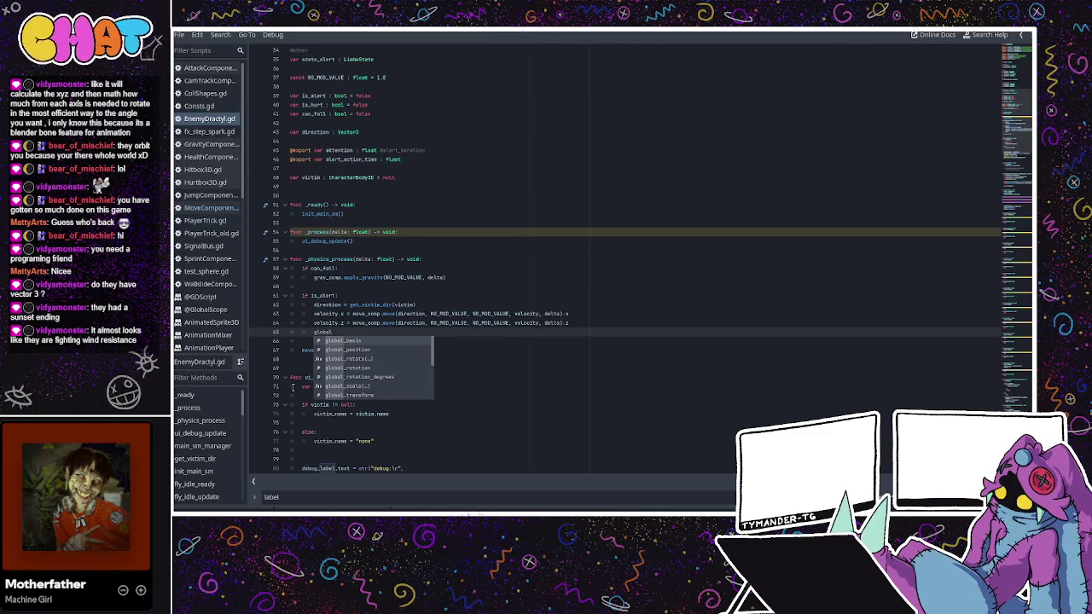
key("ctrl+z")
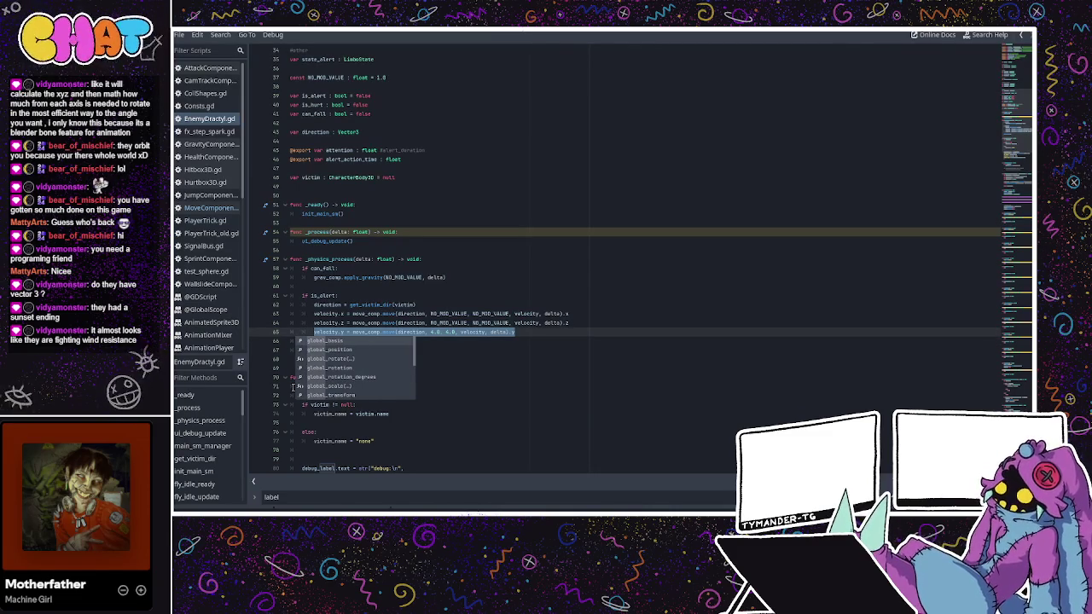
left_click(446, 277)
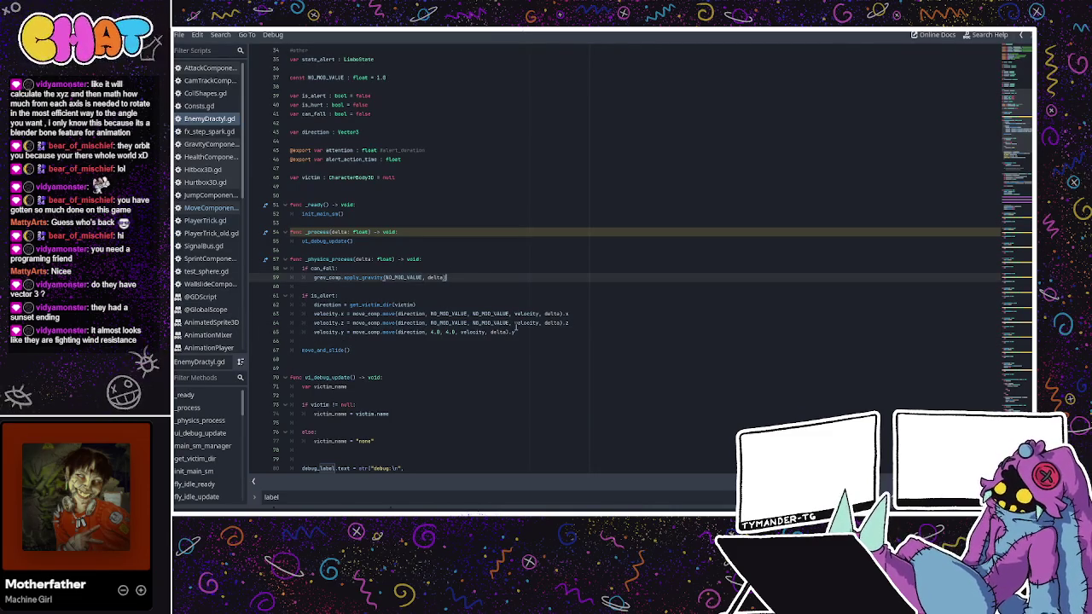
left_click_drag(516, 331, 376, 331)
left_click(378, 331)
scroll(420, 307, "down", 6)
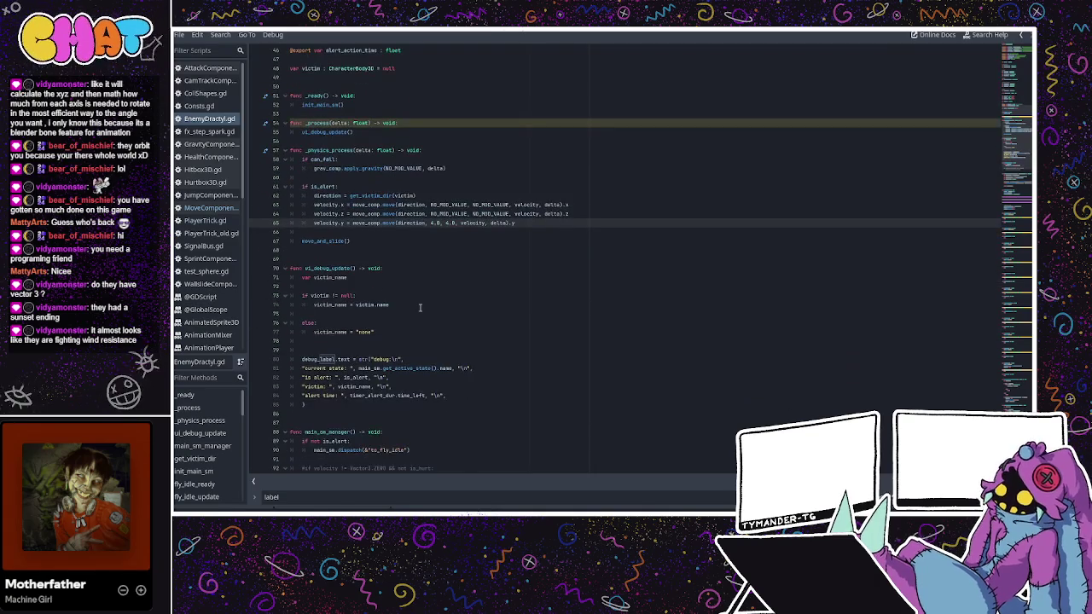
scroll(420, 307, "down", 7)
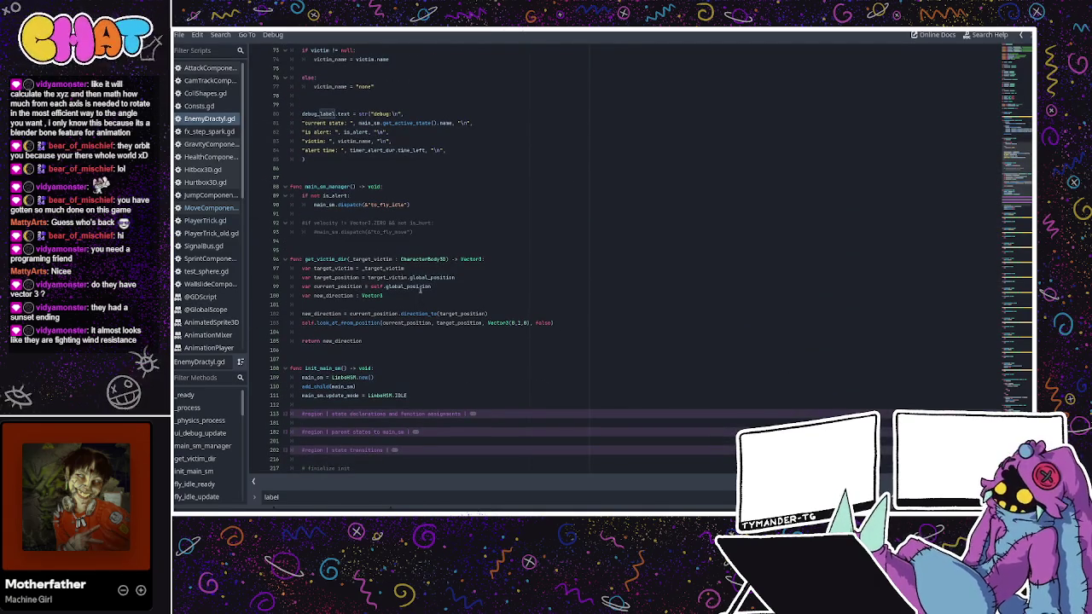
scroll(443, 247, "down", 7)
scroll(444, 248, "down", 4)
left_click(453, 187)
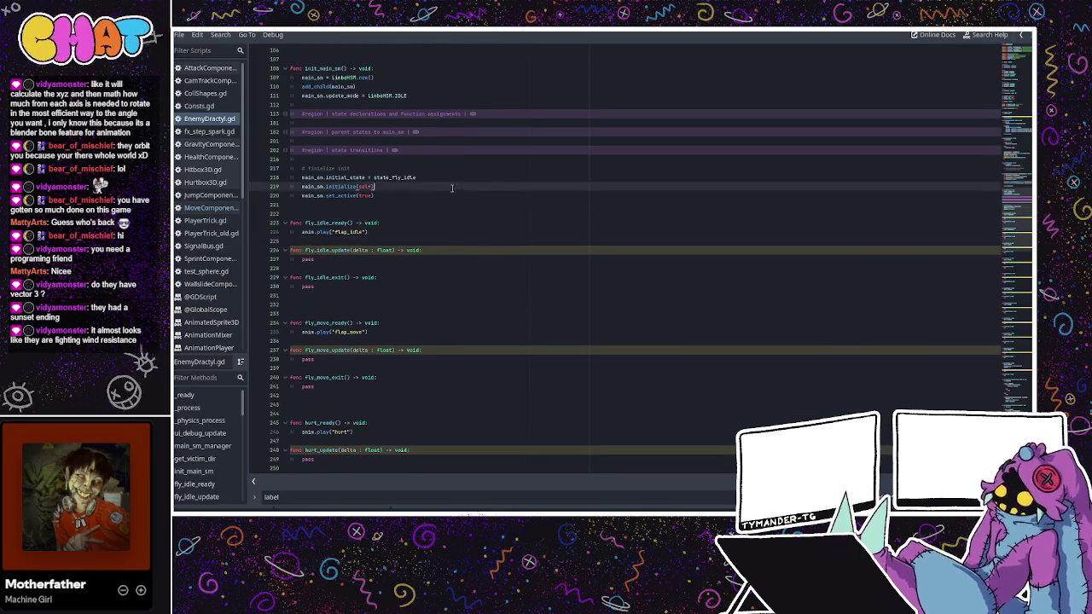
scroll(454, 189, "up", 10)
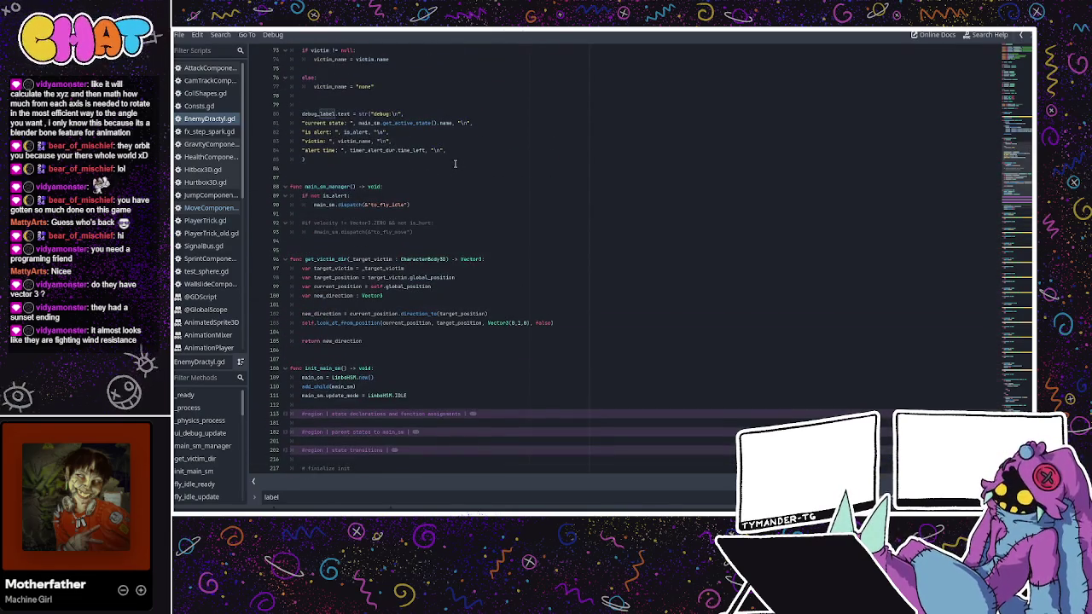
scroll(455, 162, "down", 5)
key("ctrl+F2")
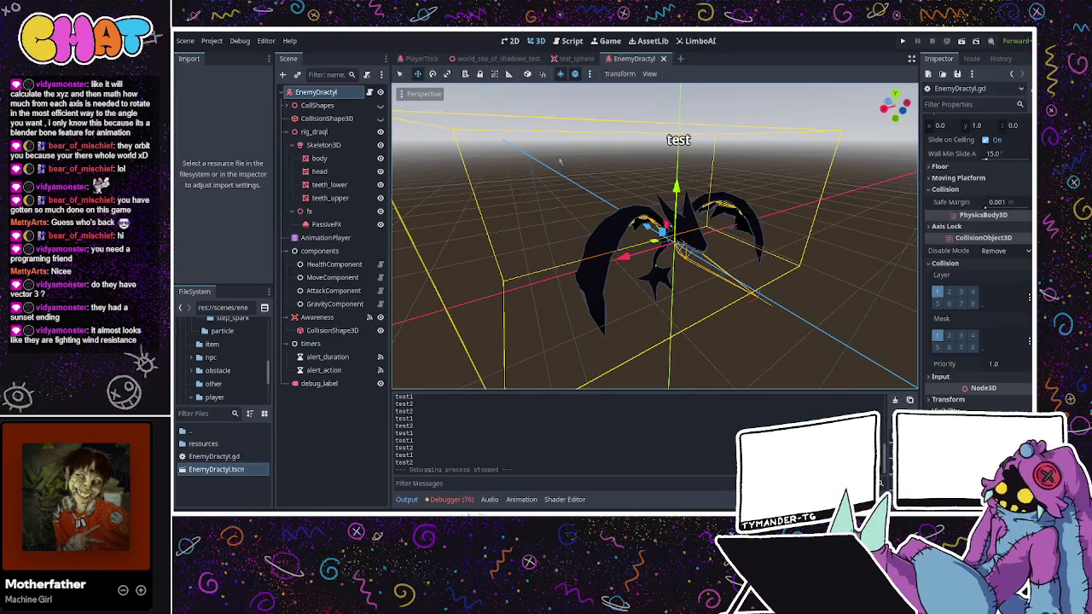
- Add an Area3D with a CollisionShape3D child under the EnemyDractyl root node
left_click_drag(538, 178, 444, 221)
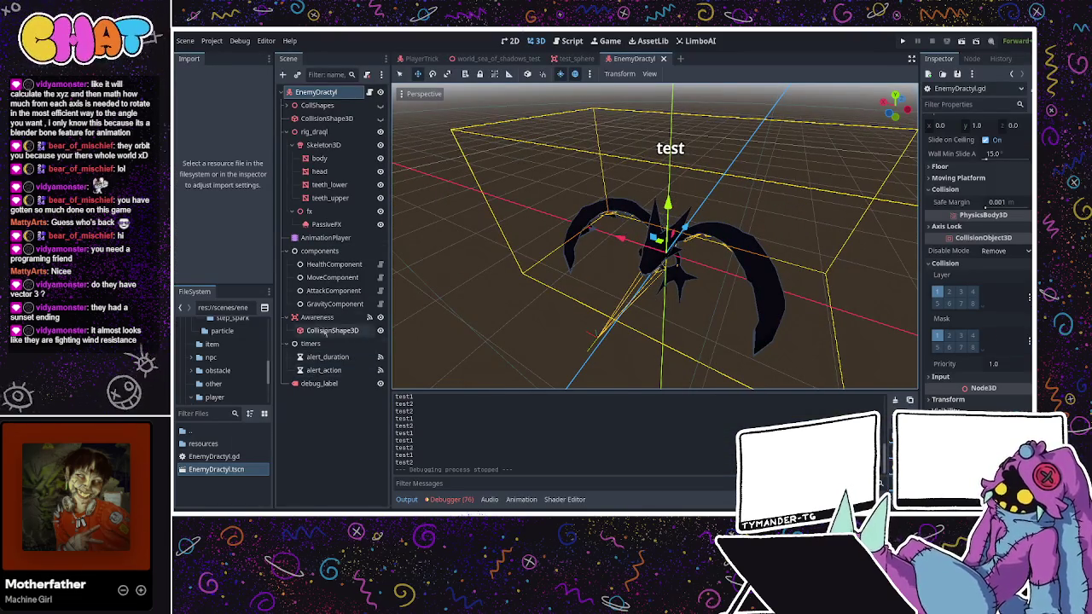
left_click(317, 317)
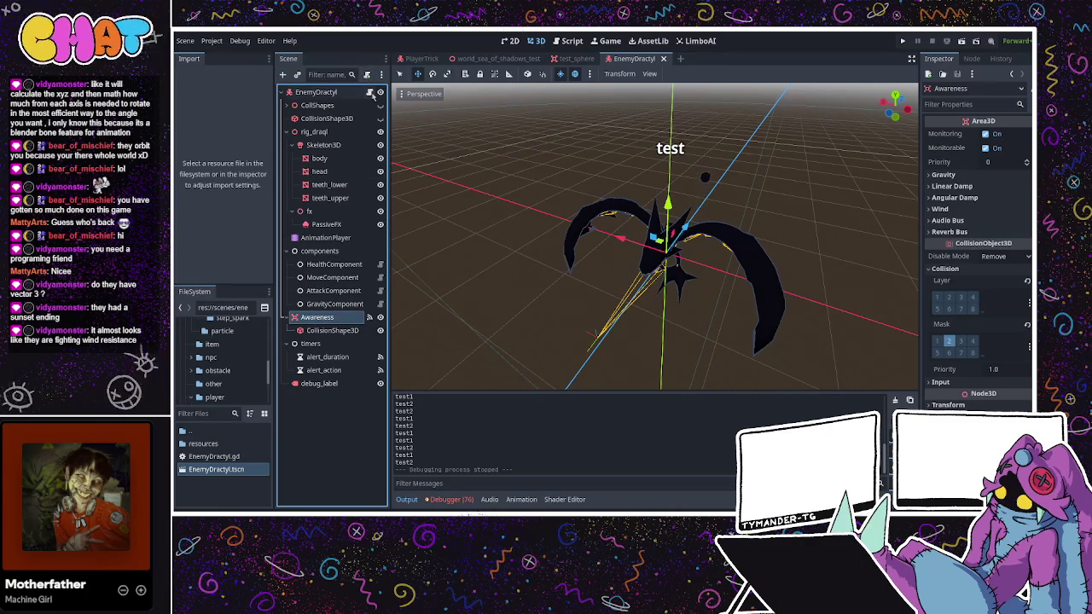
left_click(325, 92)
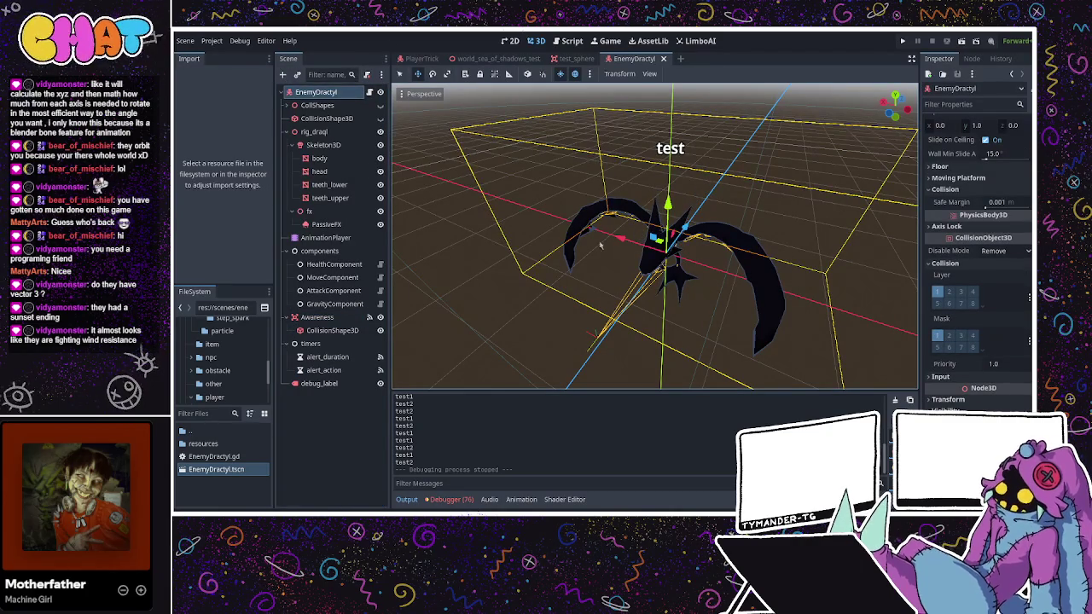
key("ctrl+shift+z")
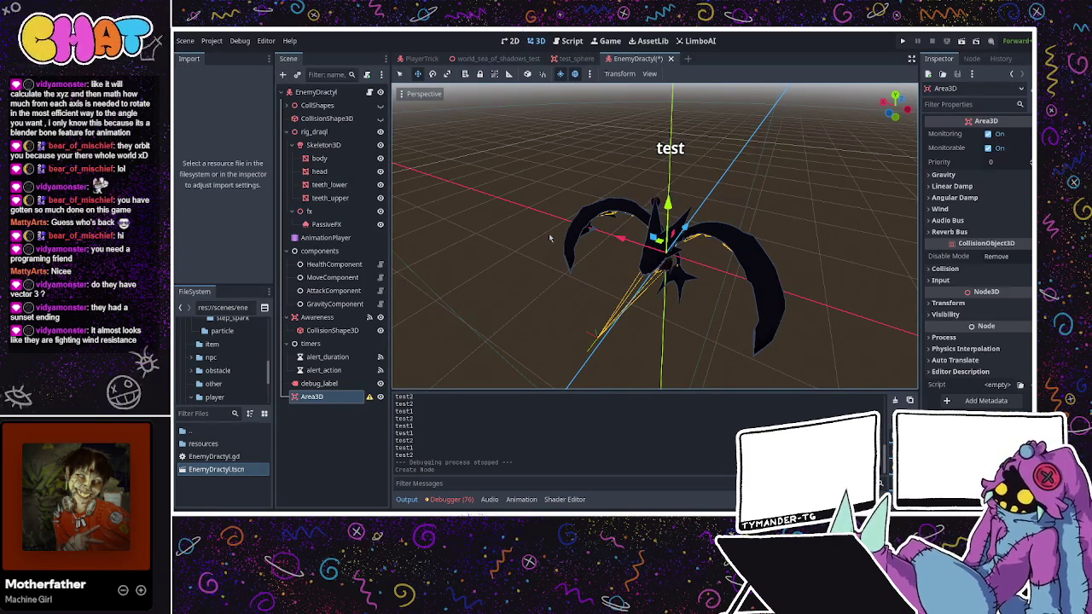
key("ctrl+shift+z")
- Rename the Area3D to 'AttackRange' and move it just above Awareness
left_click(339, 398)
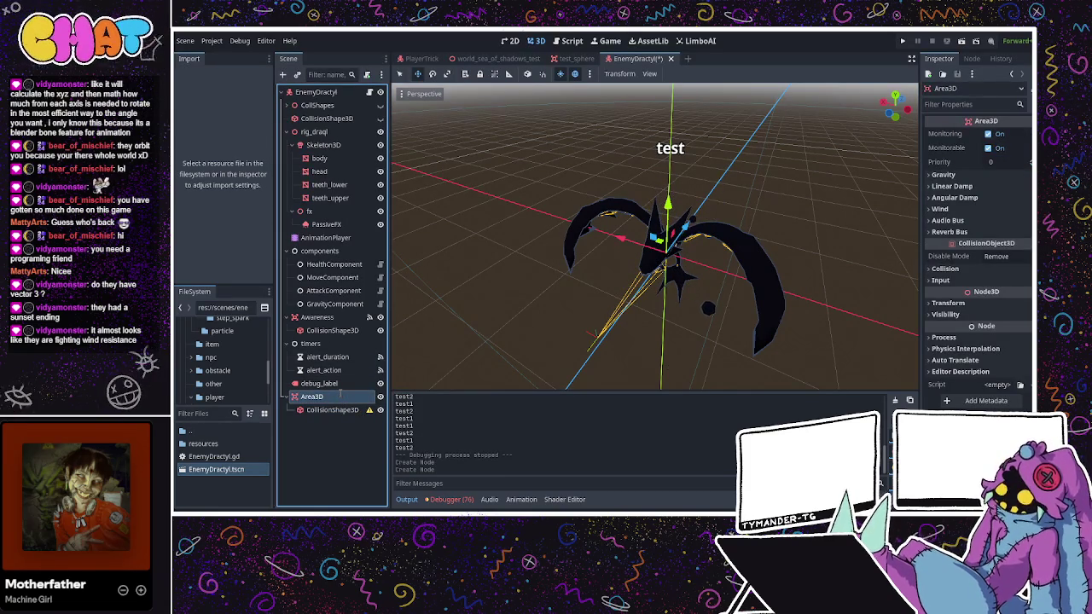
double_click(338, 395)
type("AttackRange")
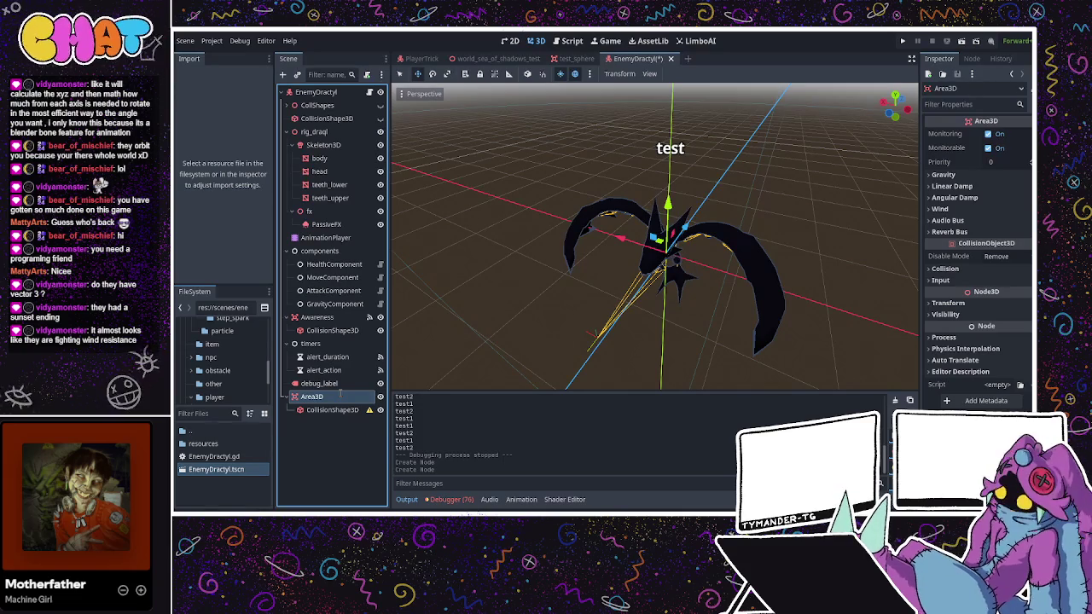
key("Return")
left_click_drag(338, 396, 342, 316)
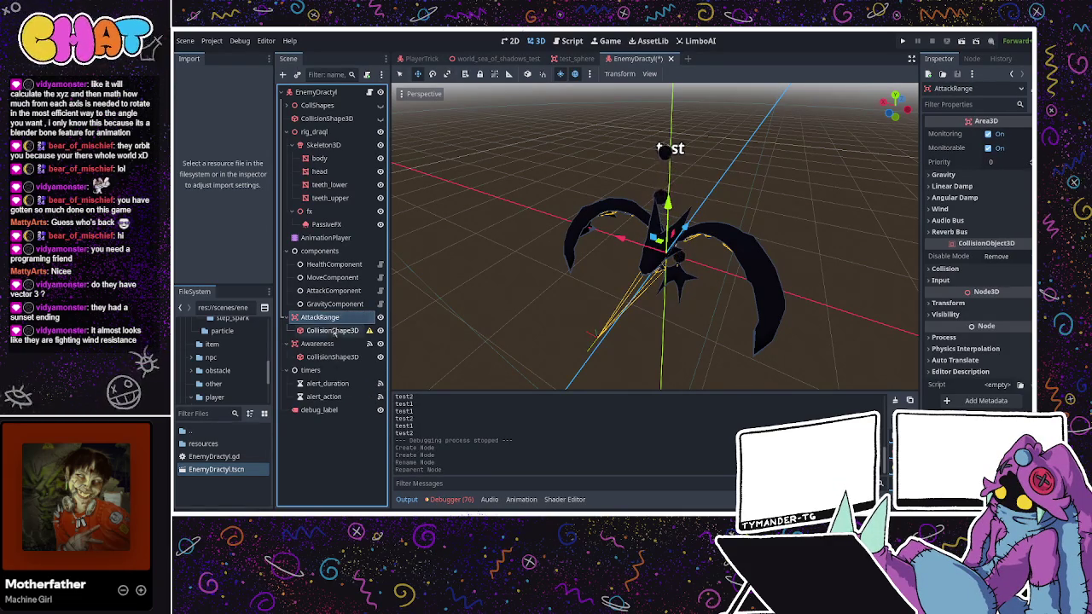
- Give AttackRange's CollisionShape3D a new SphereShape3D with a pink debug colour
left_click(332, 330)
left_click(1020, 135)
left_click(556, 153)
left_click(996, 135)
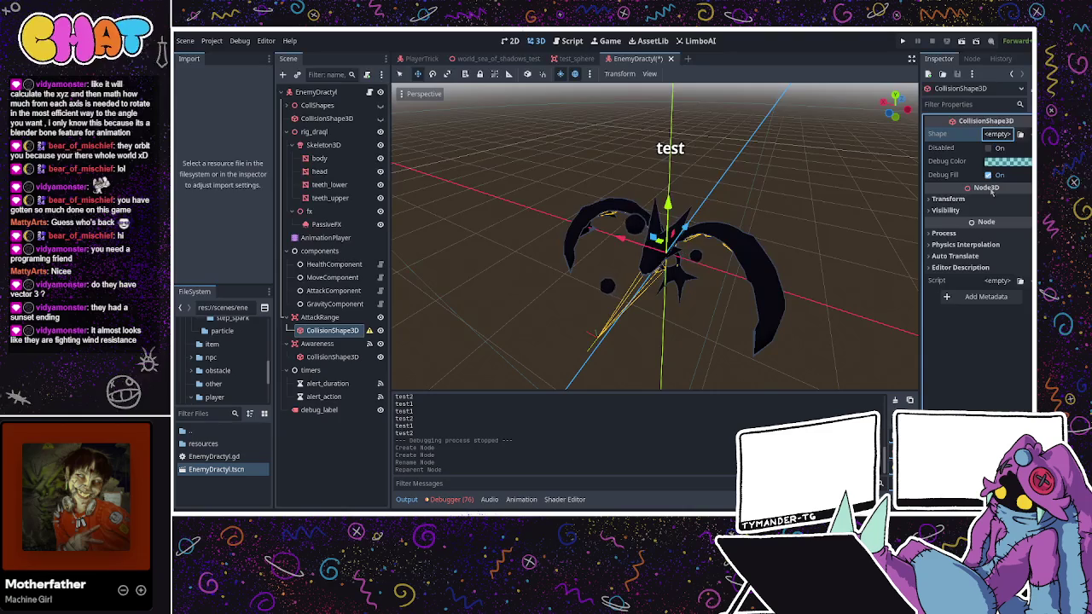
left_click(867, 194)
left_click_drag(867, 195, 933, 186)
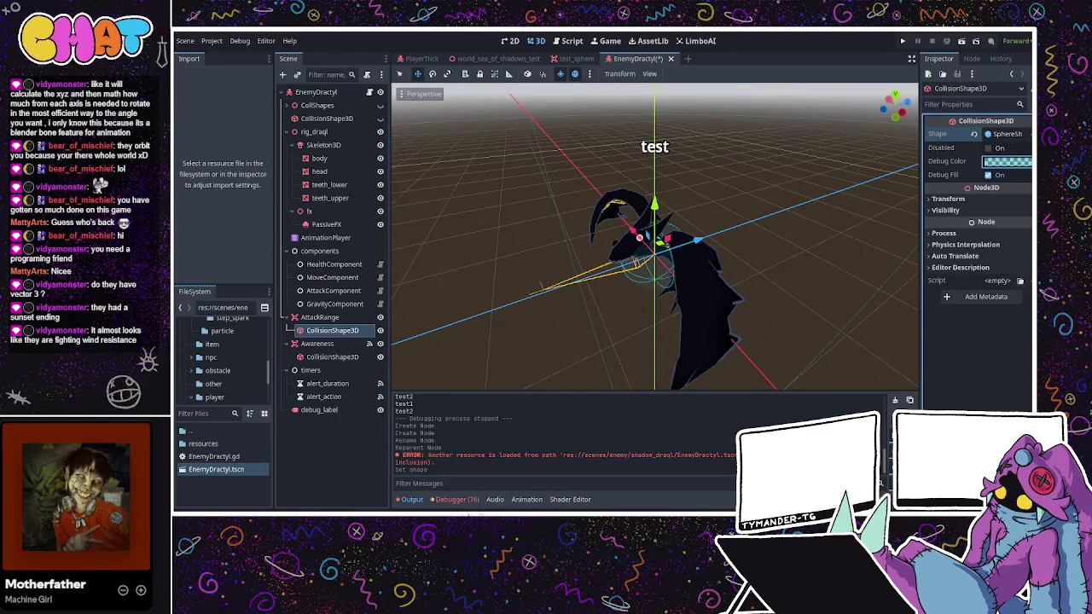
left_click(1007, 161)
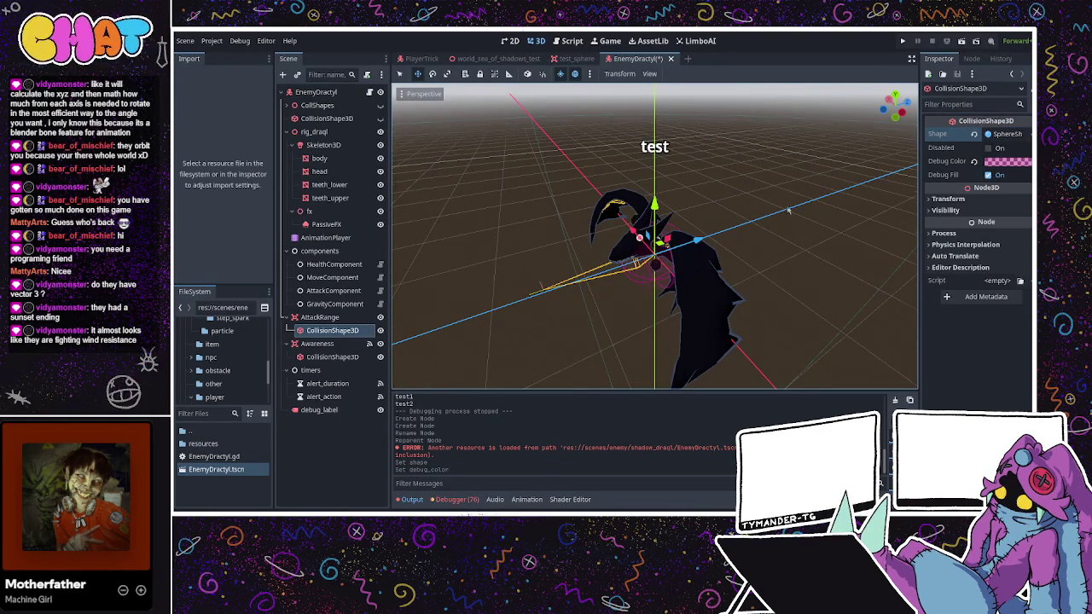
- Try sphere radii of 5 and 4, settle on 3.0 m, then select the AnimationPlayer
scroll(792, 208, "down", 2)
left_click(1005, 134)
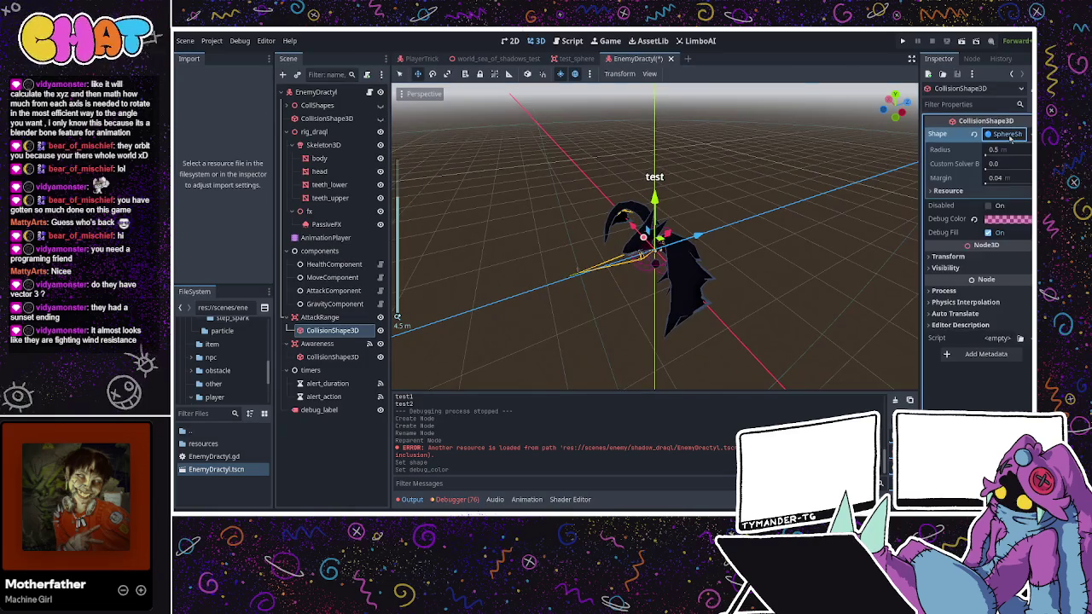
left_click(995, 151)
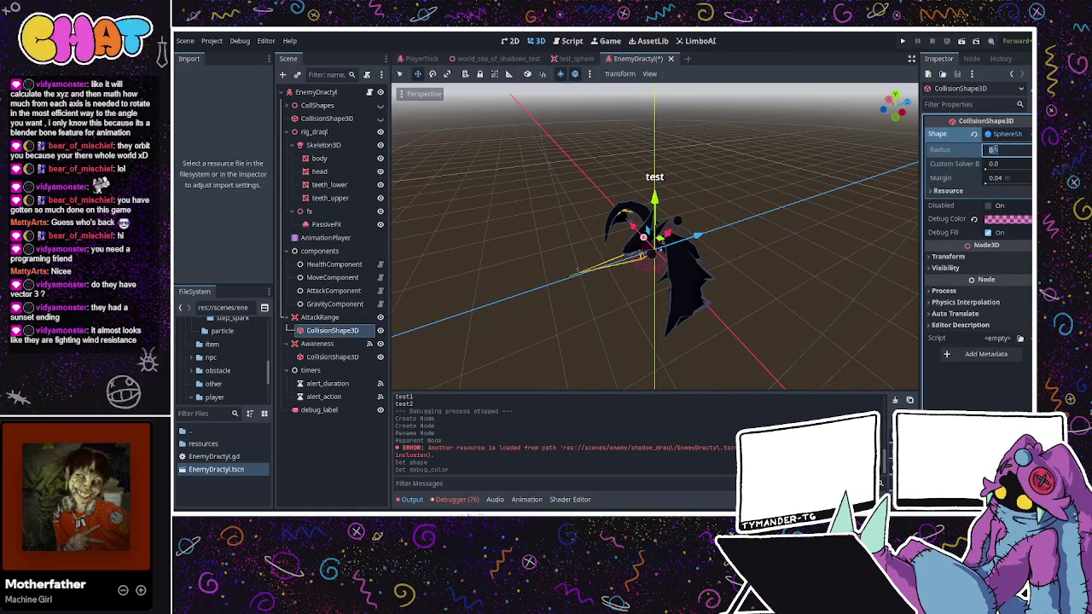
type("5")
key("Return")
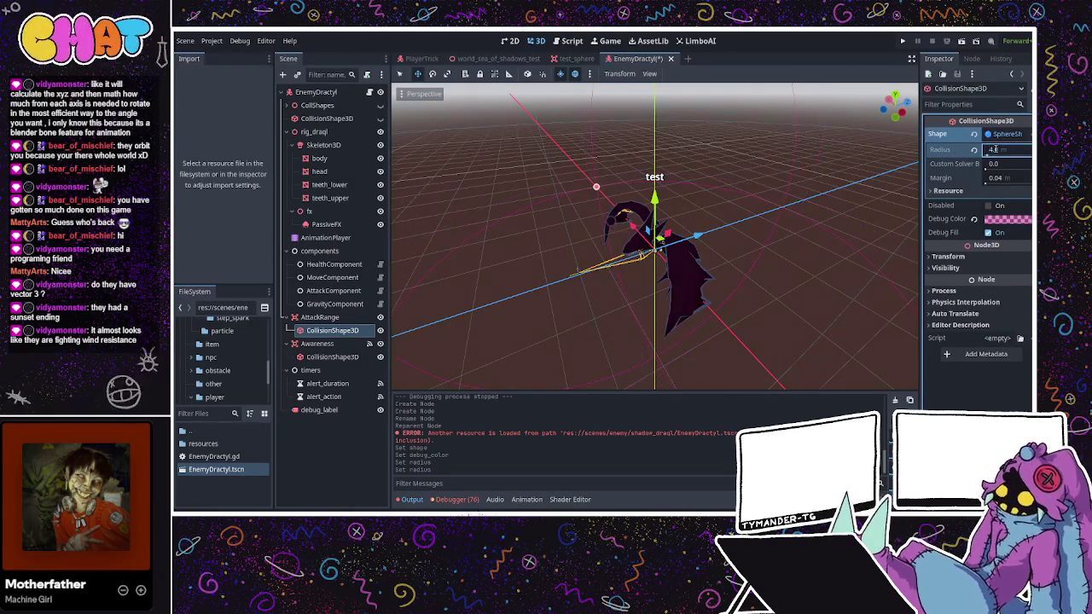
type("4")
key("Return")
scroll(764, 174, "down", 5)
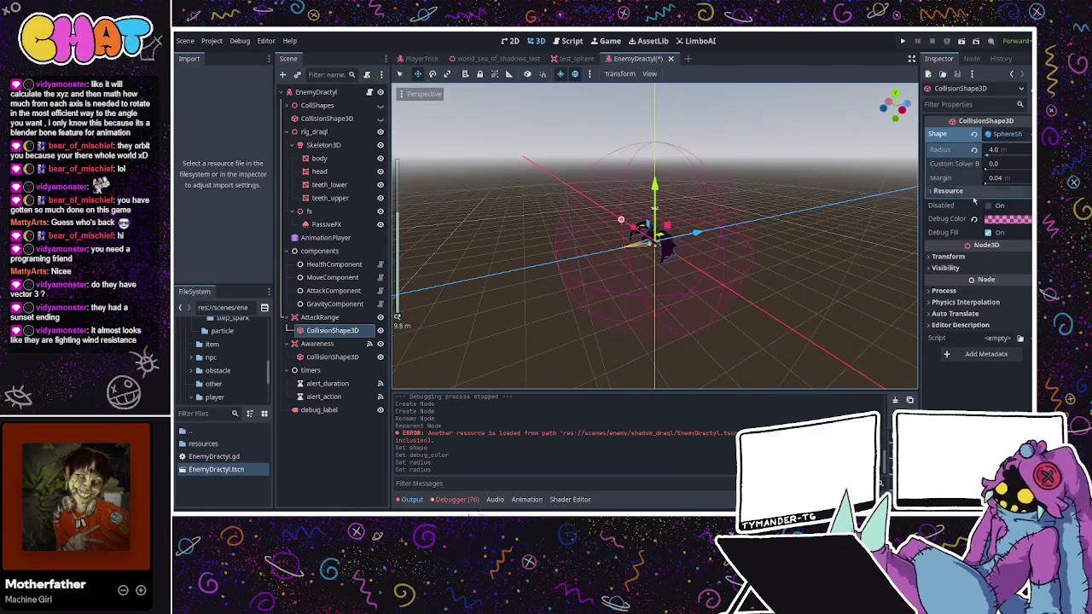
left_click(991, 151)
type("2")
key("Return")
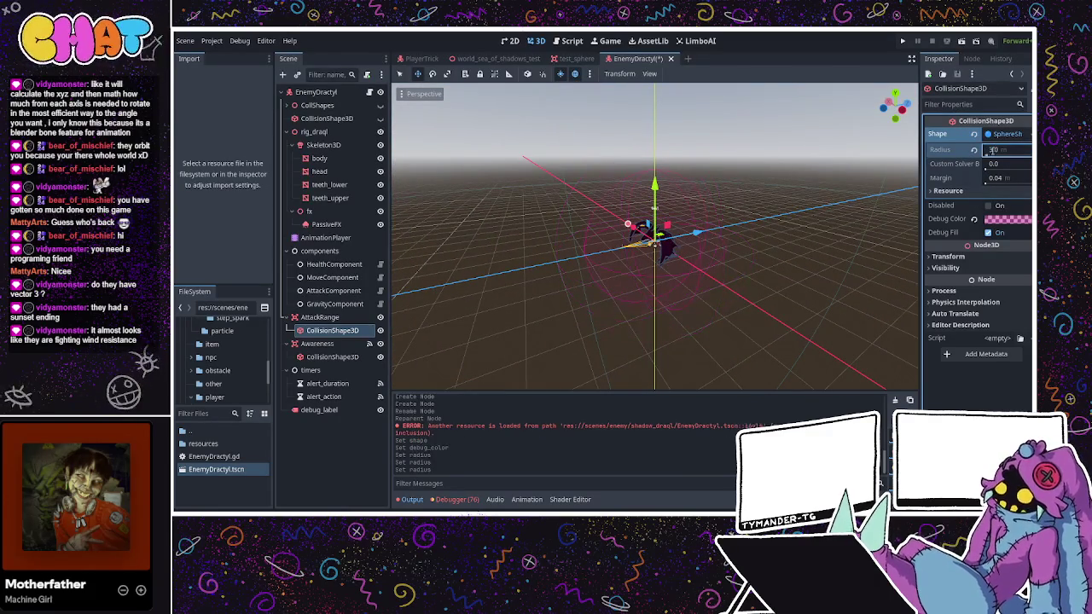
left_click_drag(683, 214, 721, 226)
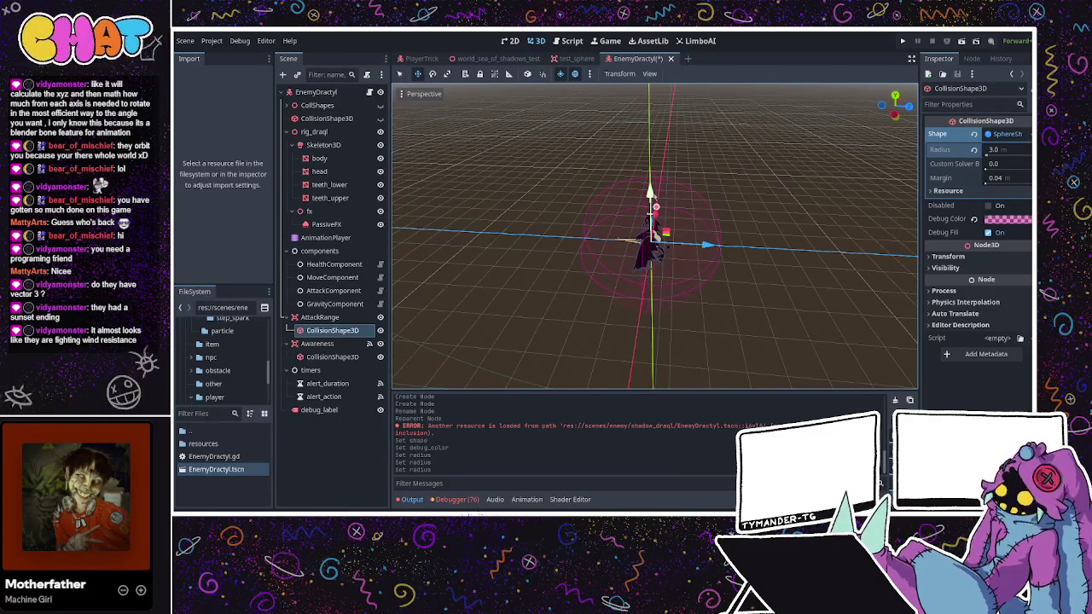
left_click(325, 237)
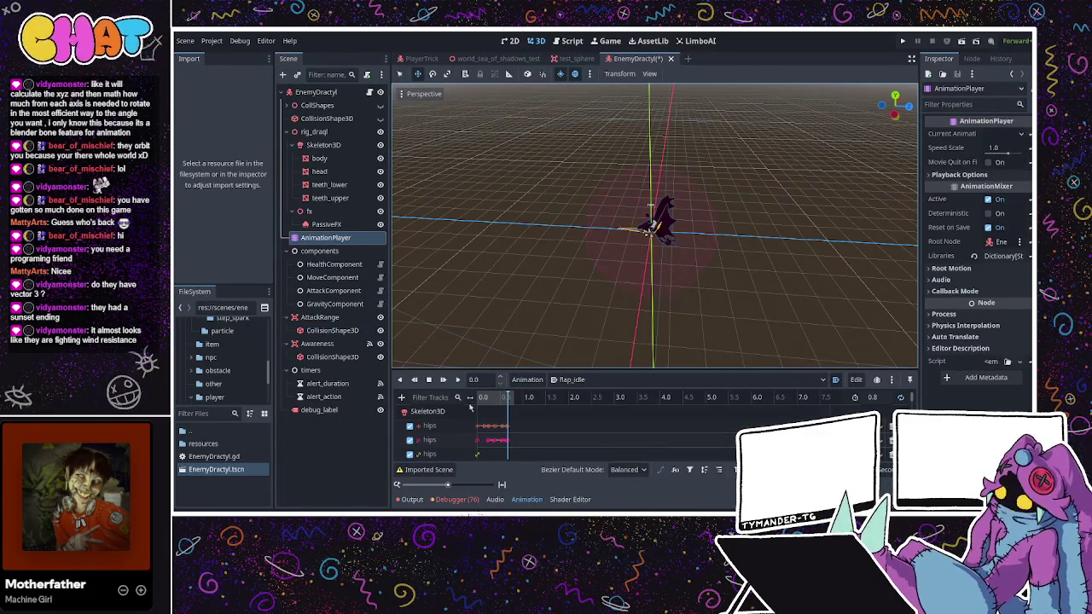
- Preview the bite animation on the dractyl, then select Skeleton3D and the Awareness collision shape
left_click(565, 382)
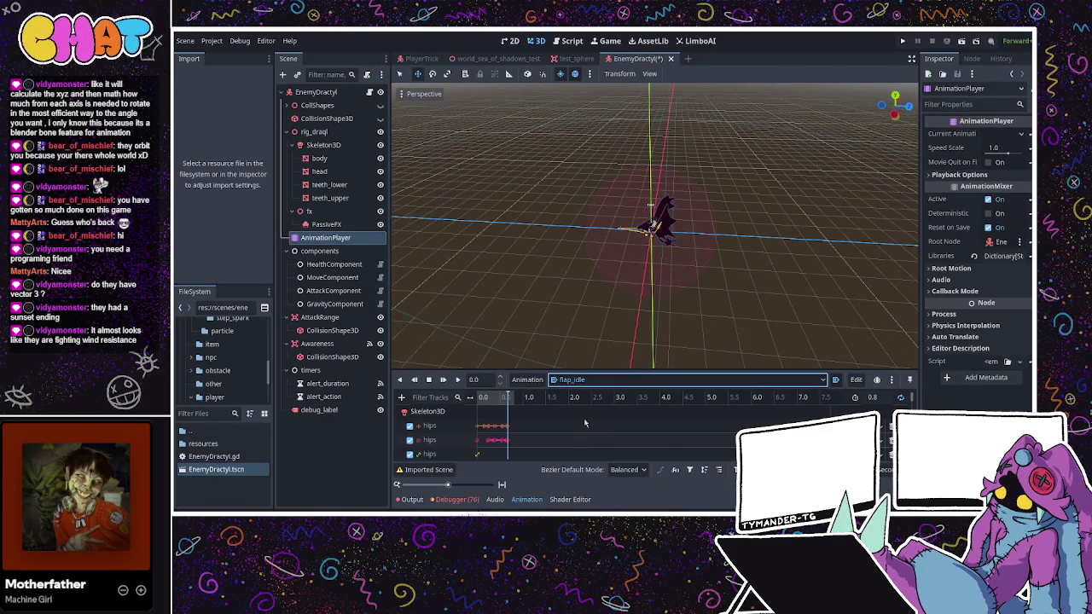
key("Up")
left_click(458, 381)
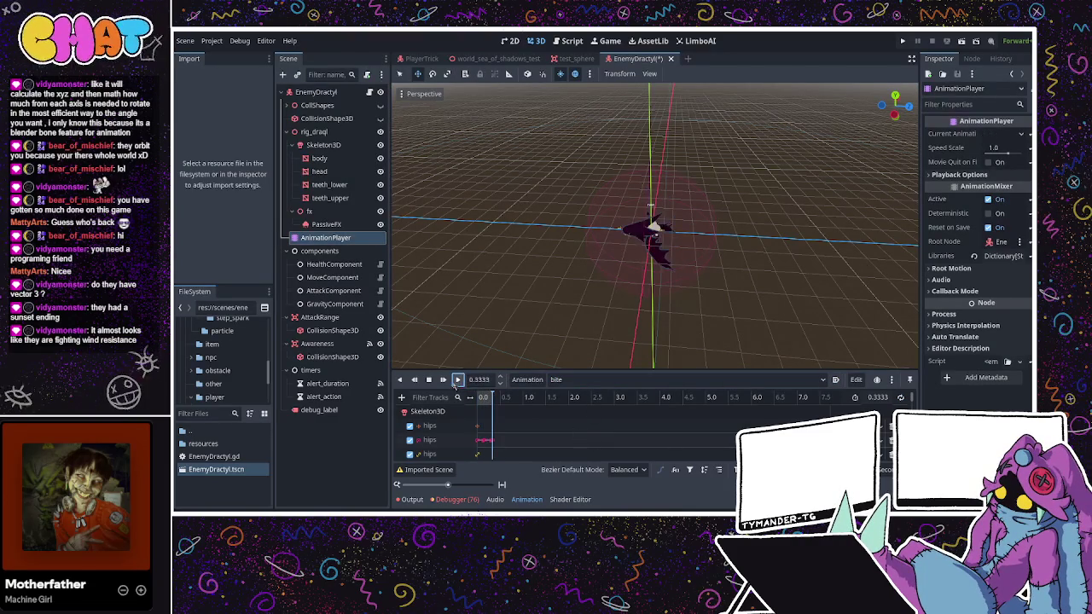
left_click(605, 257)
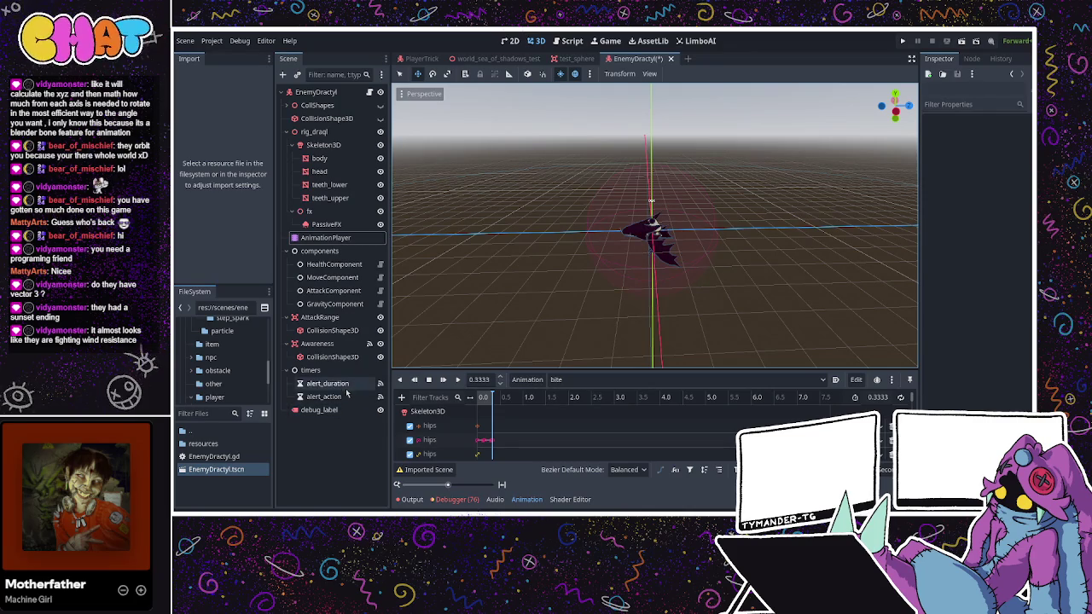
left_click(324, 145)
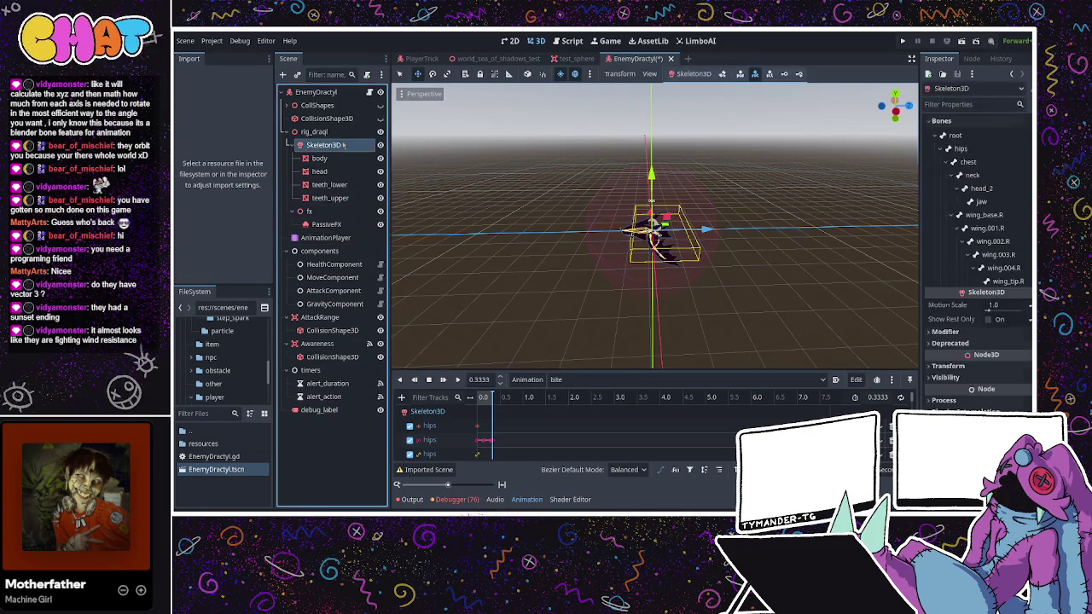
left_click(322, 358)
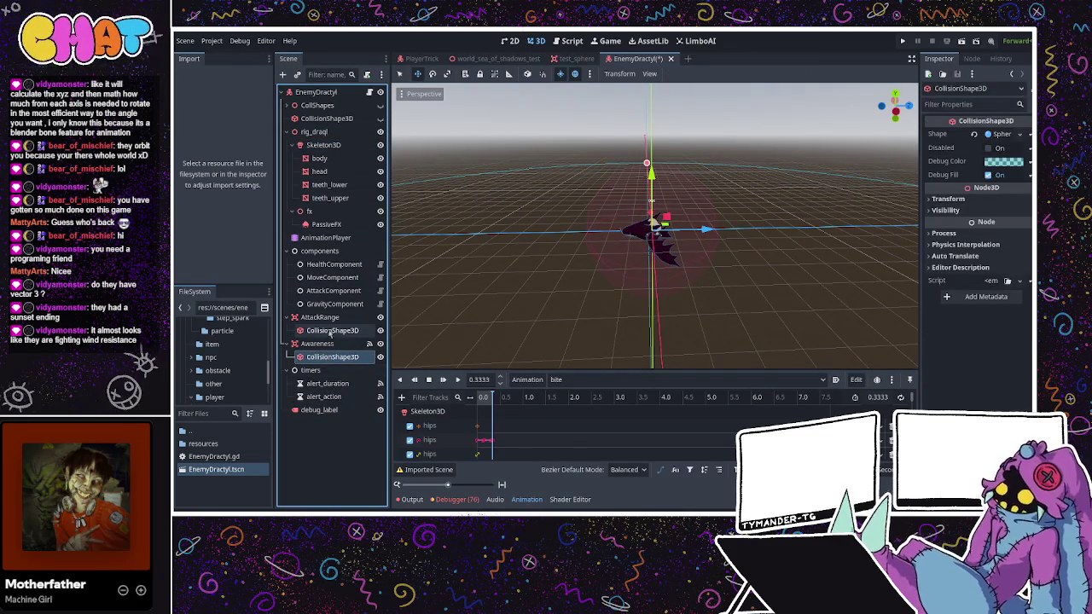
- Reduce the AttackRange sphere radius to 2.0 m and show the node's Signals list
left_click(328, 331)
left_click(991, 150)
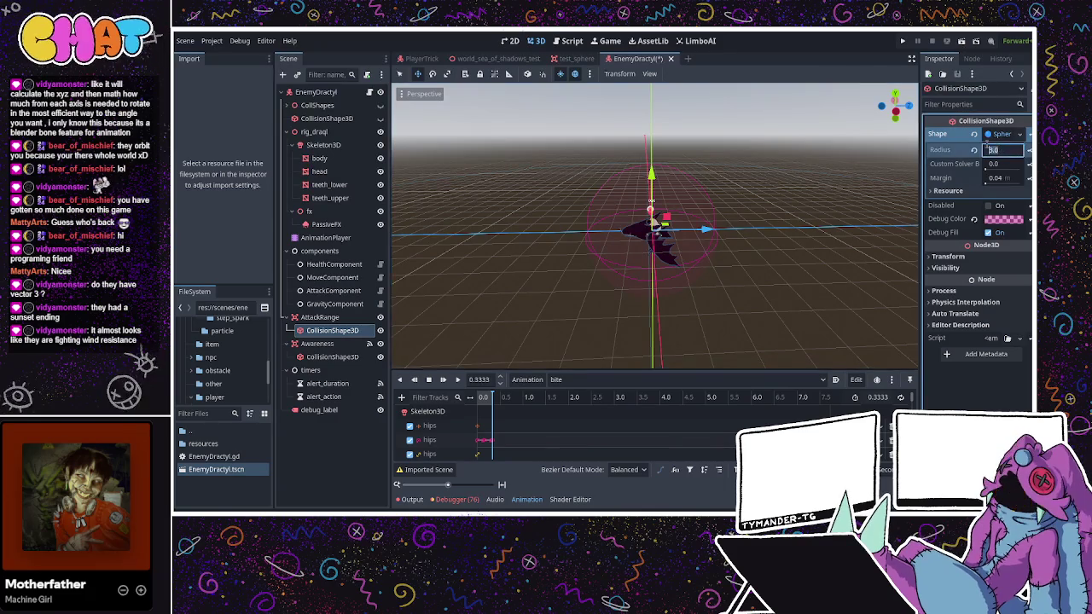
type("2")
key("Return")
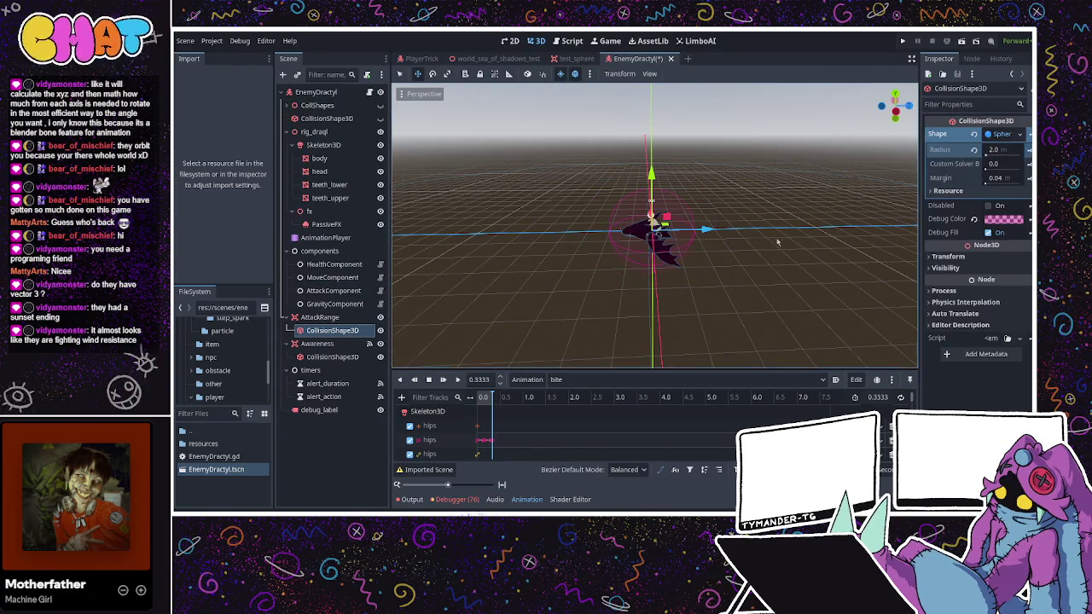
scroll(793, 207, "up", 5)
mouse_move(792, 207)
left_mouse_down()
mouse_move(675, 227)
mouse_move(740, 279)
mouse_move(699, 226)
left_mouse_up()
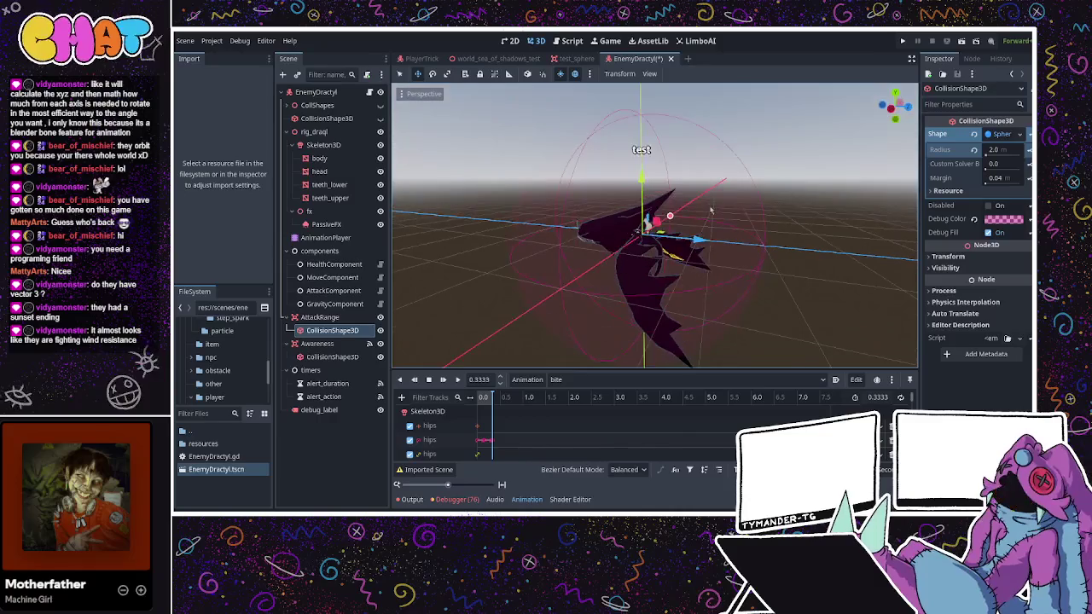
left_click(972, 58)
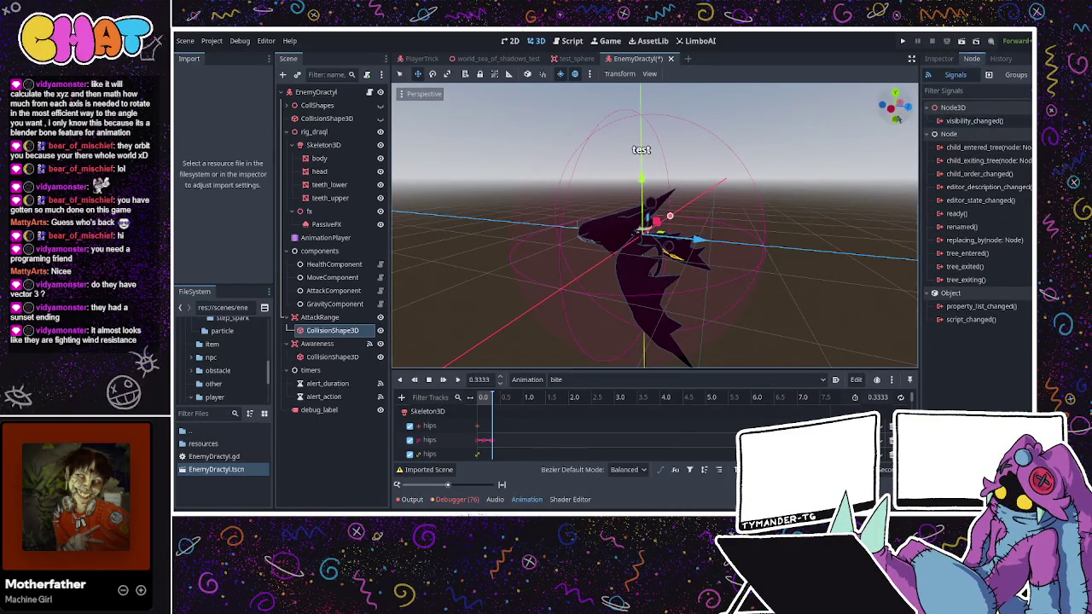
- Connect AttackRange's area_entered signal to EnemyDractyl.gd, save the scene, and open the script
left_click(319, 318)
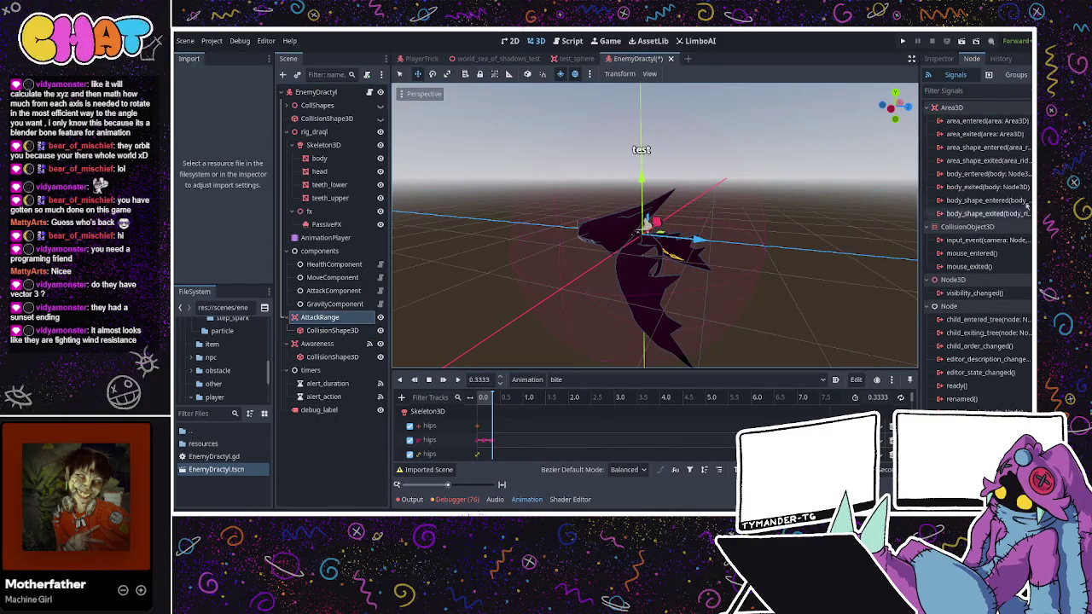
left_click(981, 120)
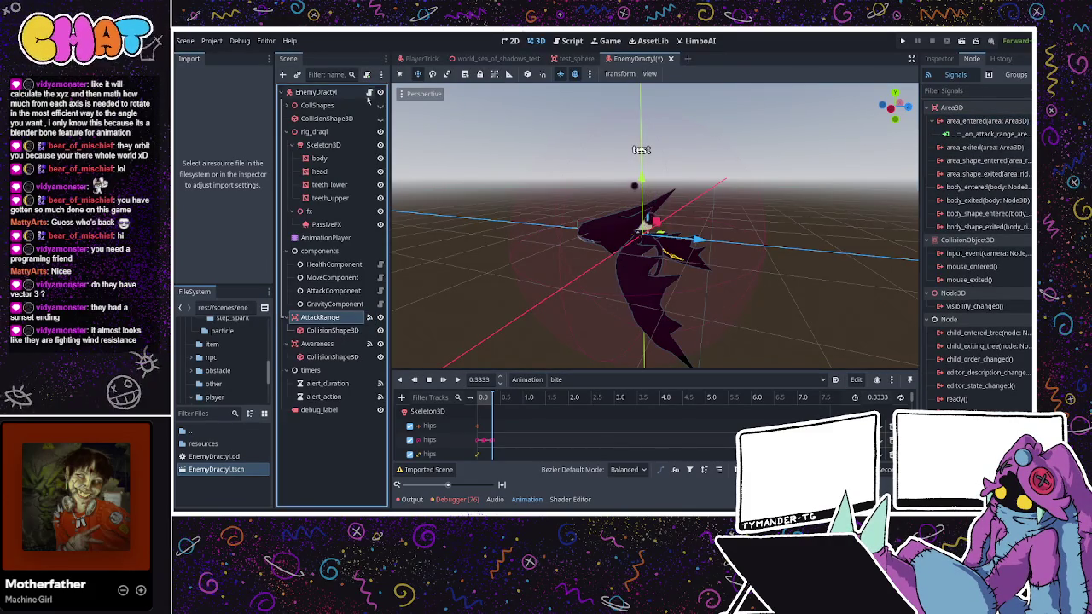
key("ctrl+s")
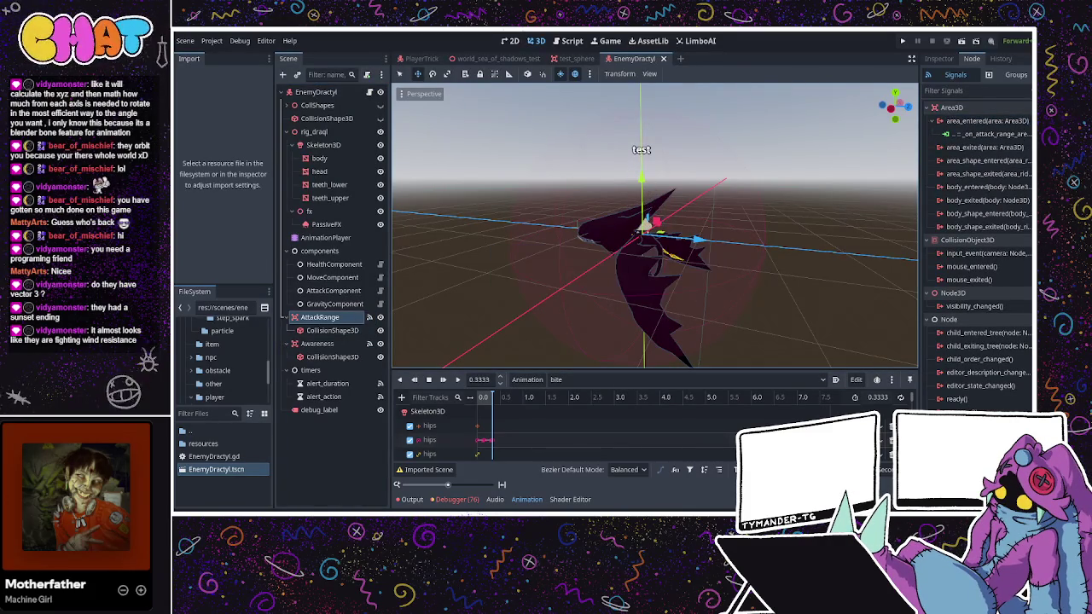
key("ctrl+F3")
scroll(498, 330, "down", 5)
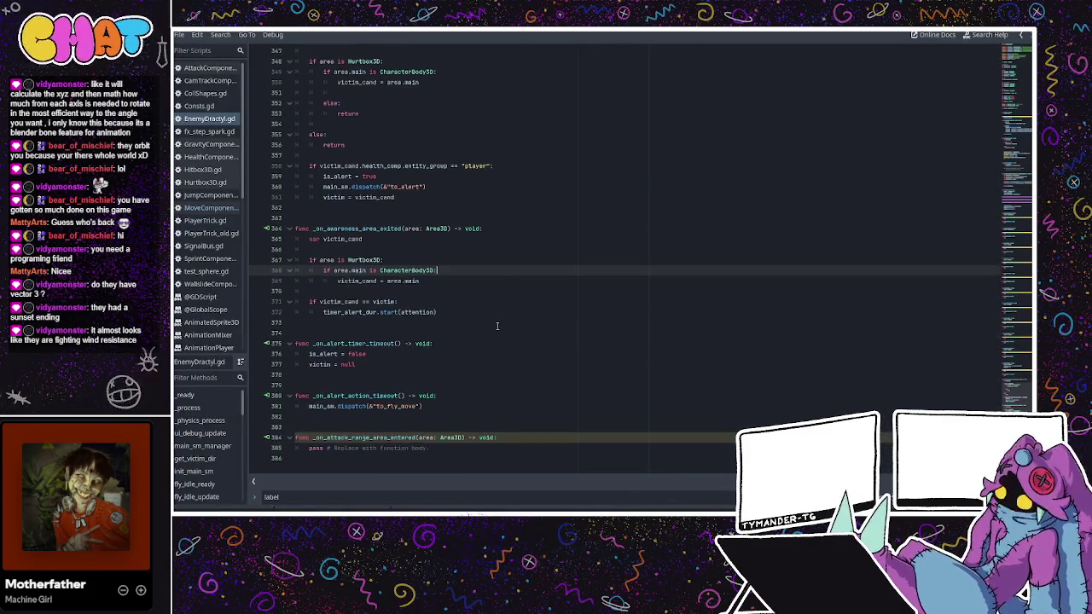
- Replace 'pass' in _on_attack_range_area_entered with main_sm.dispatch(&"to_attack_bite")
left_click(382, 380)
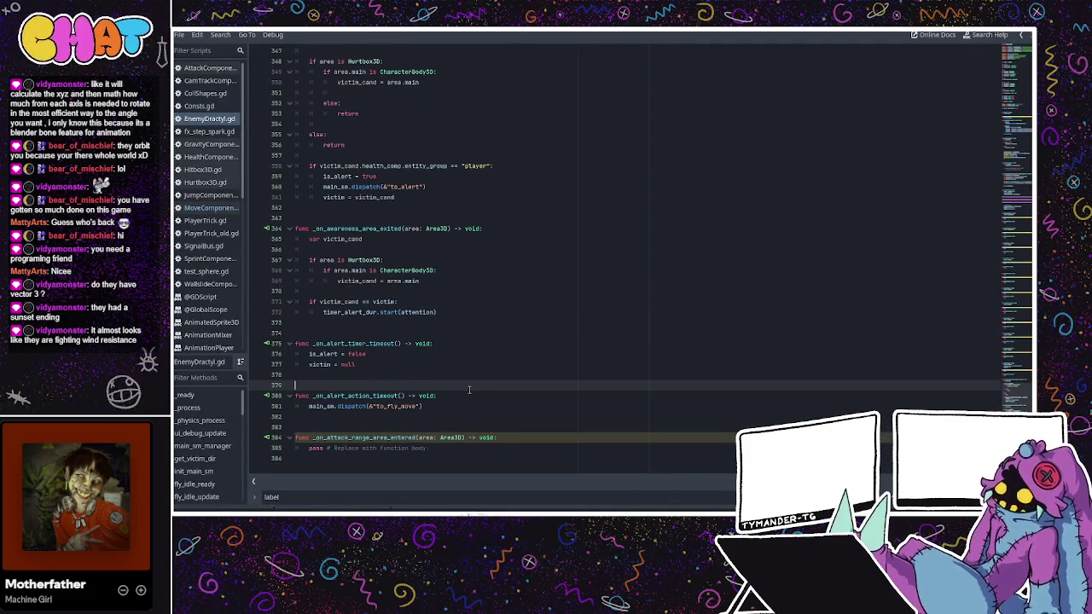
left_click_drag(438, 452, 310, 449)
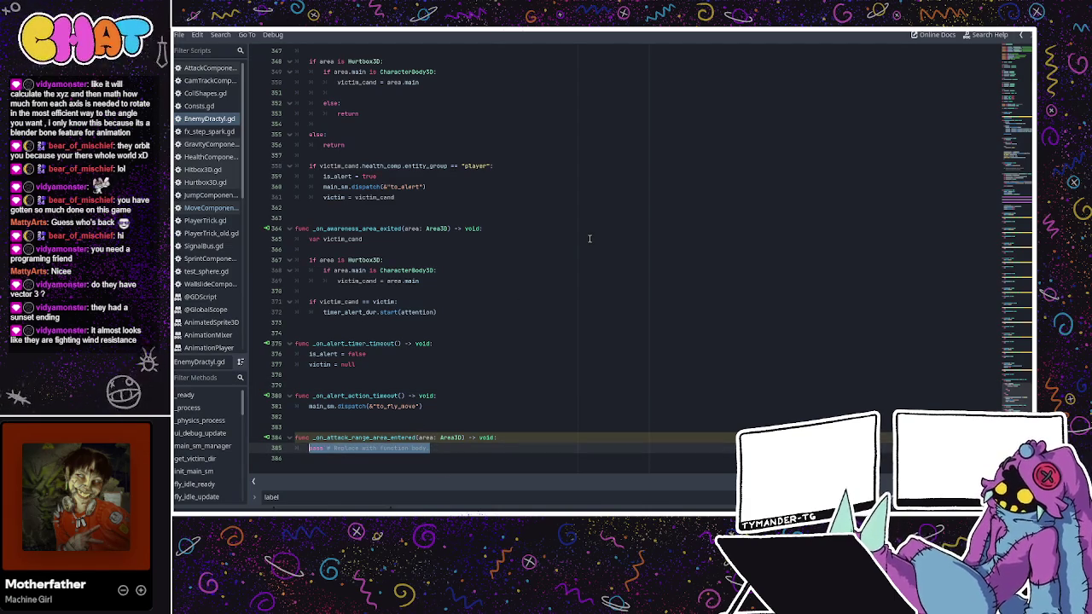
type("i")
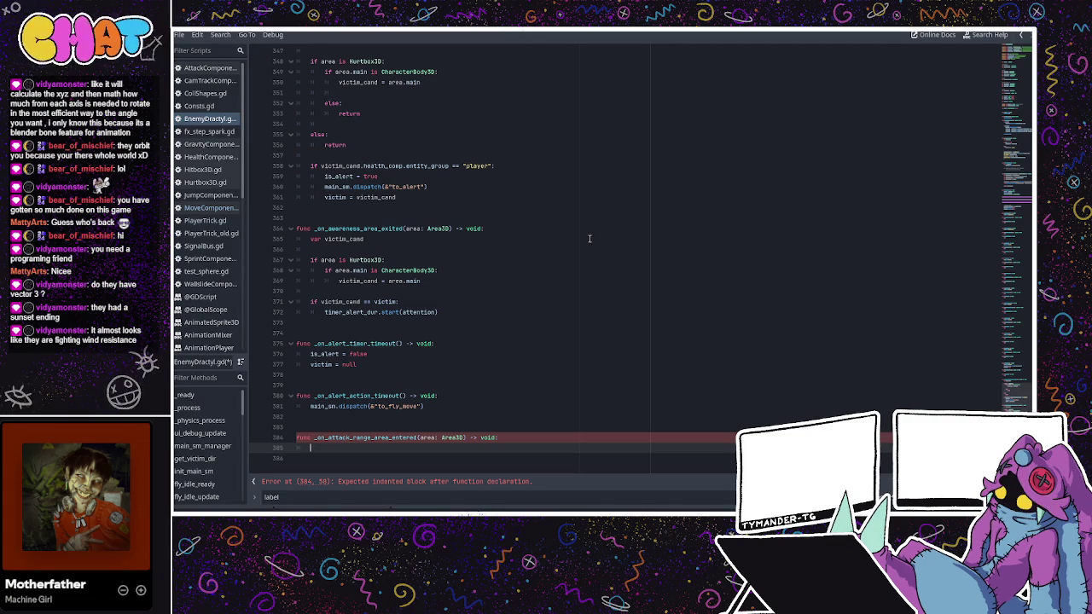
type("_sm")
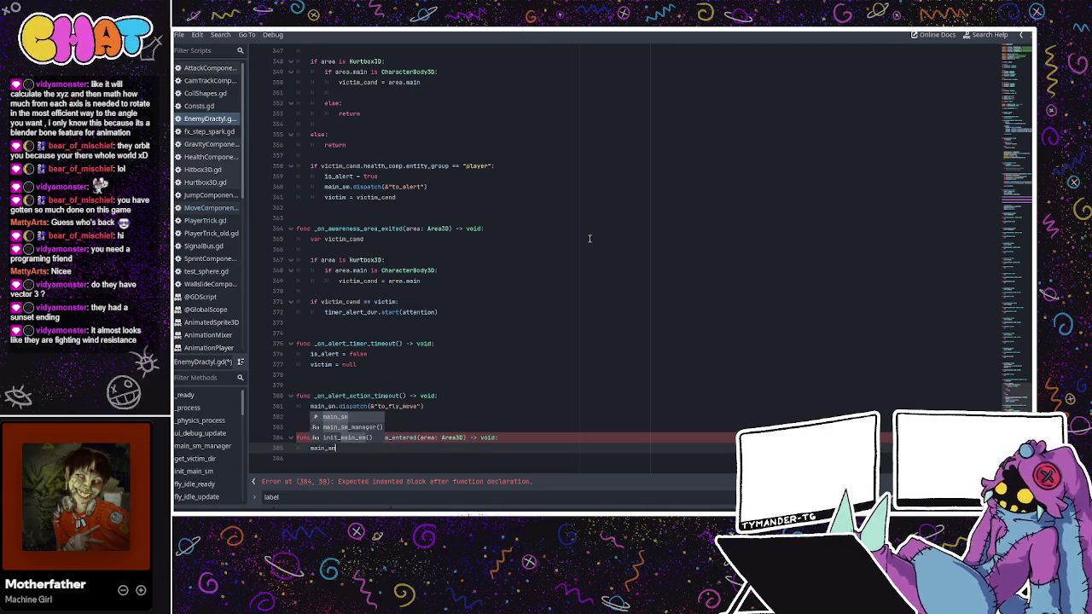
type(".dispatch")
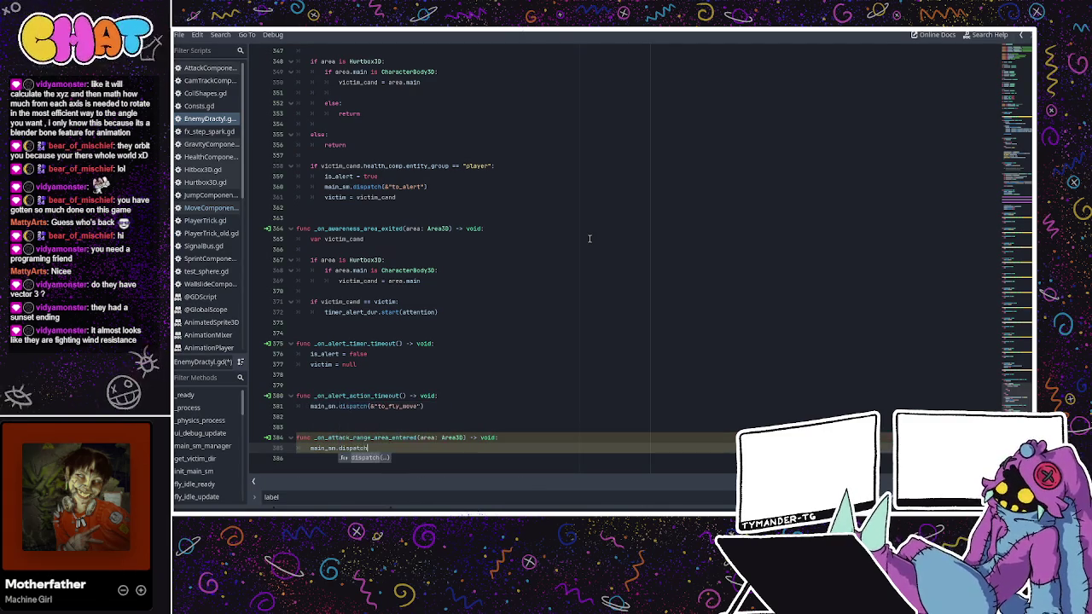
key("Return")
key("Escape")
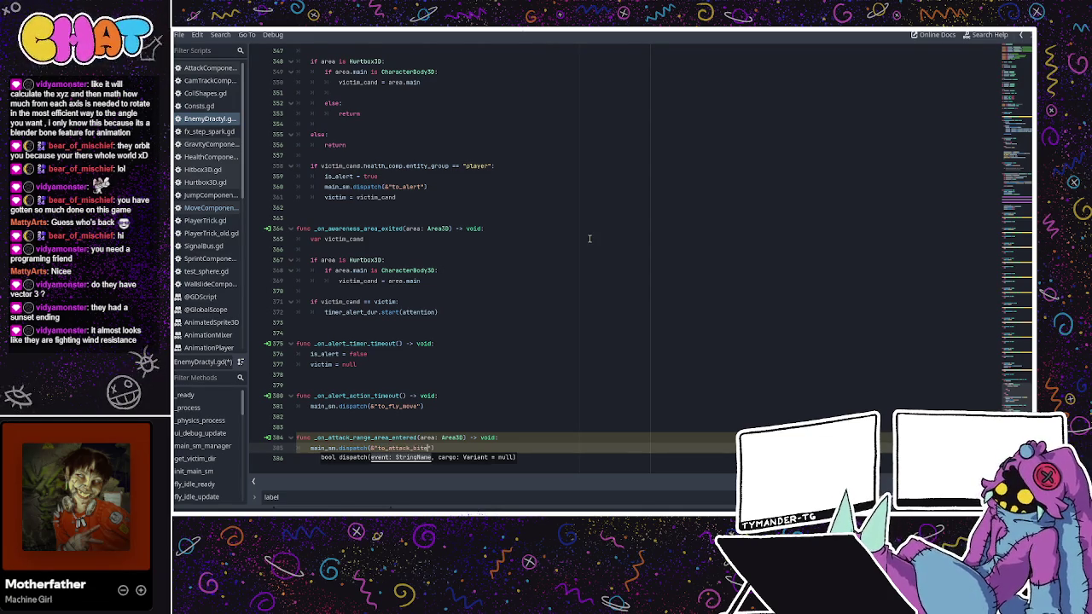
left_click(490, 424)
left_click(476, 402)
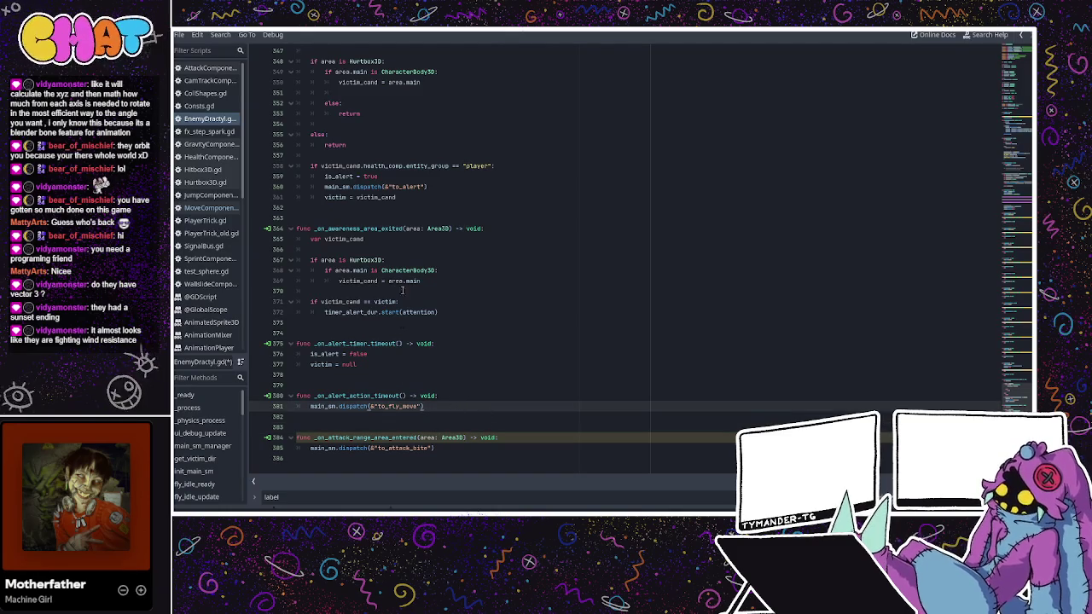